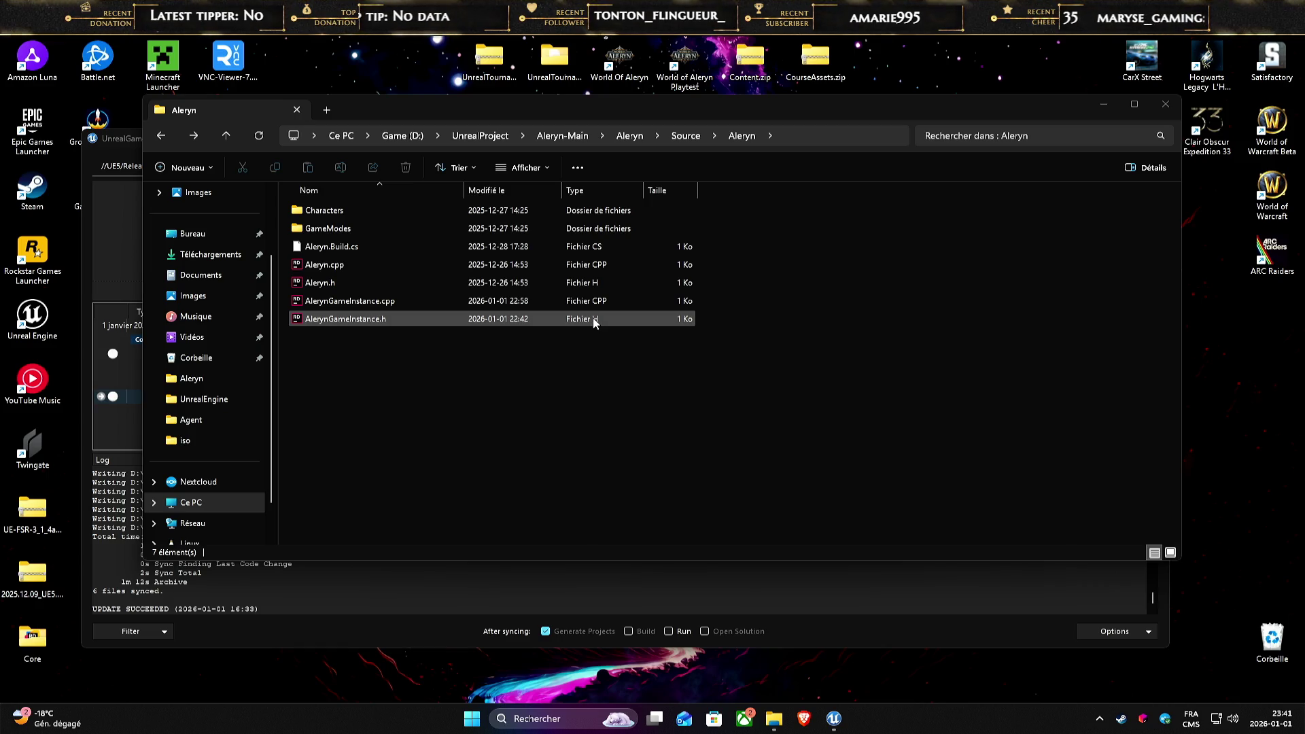
- Drag the Aleryn source folder window aside and bring UnrealGameSync's sync results forward
click(611, 450)
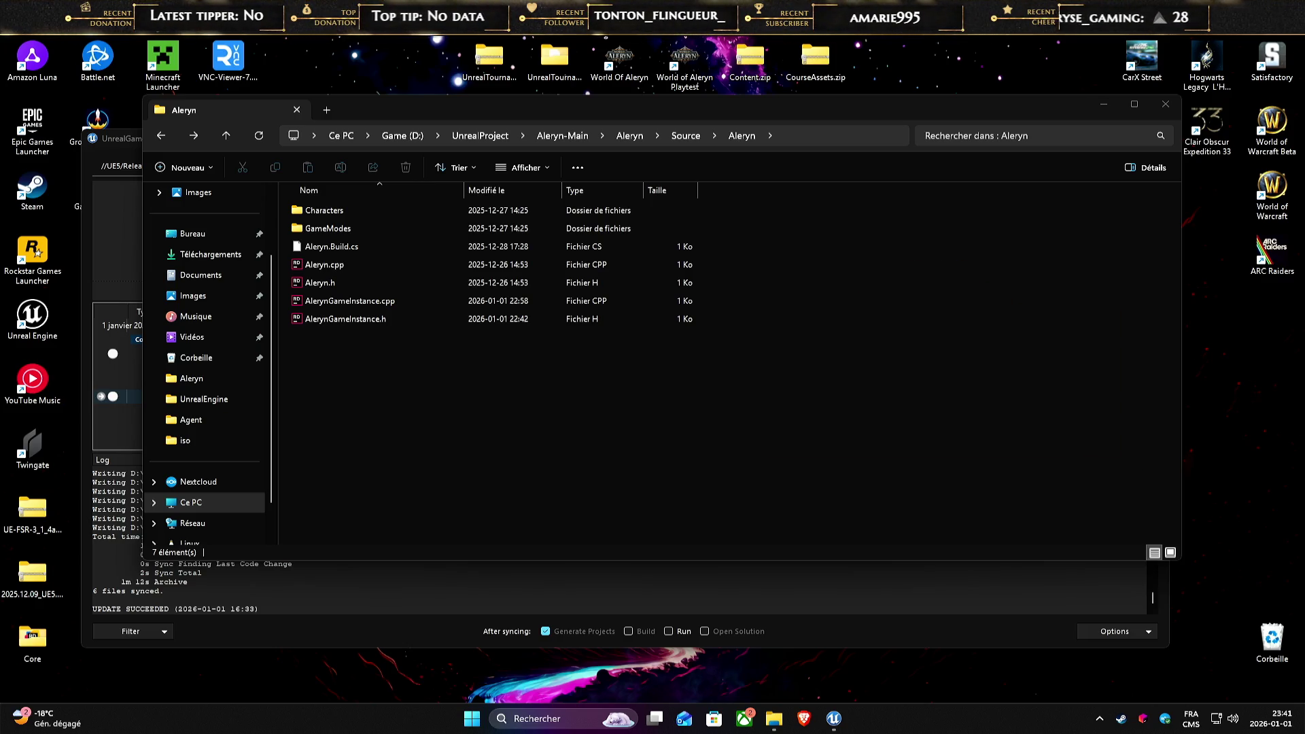
click(524, 457)
mouse_move(556, 107)
mouse_down()
mouse_move(603, 142)
mouse_move(654, 232)
mouse_move(655, 202)
mouse_up()
drag(657, 157, 666, 137)
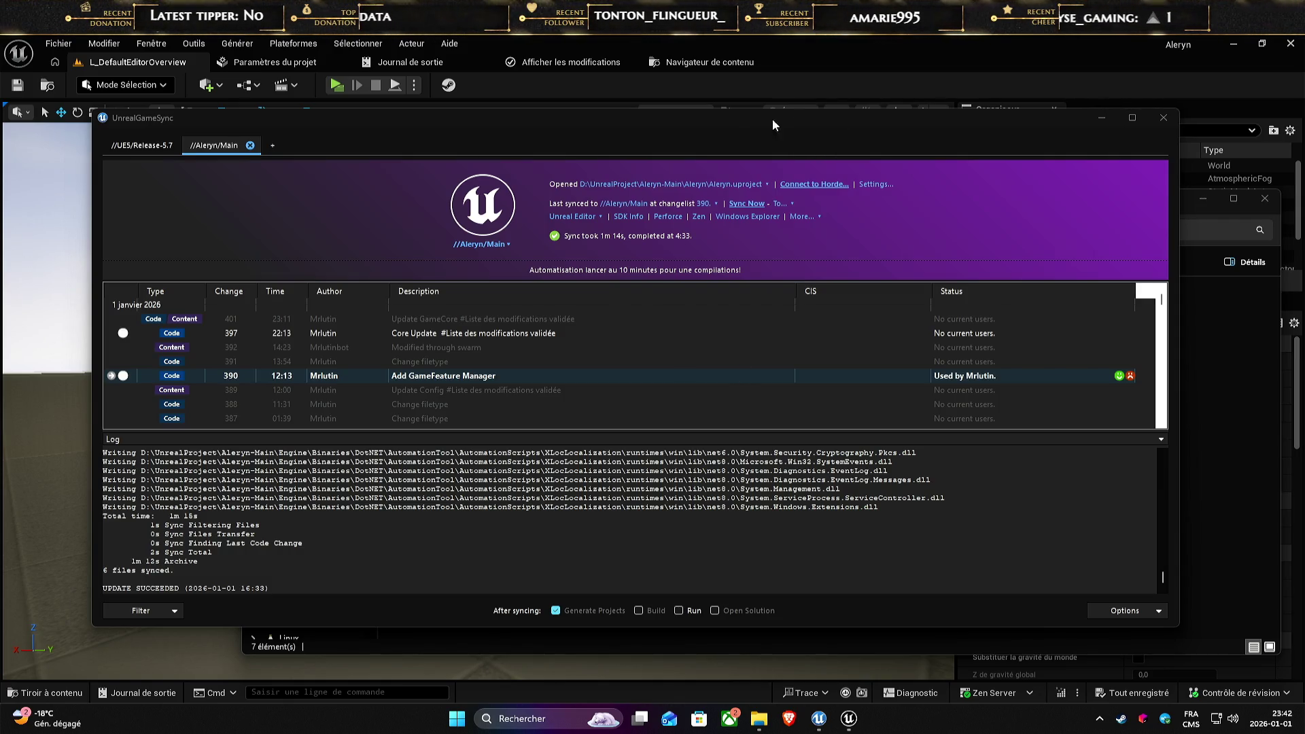
- Close UnrealGameSync and the Aleryn Explorer window, then open the project in Visual Studio 2022 from Outils
click(942, 117)
drag(942, 116, 737, 144)
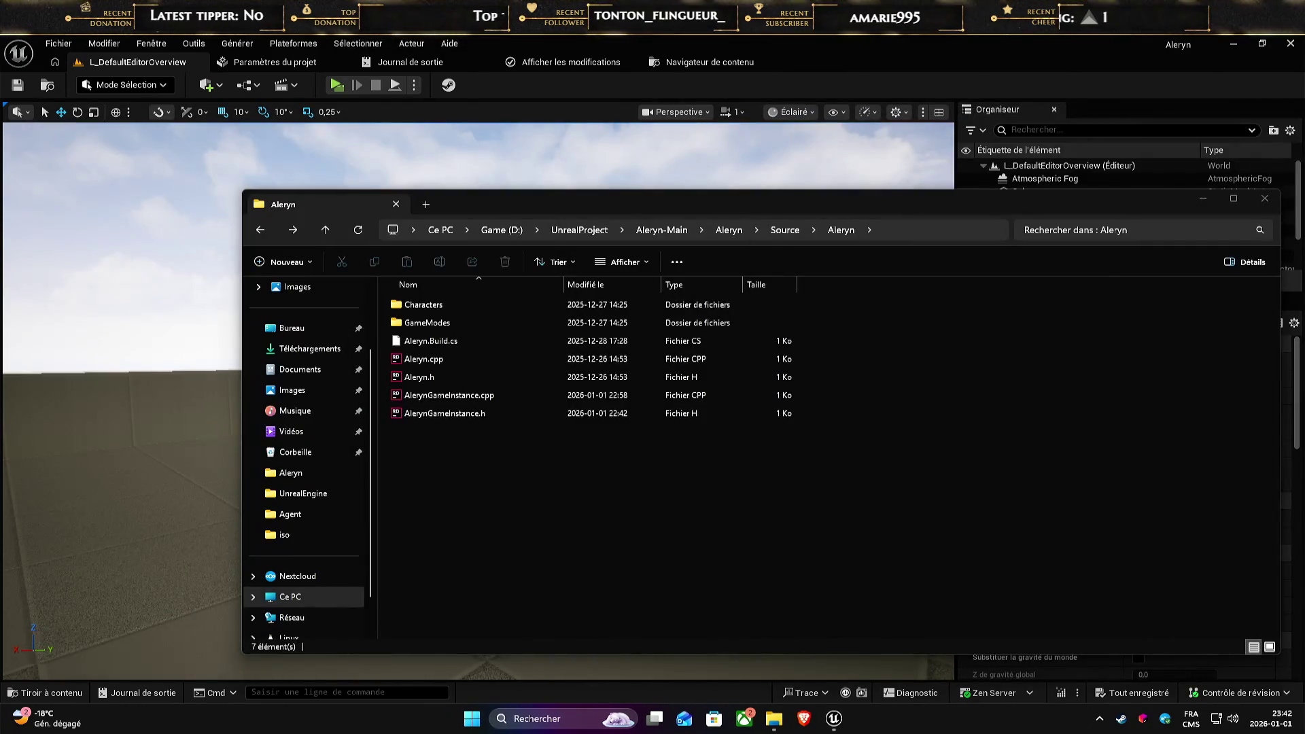
click(829, 184)
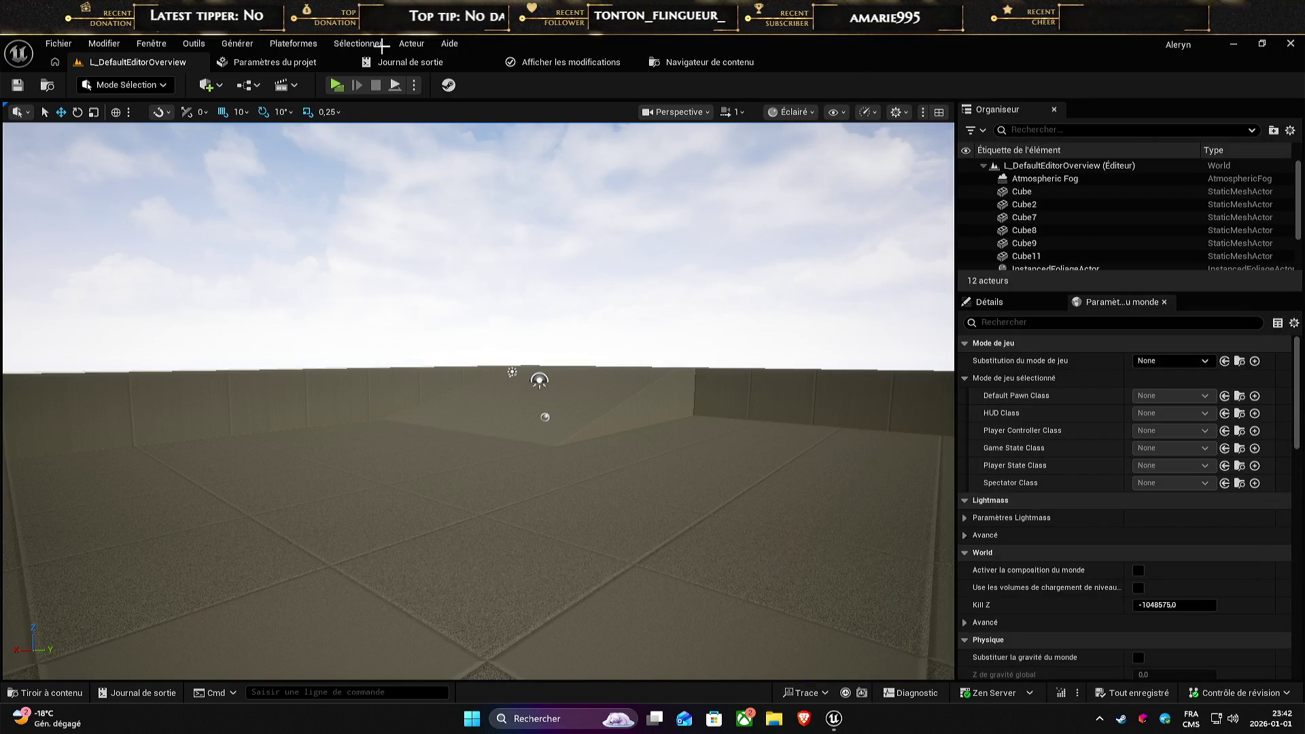
click(193, 44)
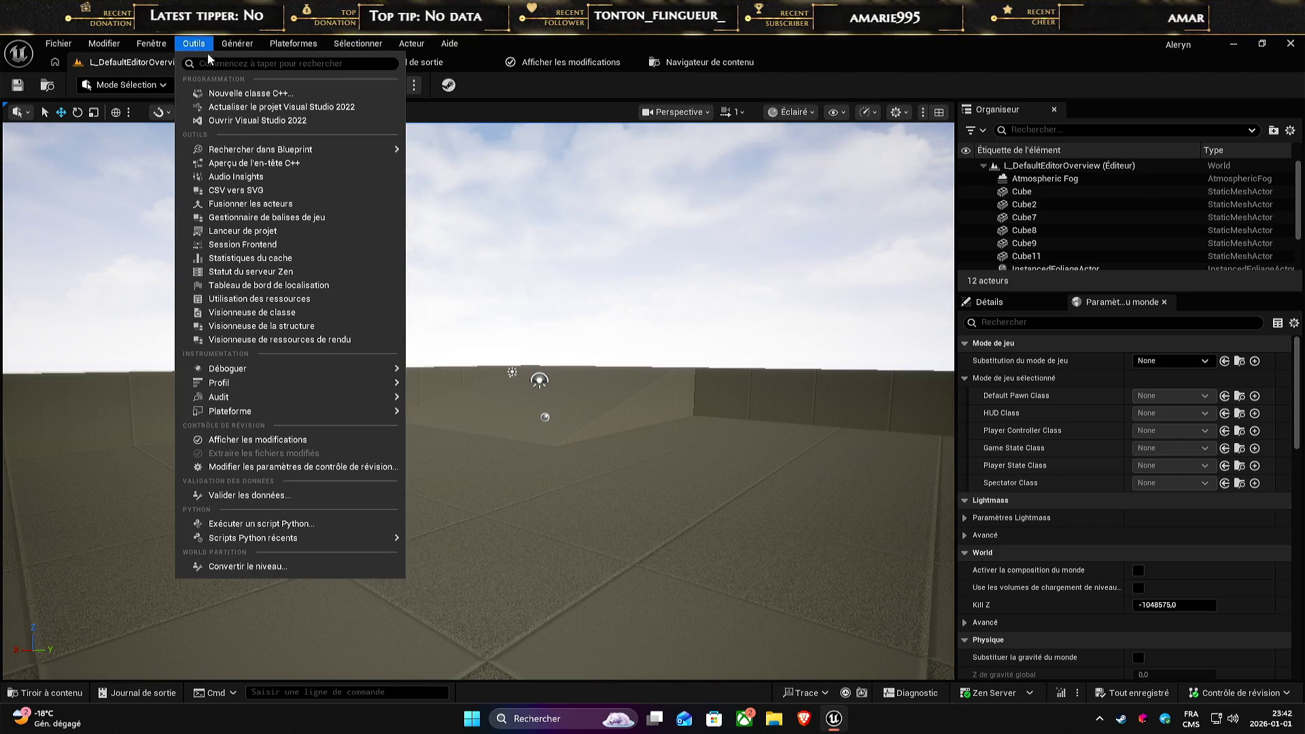
click(284, 122)
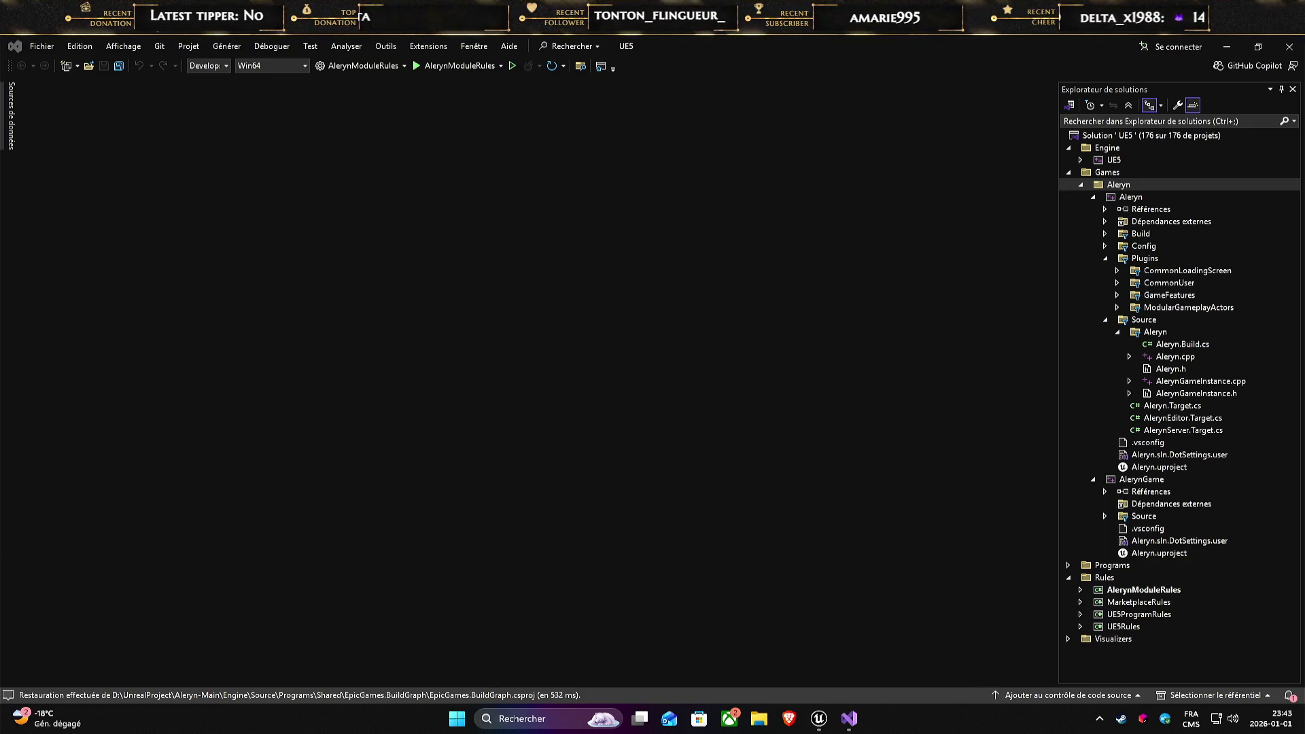
- Open AlerynGameInstance.cpp and AlerynGameInstance.h, review the Init() override on line 18, then return to Unreal
click(657, 506)
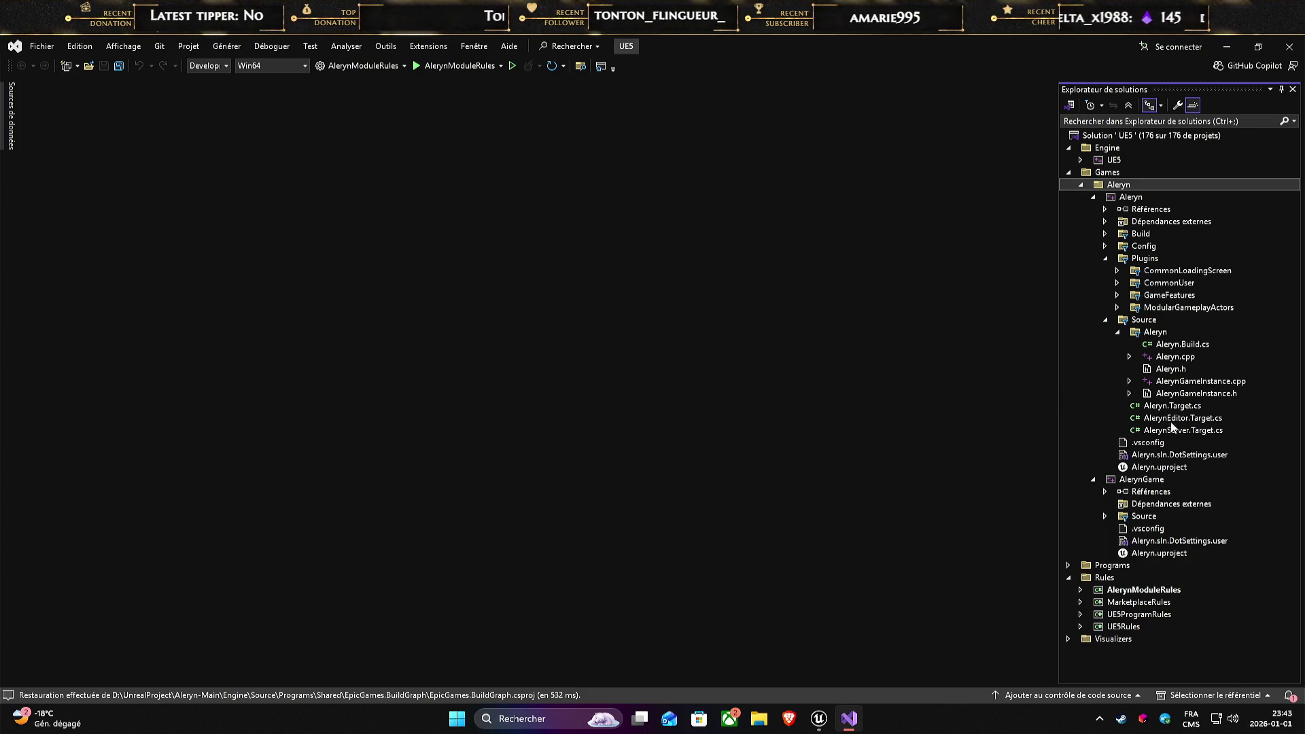
double_click(1208, 381)
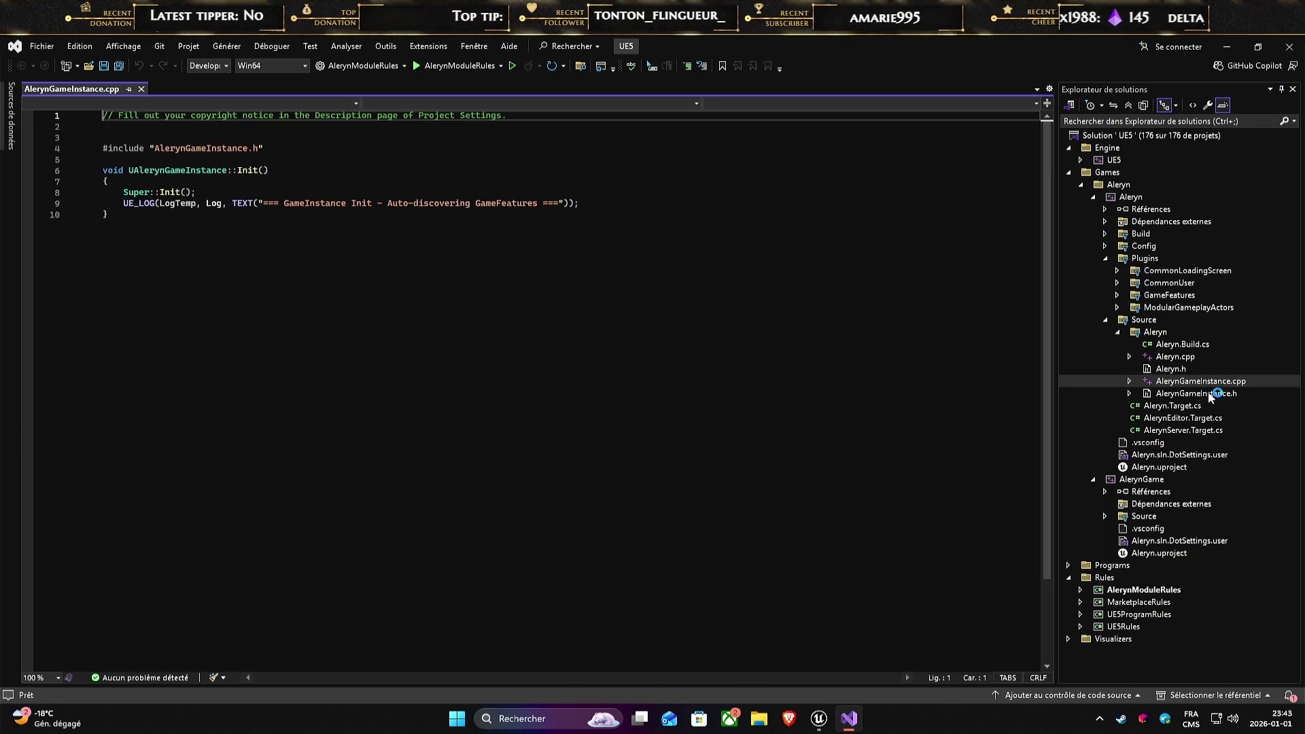
double_click(1186, 394)
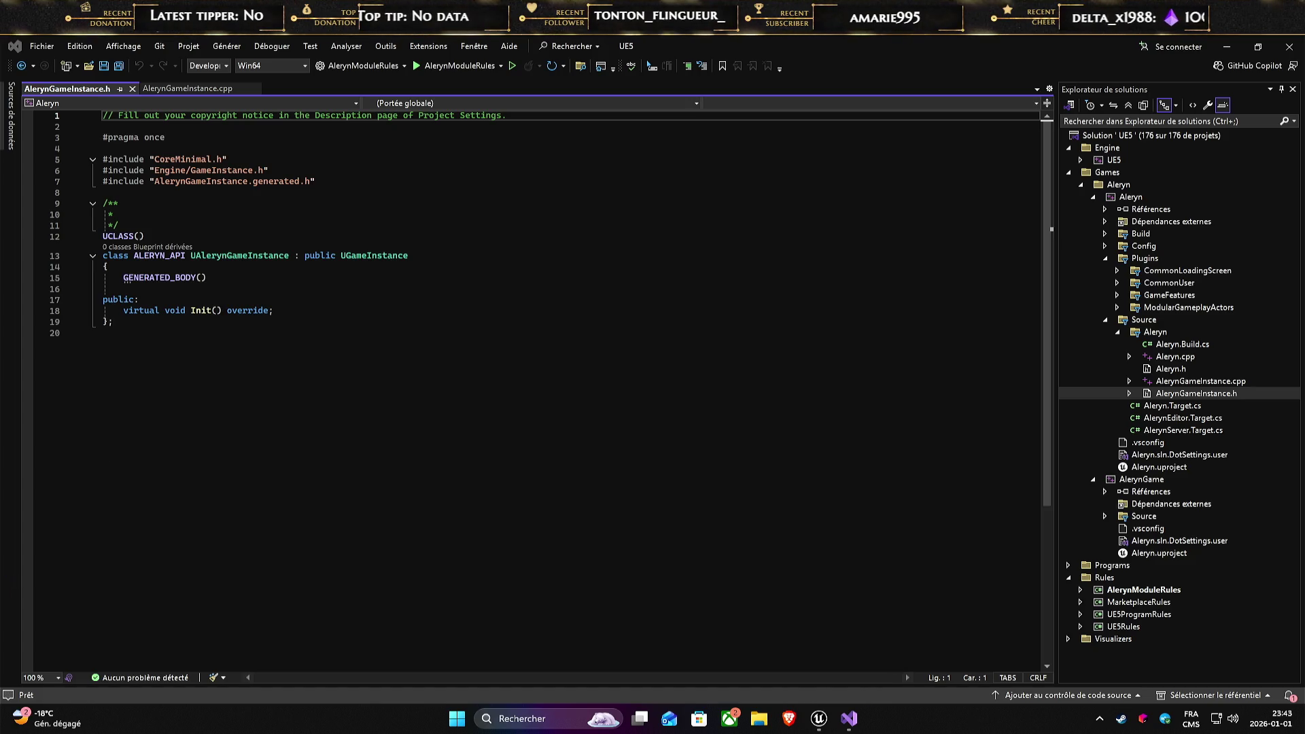
click(489, 415)
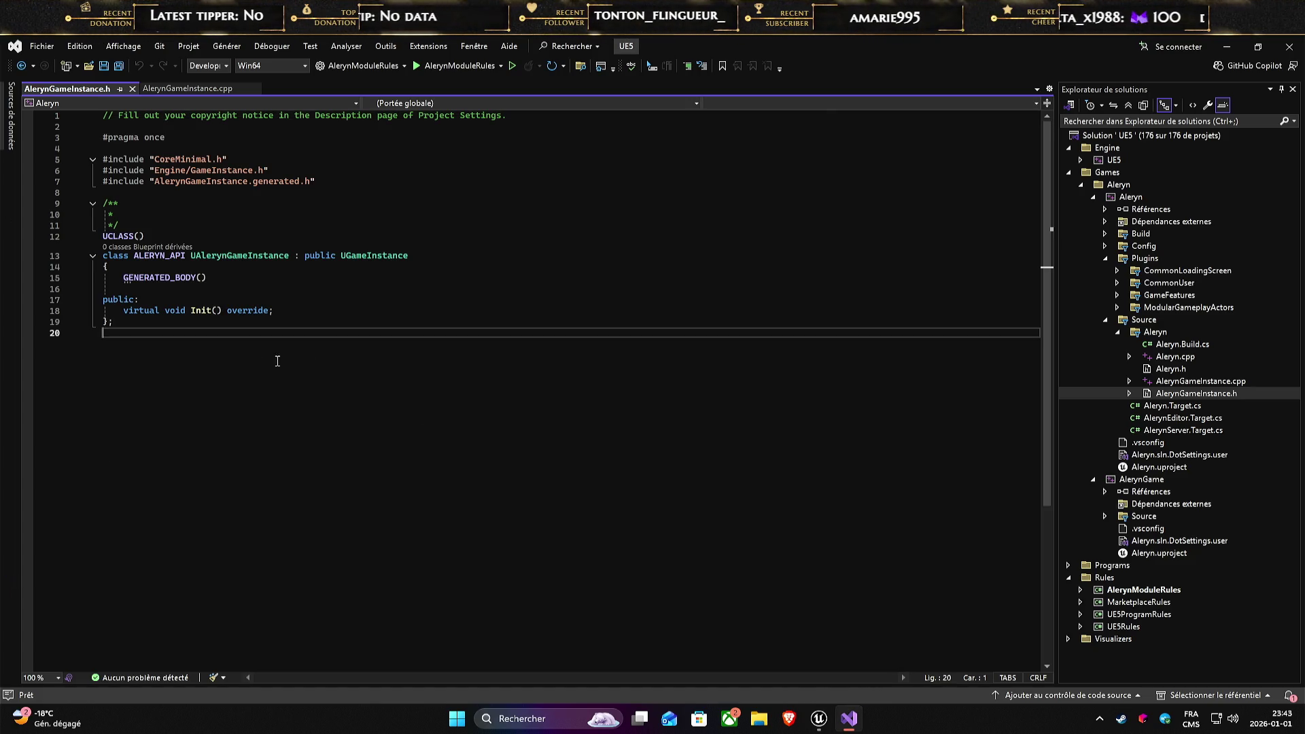
click(329, 310)
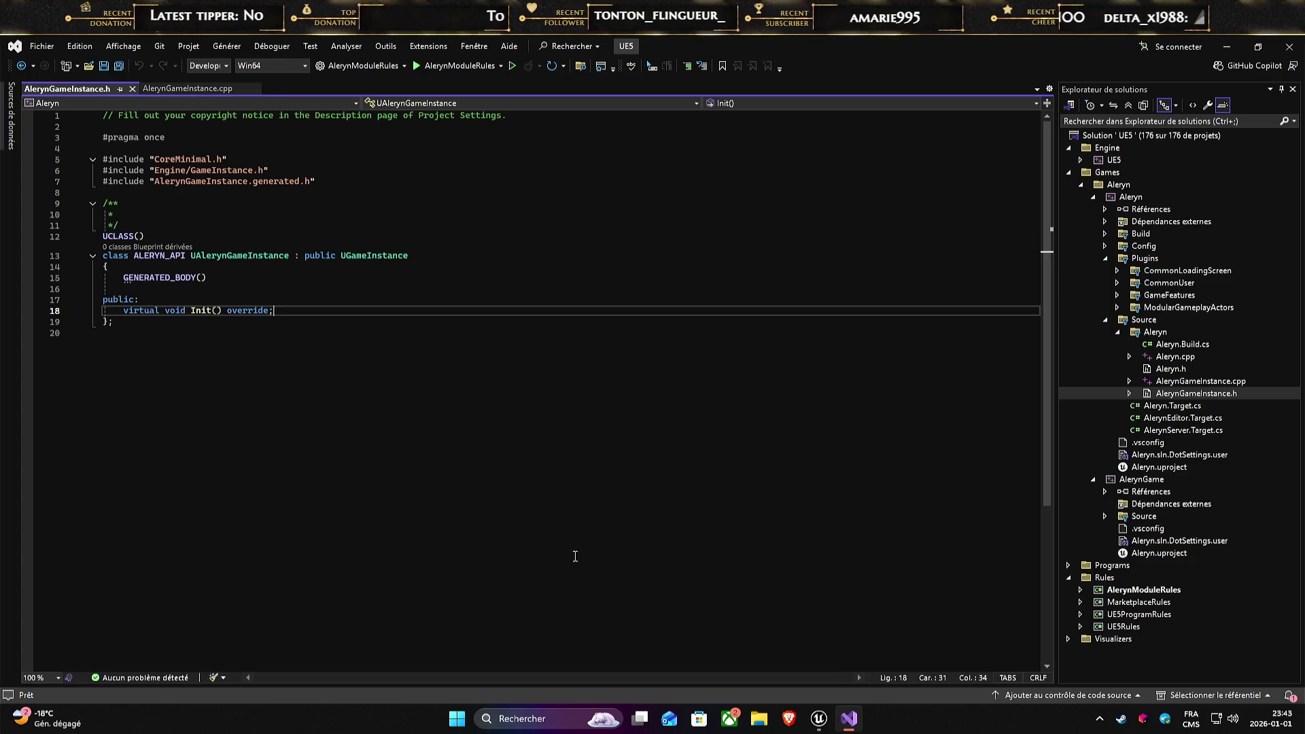
click(819, 718)
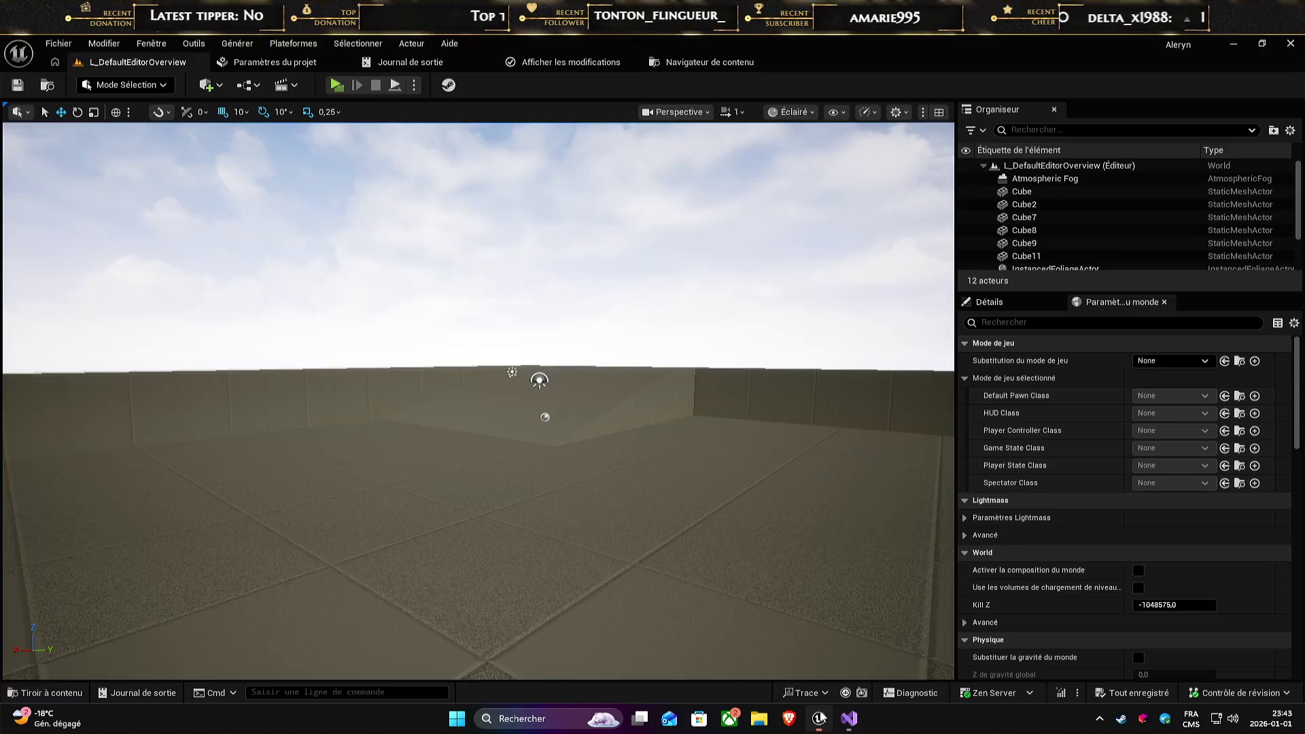
- Browse C++ Classes > Aleryn > GameFeature, inspect GameFeatureManager's actions, then switch to Visual Studio
click(53, 693)
click(60, 515)
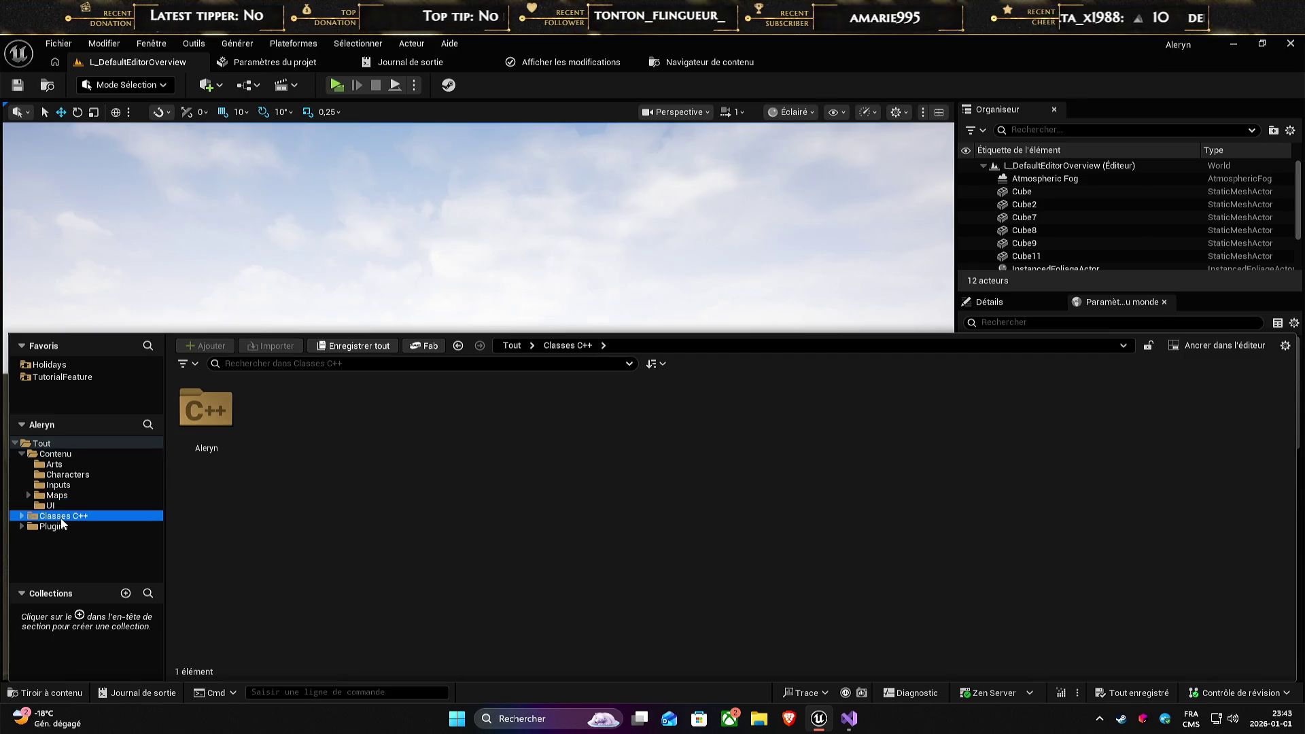
double_click(201, 400)
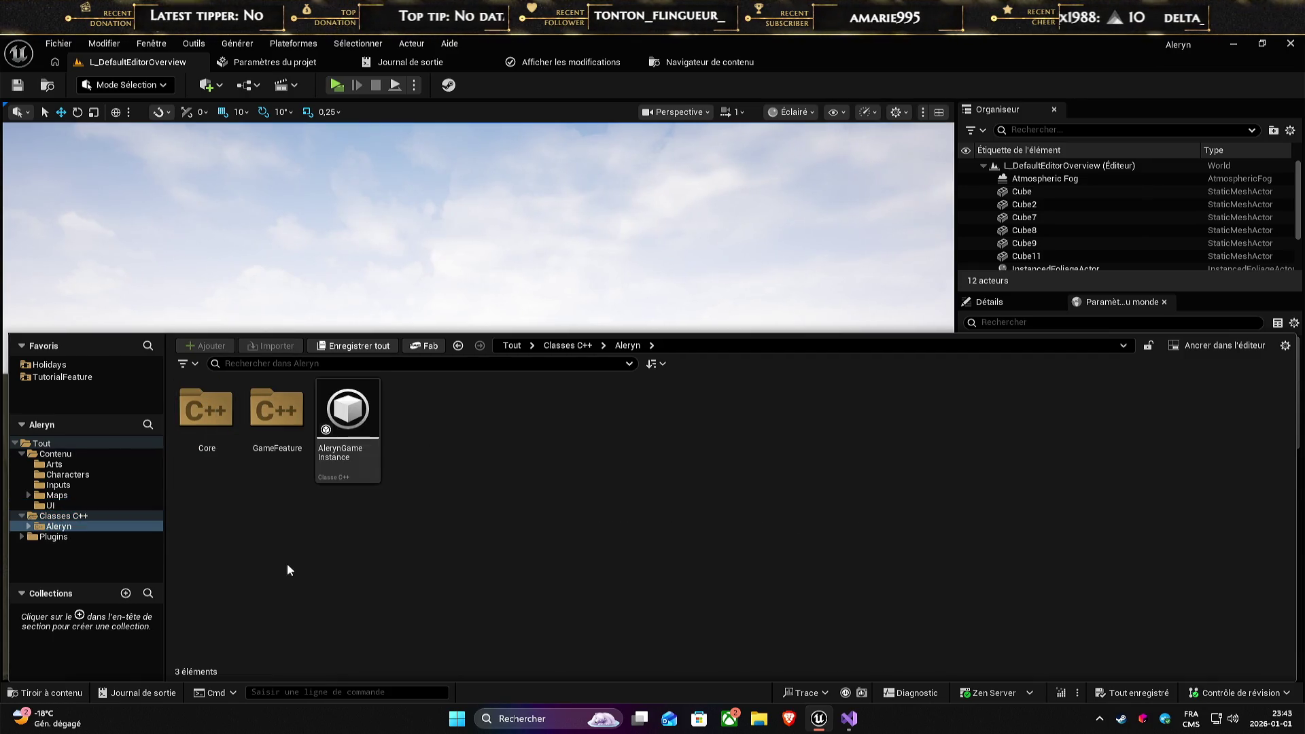
double_click(284, 427)
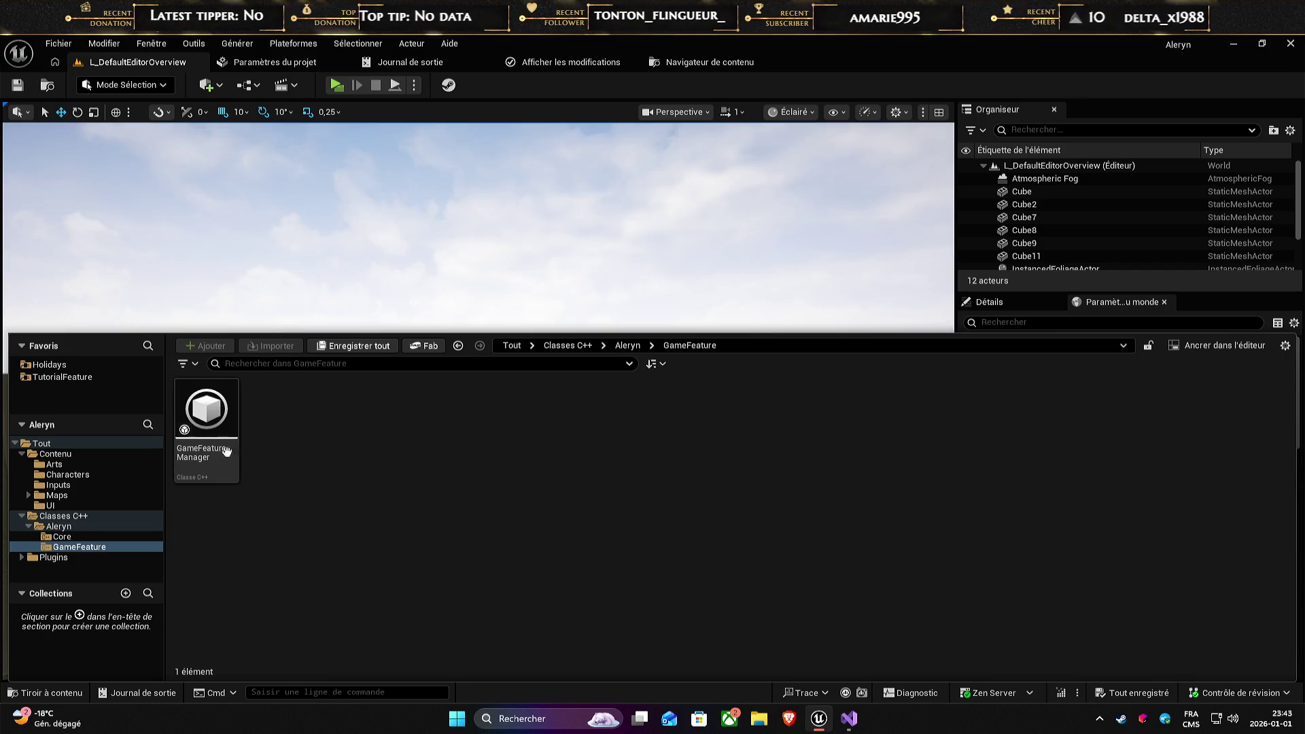
click(206, 418)
right_click(205, 417)
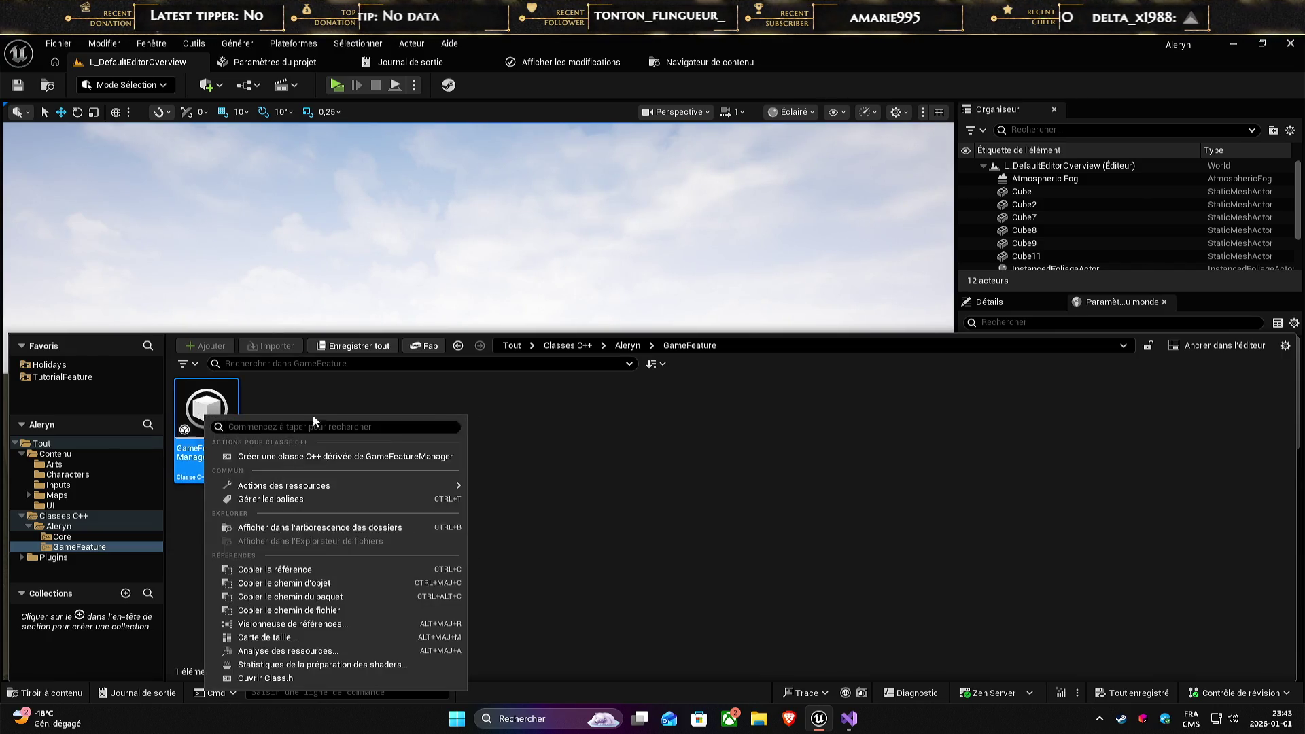
click(412, 502)
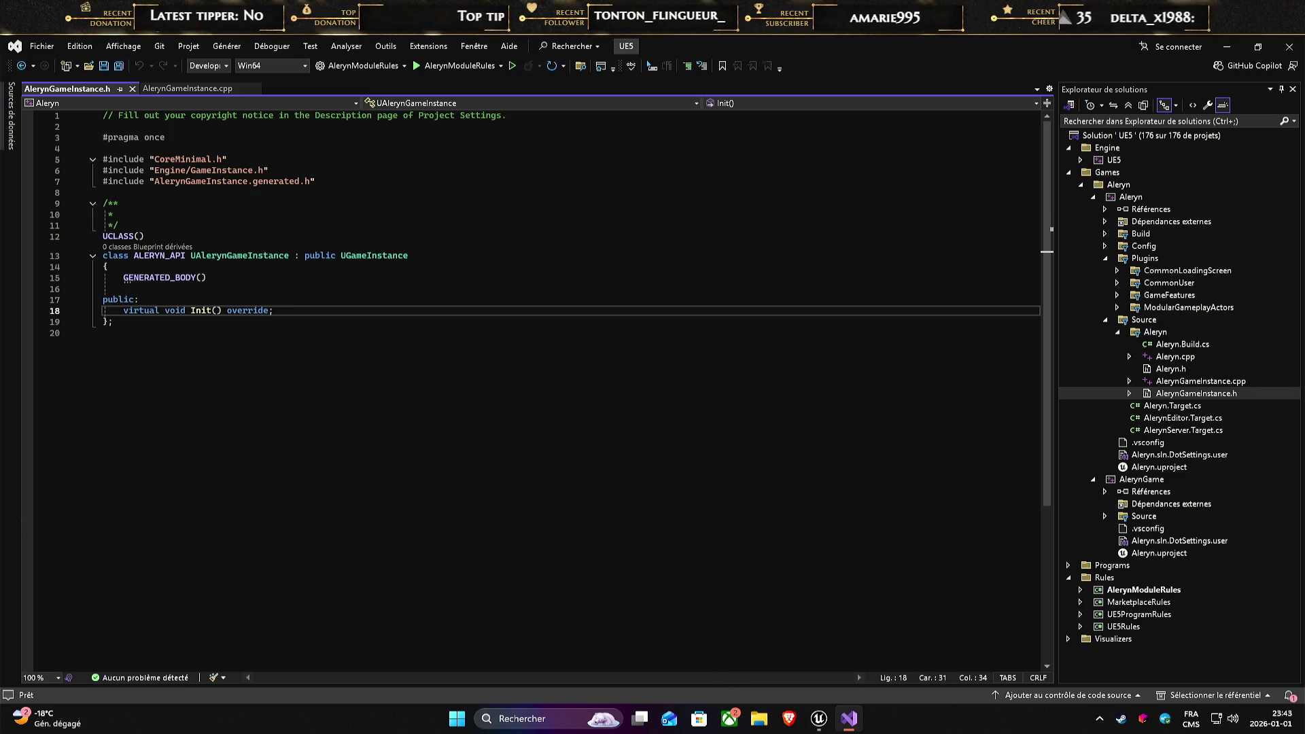
- Look over lines 18–20 of AlerynGameInstance.h without editing, then Alt+Tab back to Unreal Editor
click(377, 534)
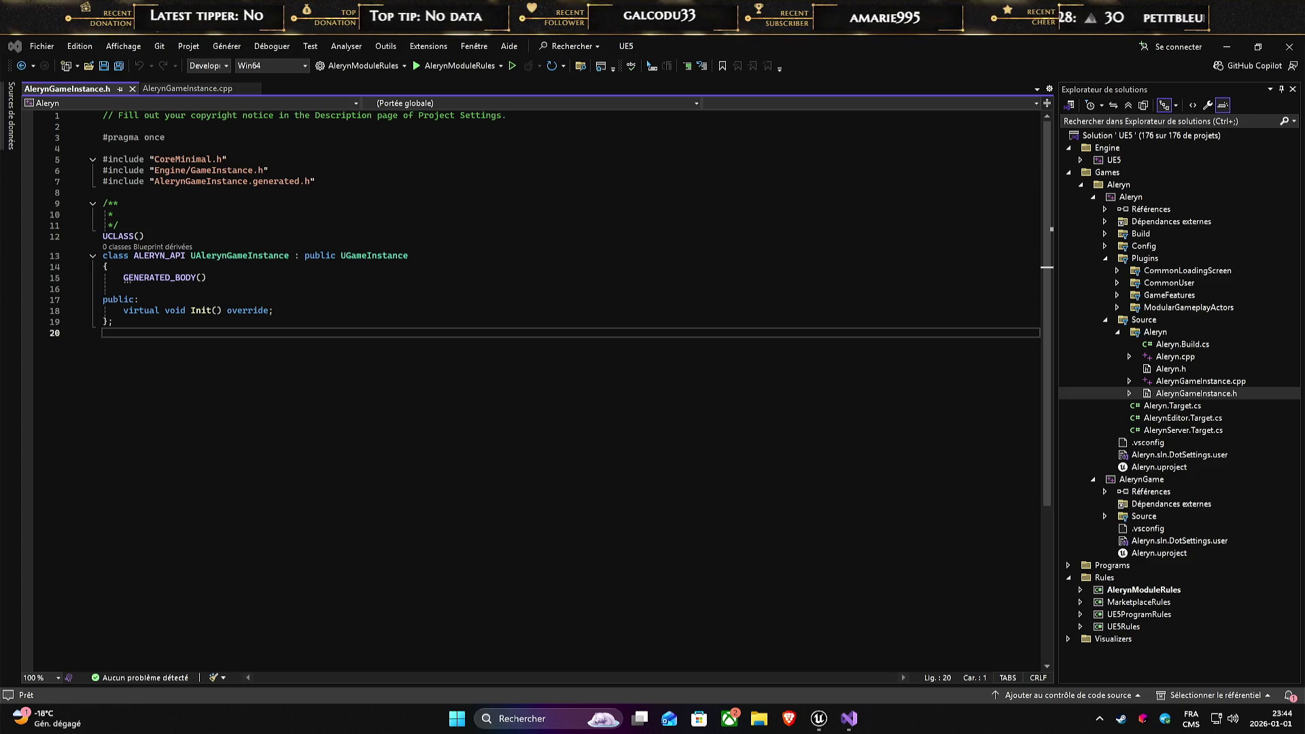
click(370, 541)
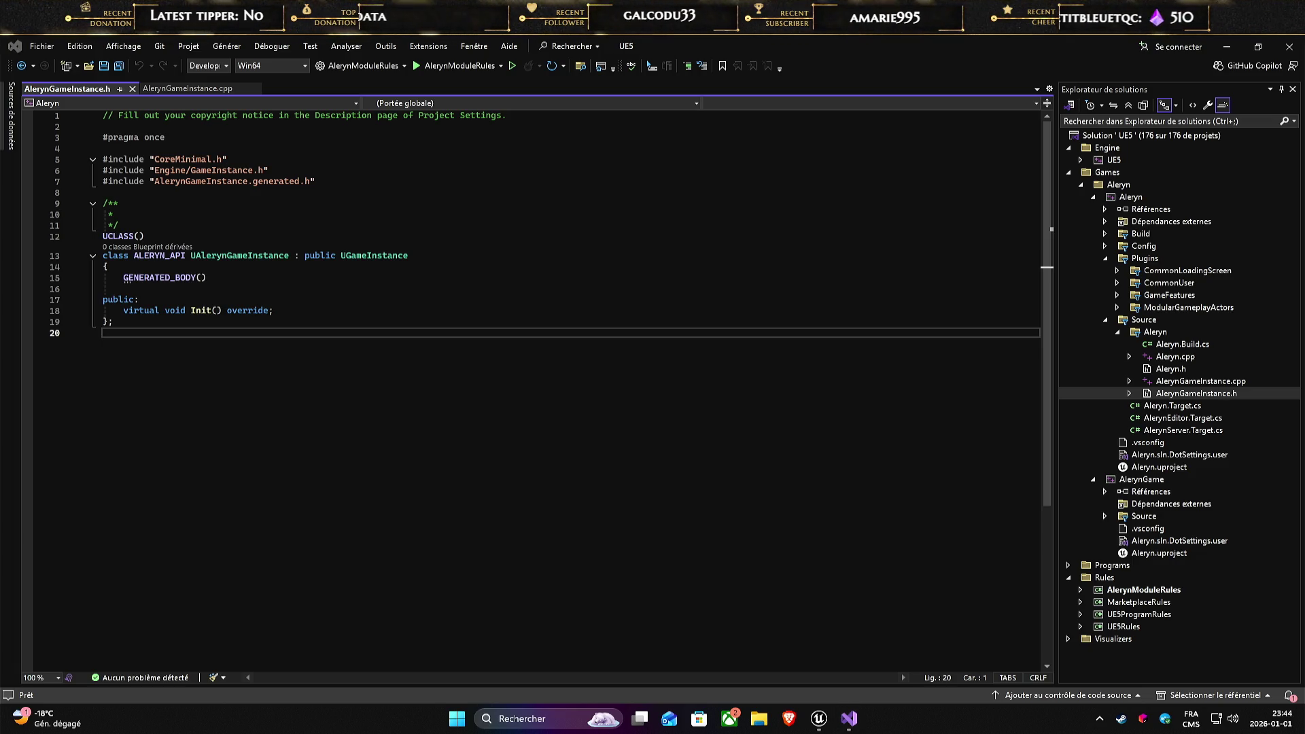
click(85, 581)
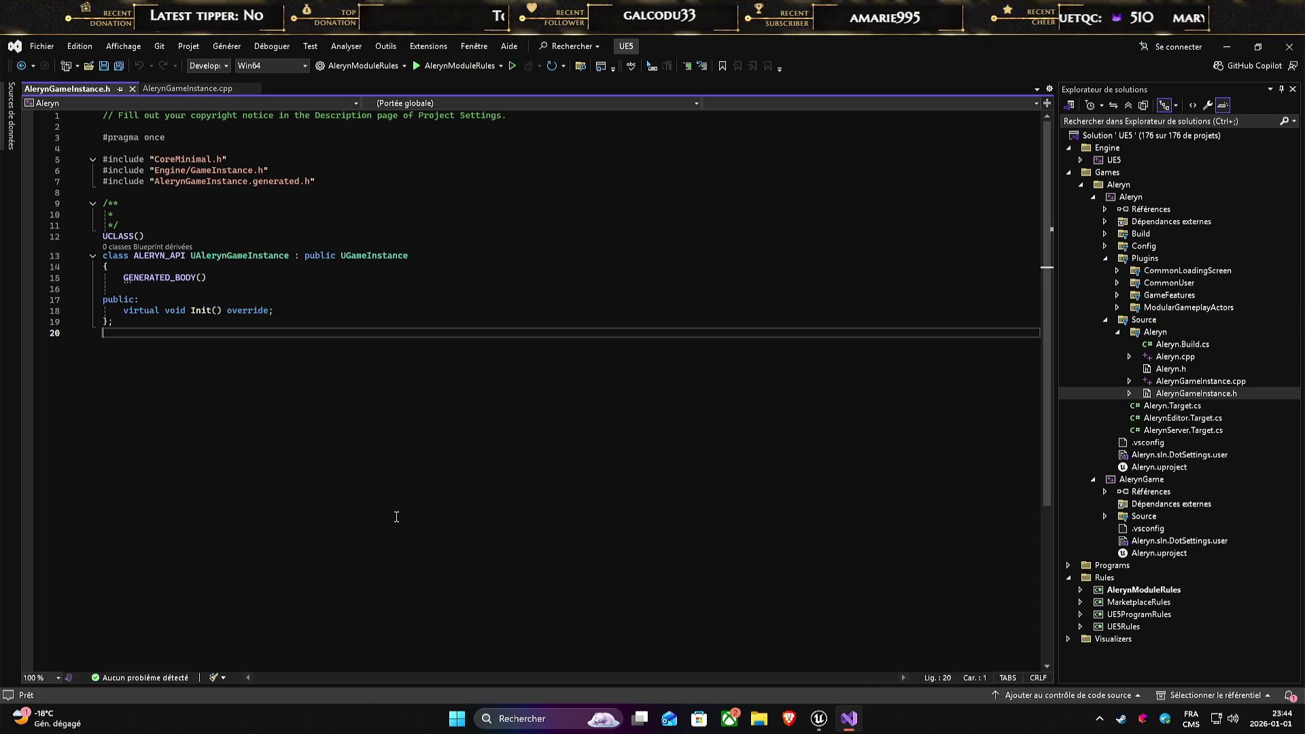
click(311, 311)
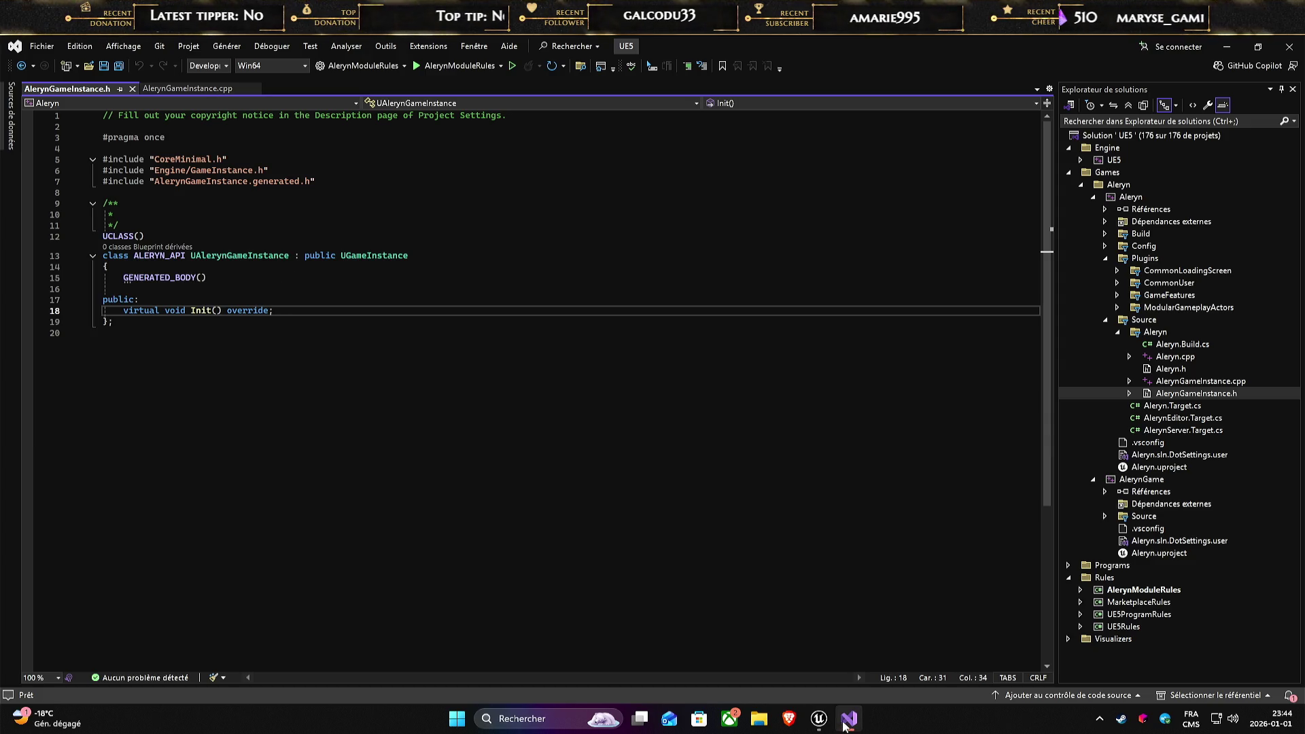
key(alt+Tab)
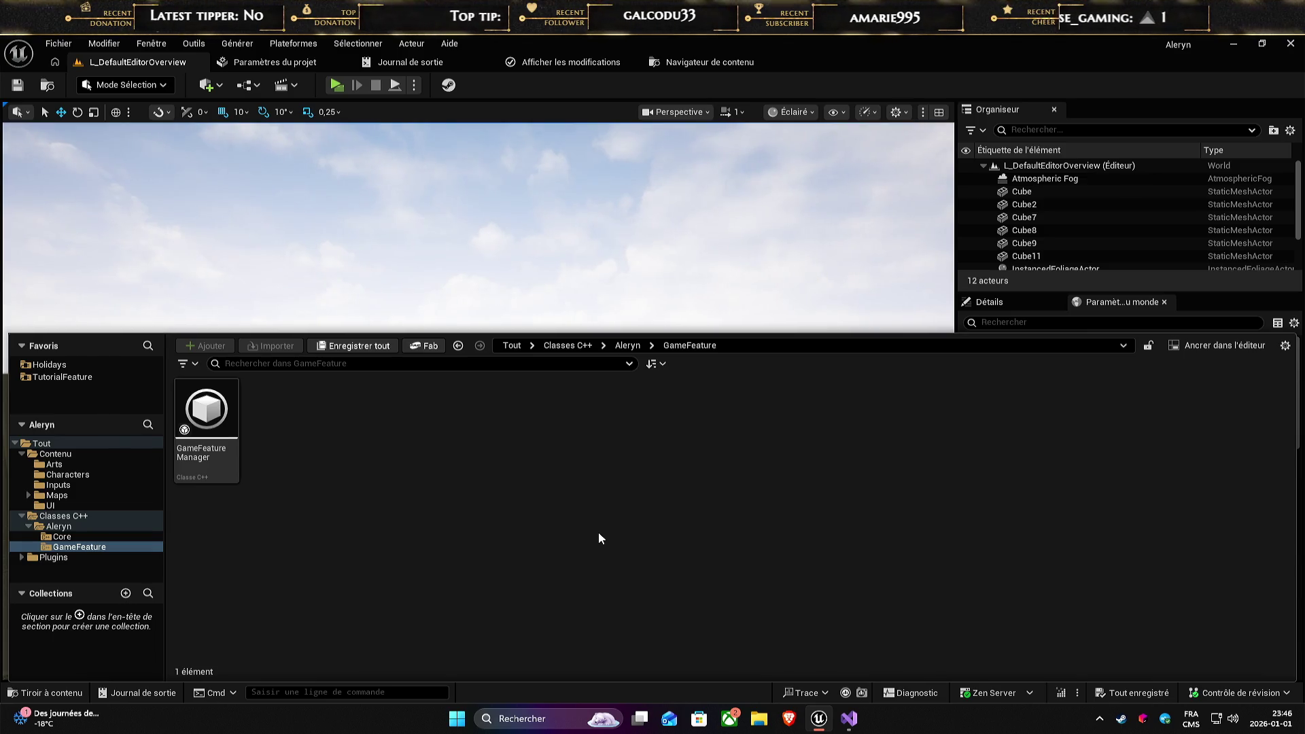
- Inspect GameFeatureManager's class info and actions, confirming its GameInstanceSubsystem parent in the Aleryn module
click(215, 425)
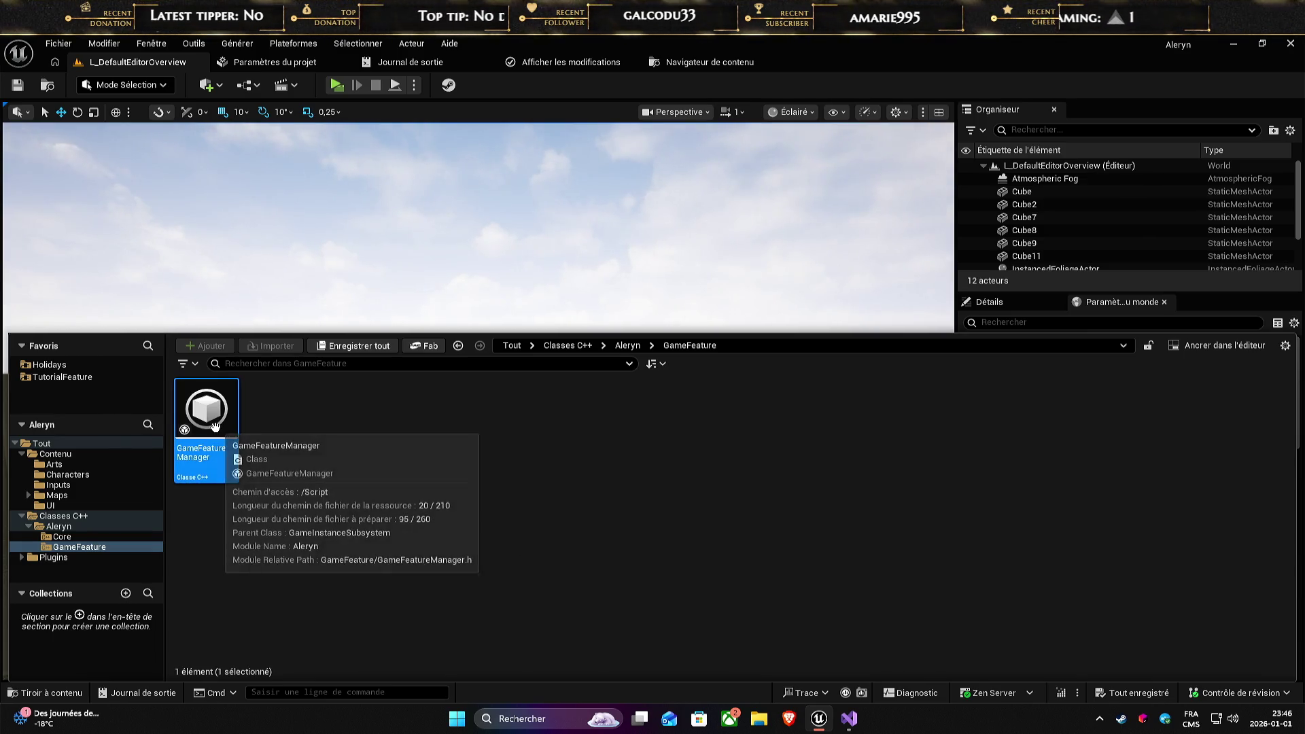
right_click(214, 425)
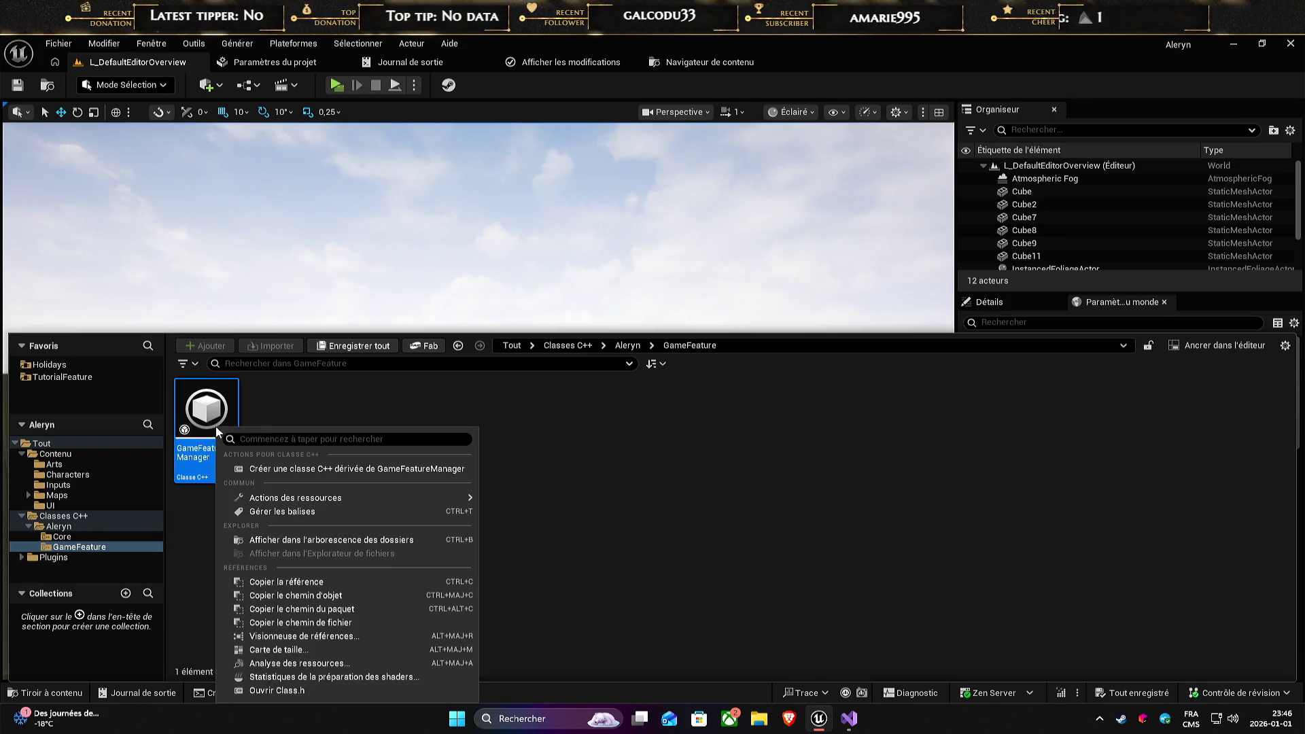
click(524, 456)
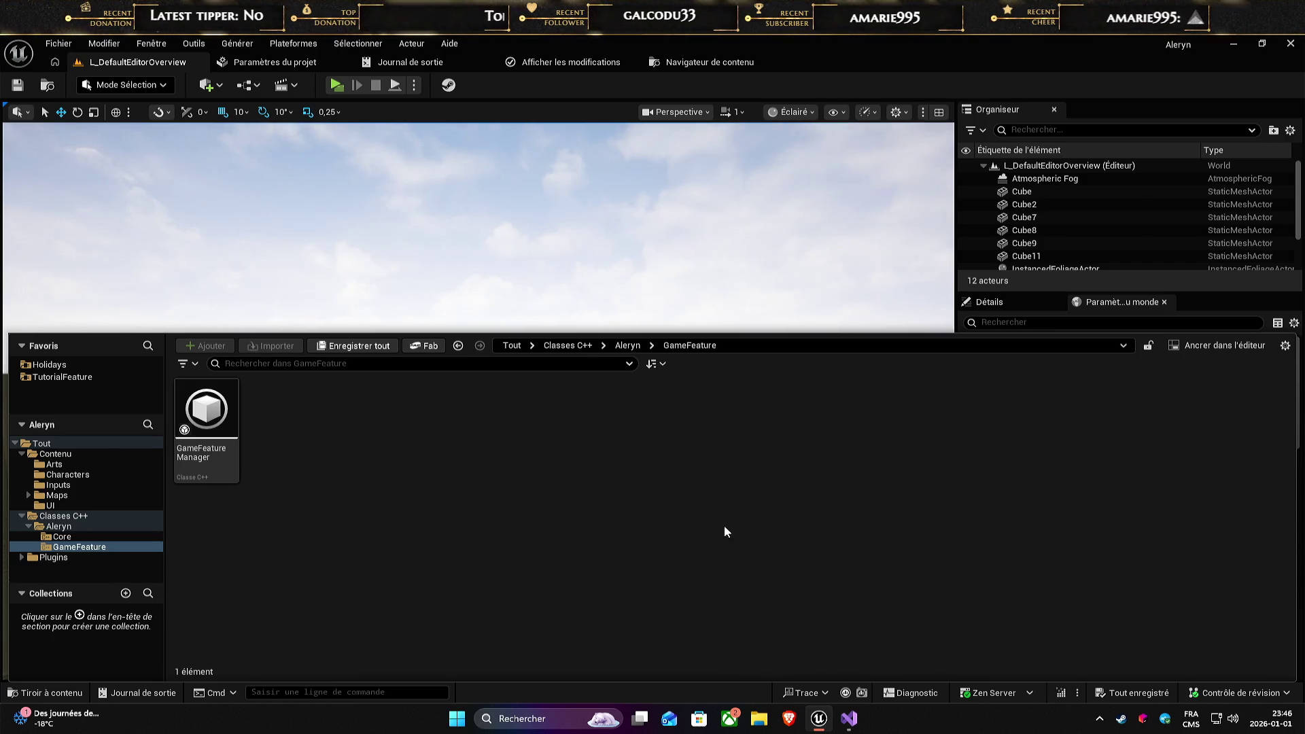
- In Visual Studio, collapse and re-expand the Aleryn Source folder, then return to Unreal Editor
click(846, 717)
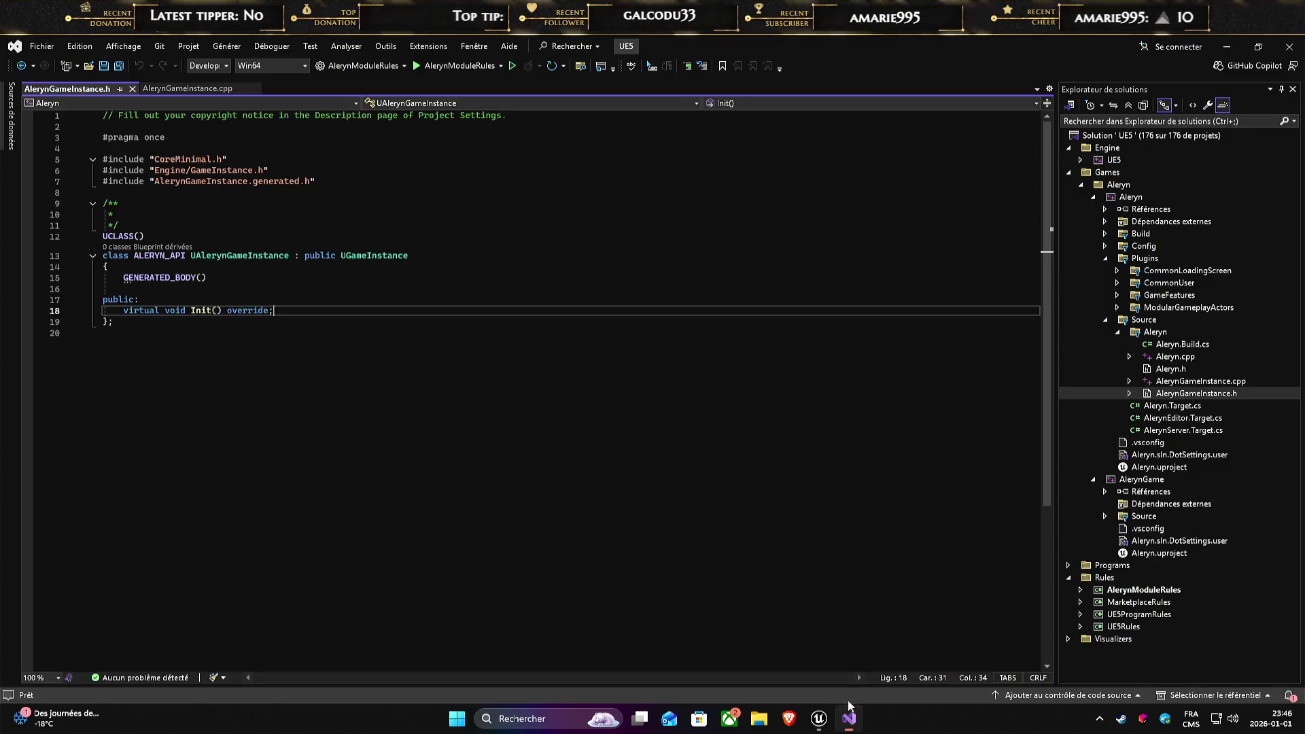
click(1117, 333)
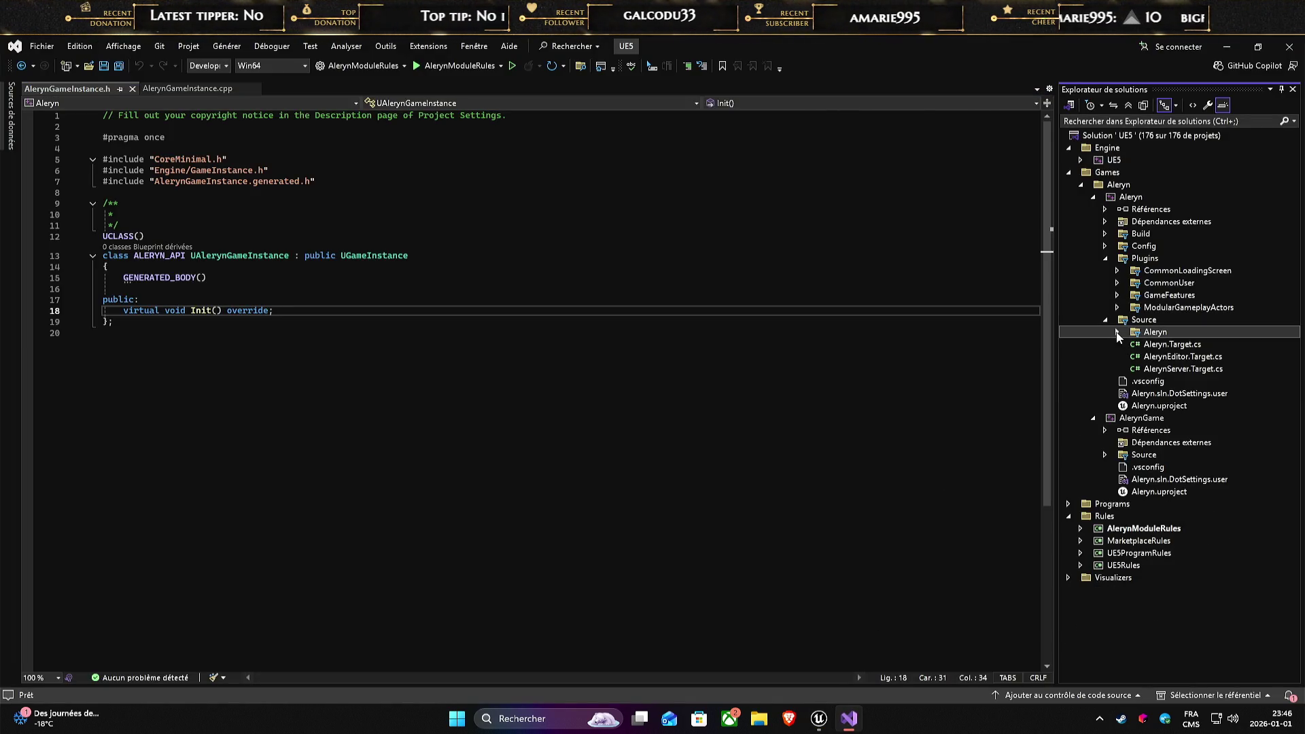
click(1117, 333)
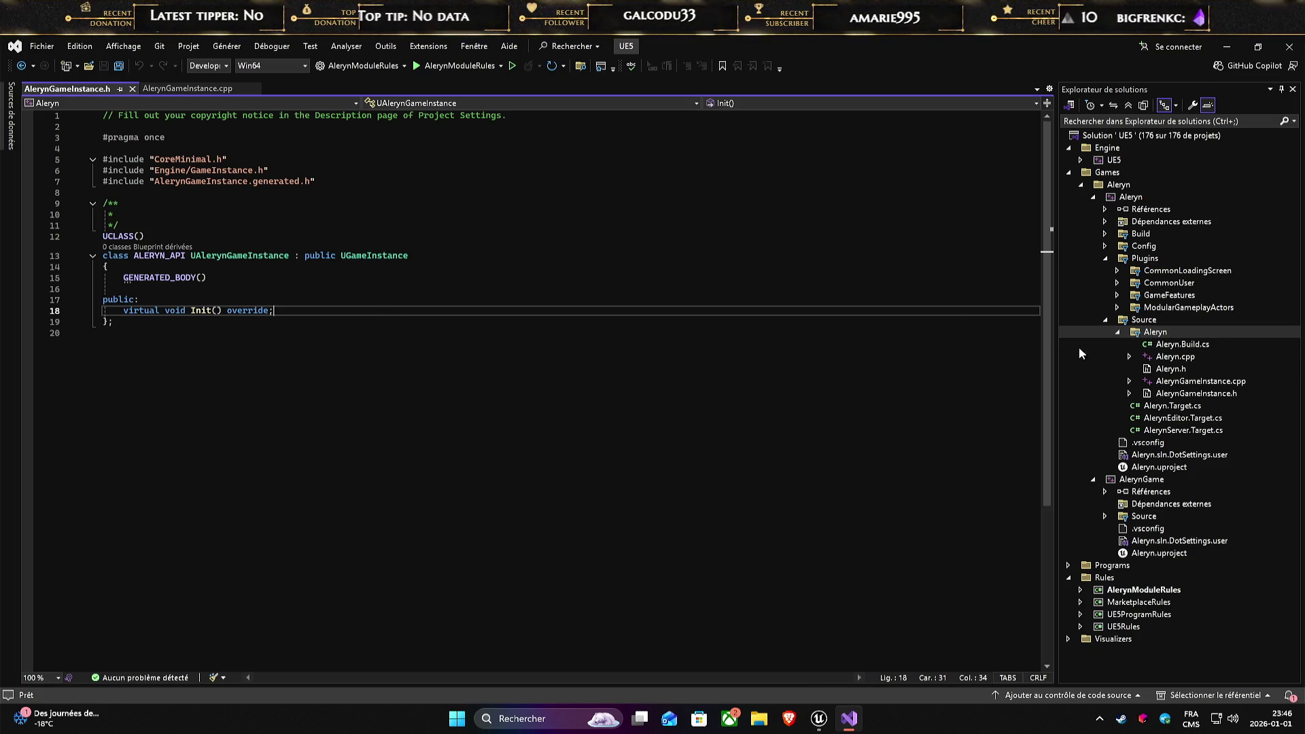
click(822, 723)
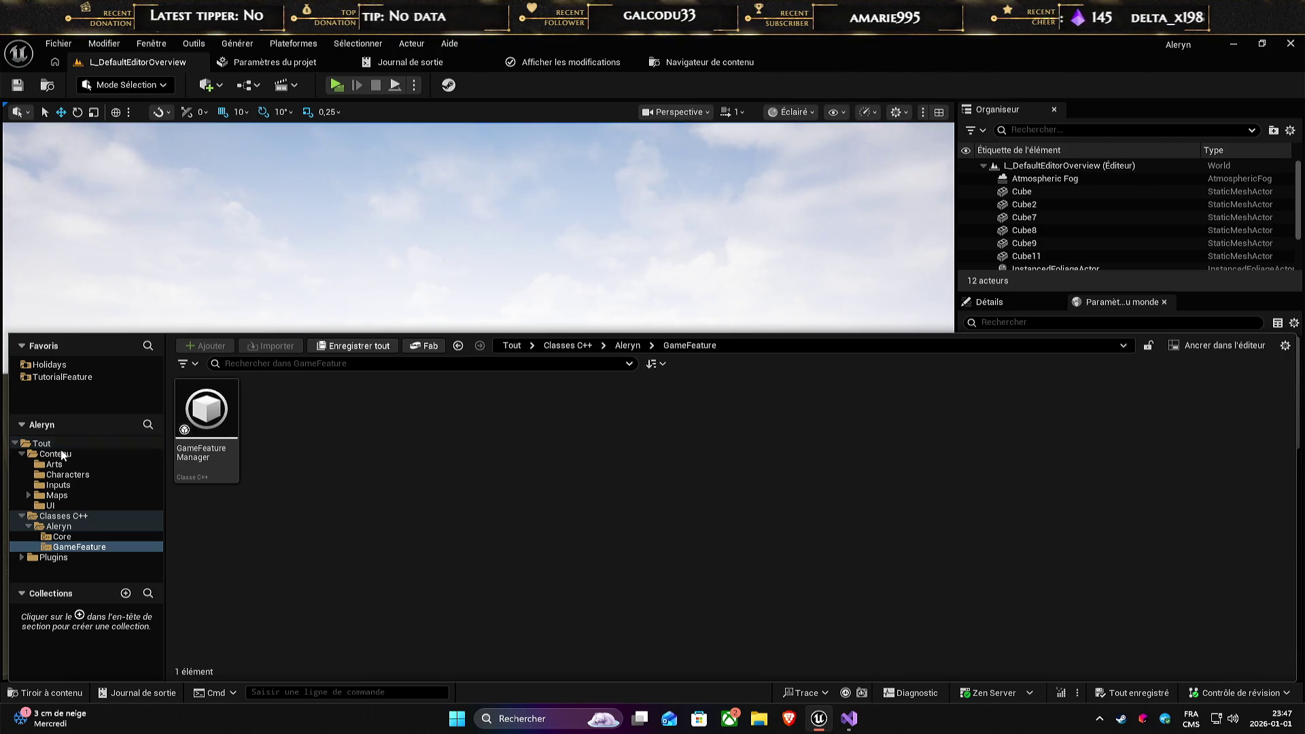
- Start a New C++ Class in C++ Classes > Aleryn and list all 5,754 parent classes
click(59, 516)
click(60, 527)
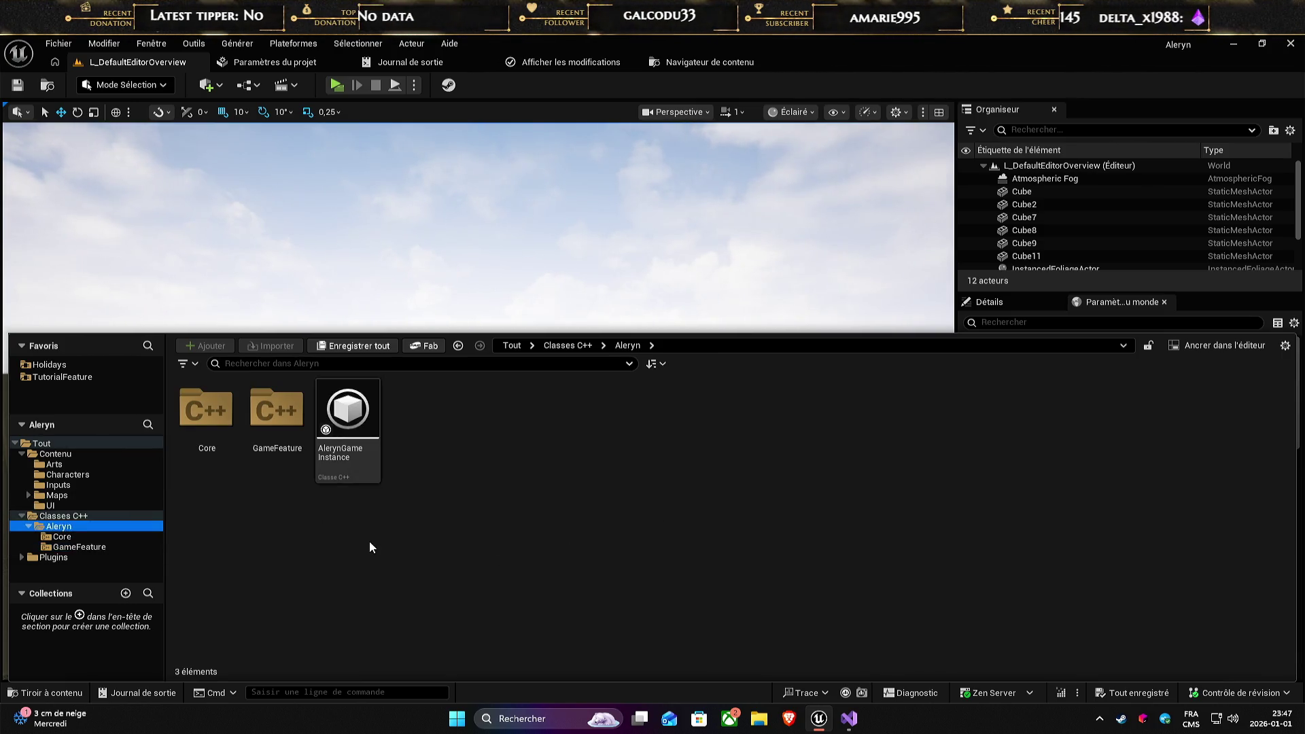
right_click(482, 547)
click(544, 605)
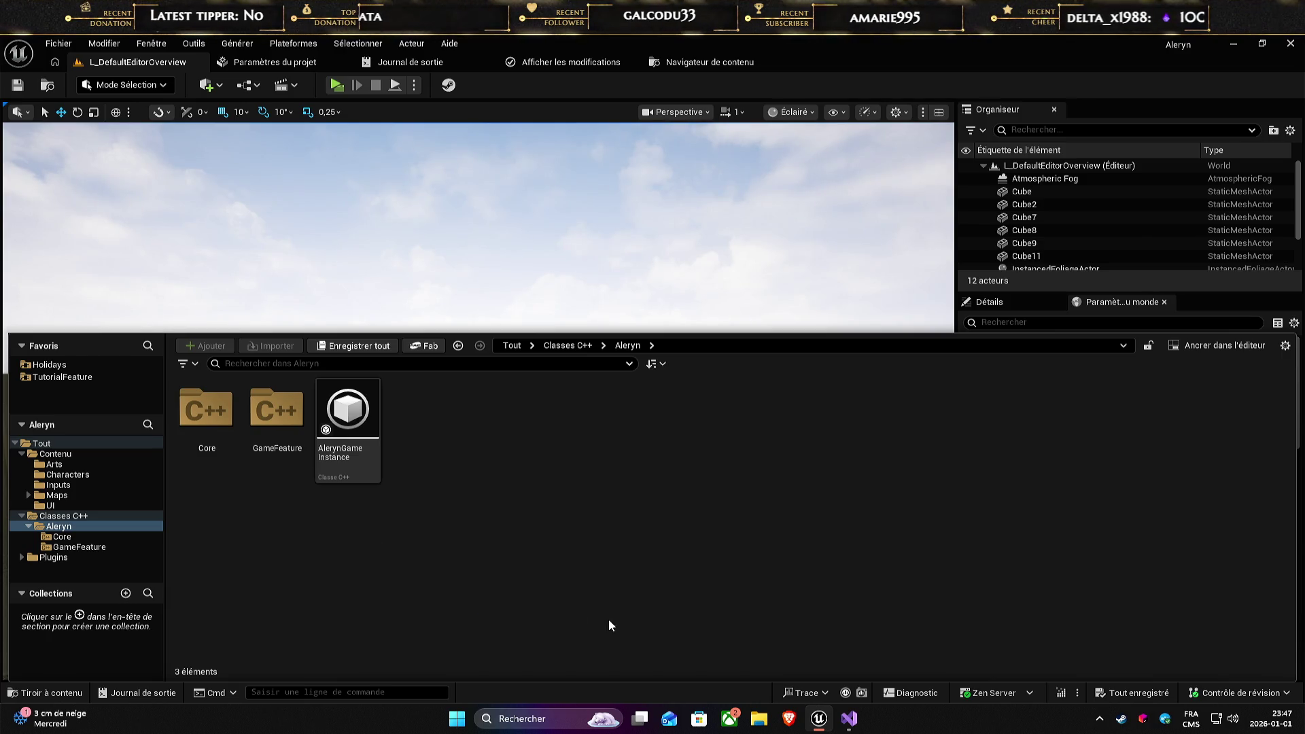
click(679, 246)
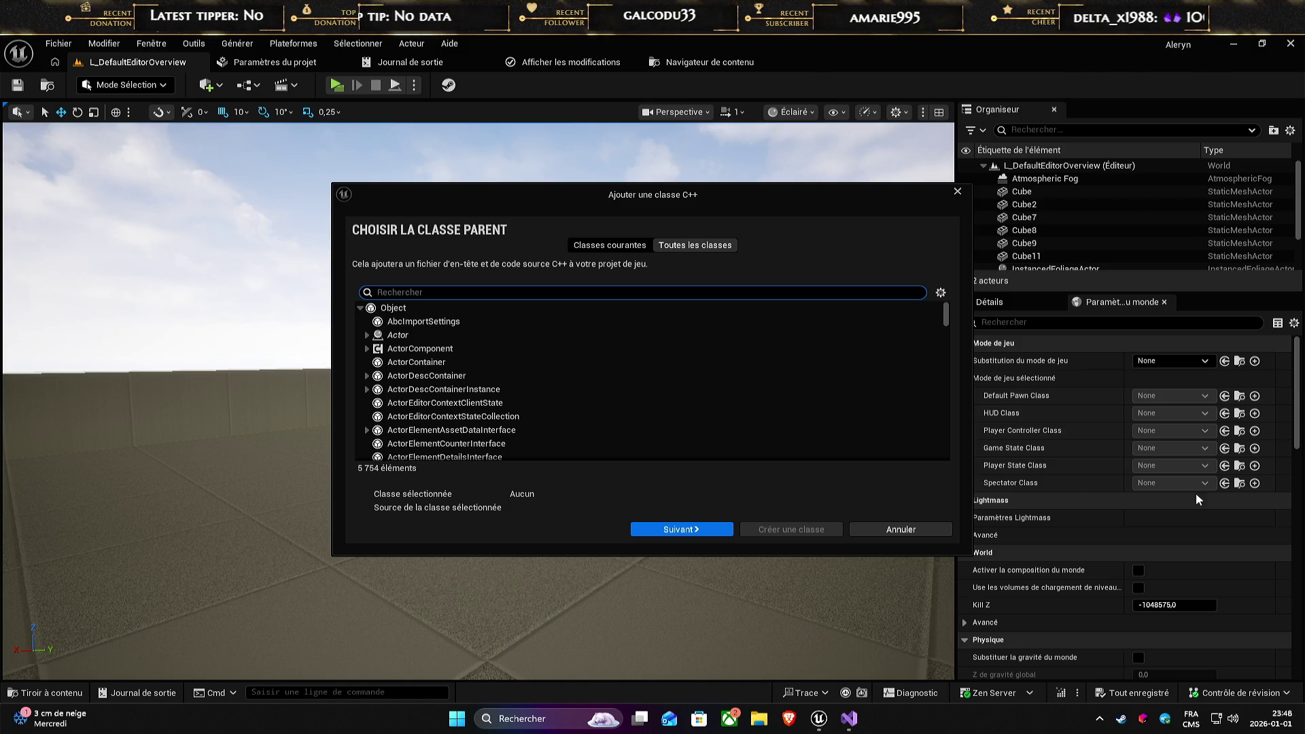
drag(591, 201, 420, 169)
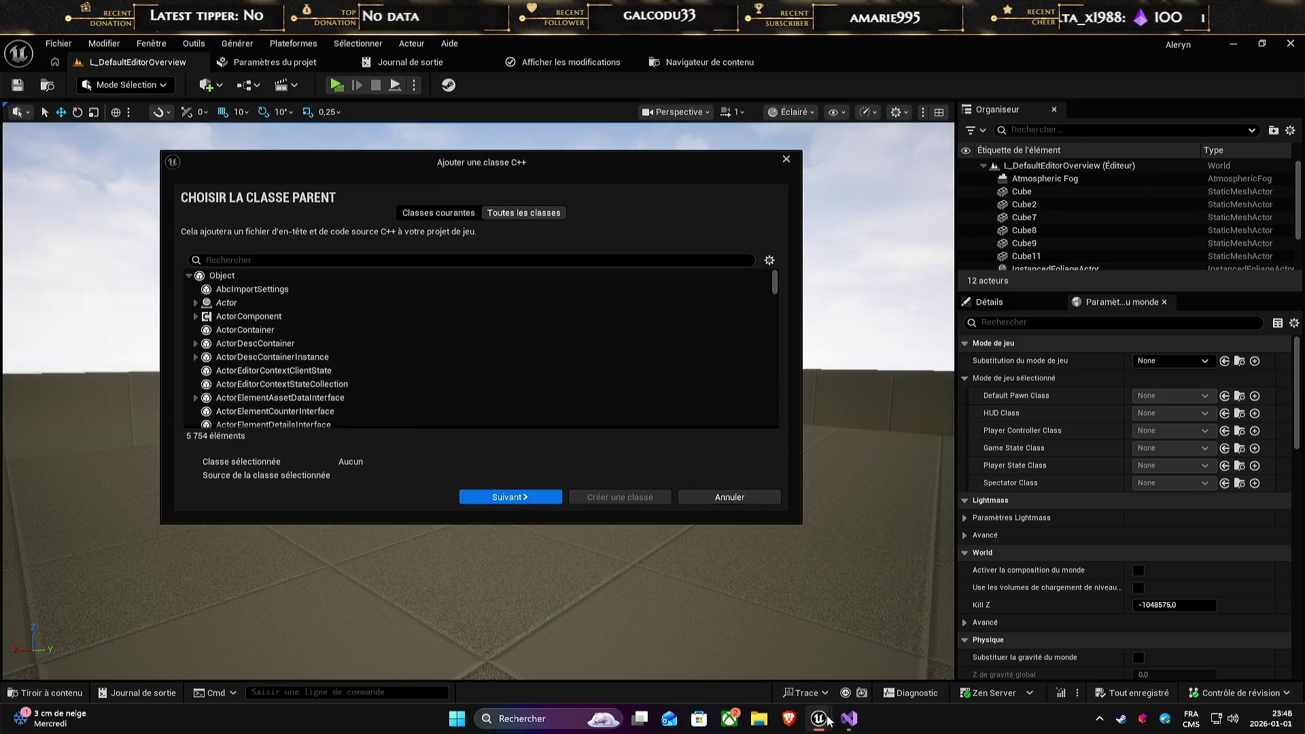
- Alt+Tab to Visual Studio and press Win+D to minimise every window to the desktop
key(alt+Tab)
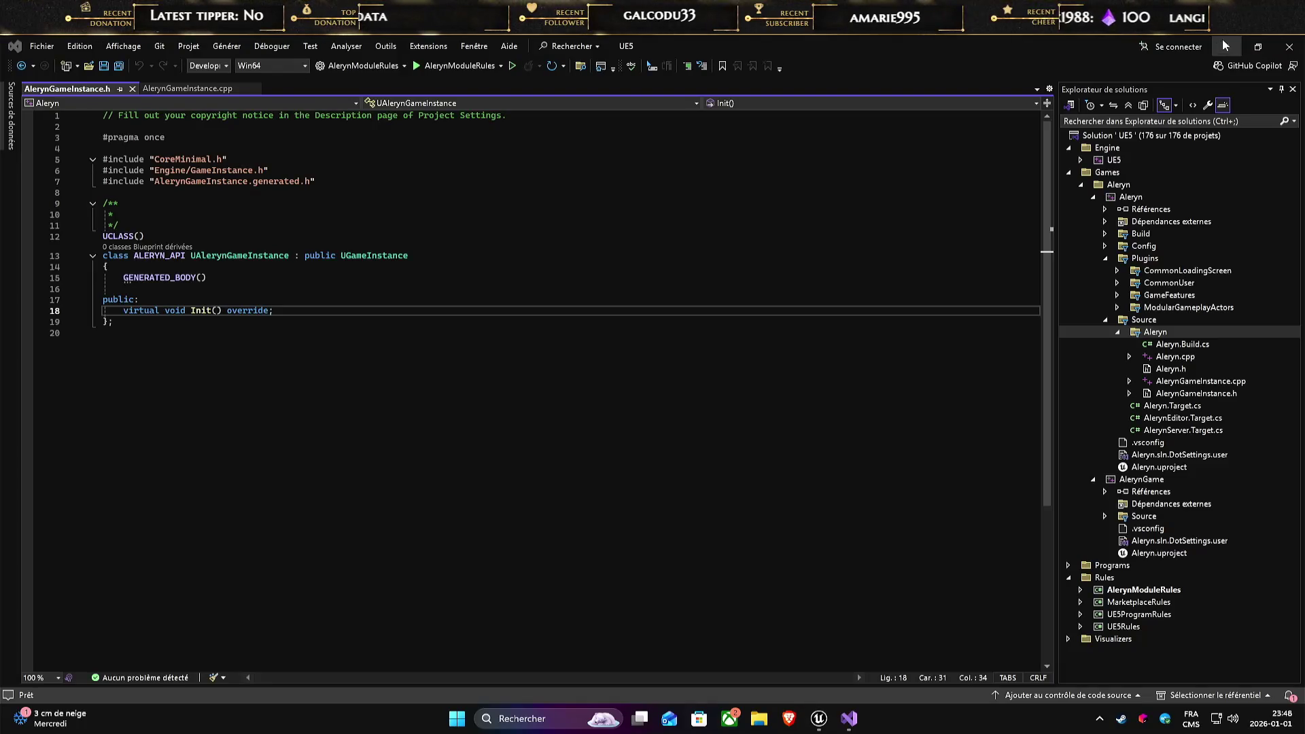
key(super+d)
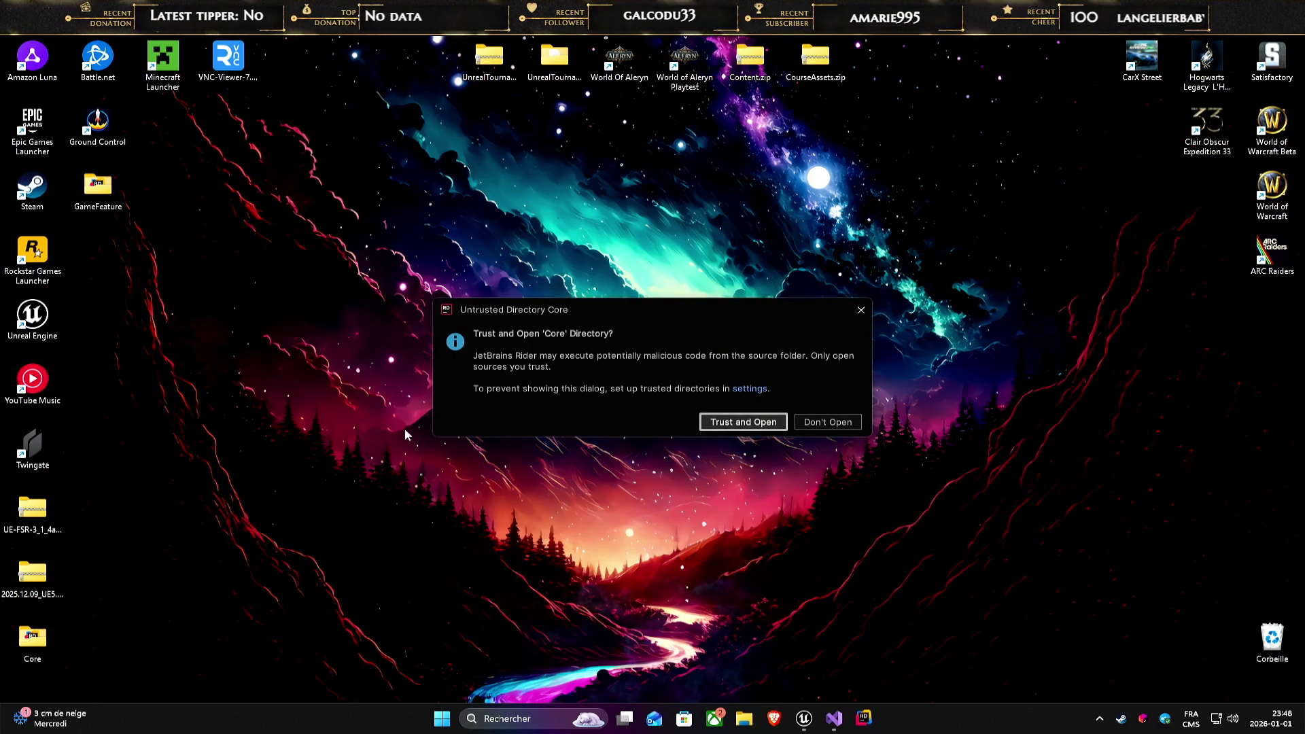
- Trust the Core folder in Rider, check GameFeatureConfig.h's UPrimaryDataAsset parent, then close Rider and return to Unreal
click(714, 418)
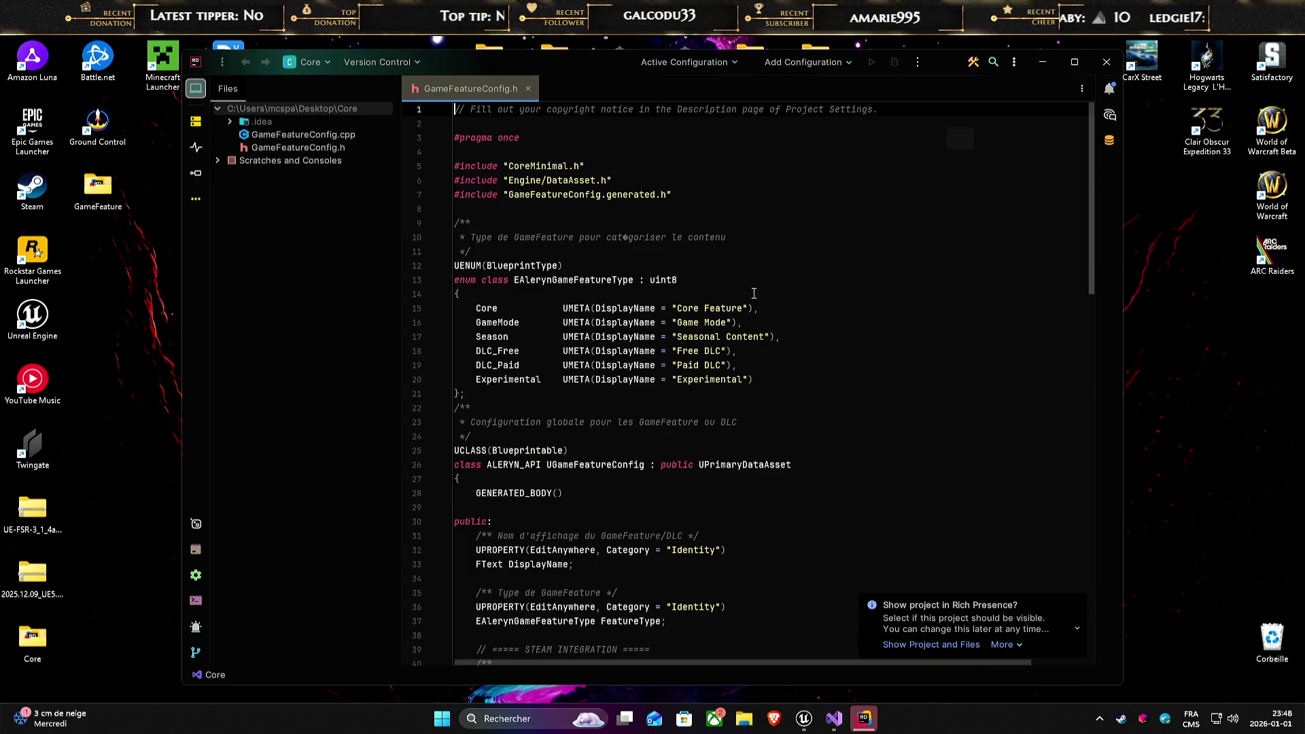
double_click(748, 464)
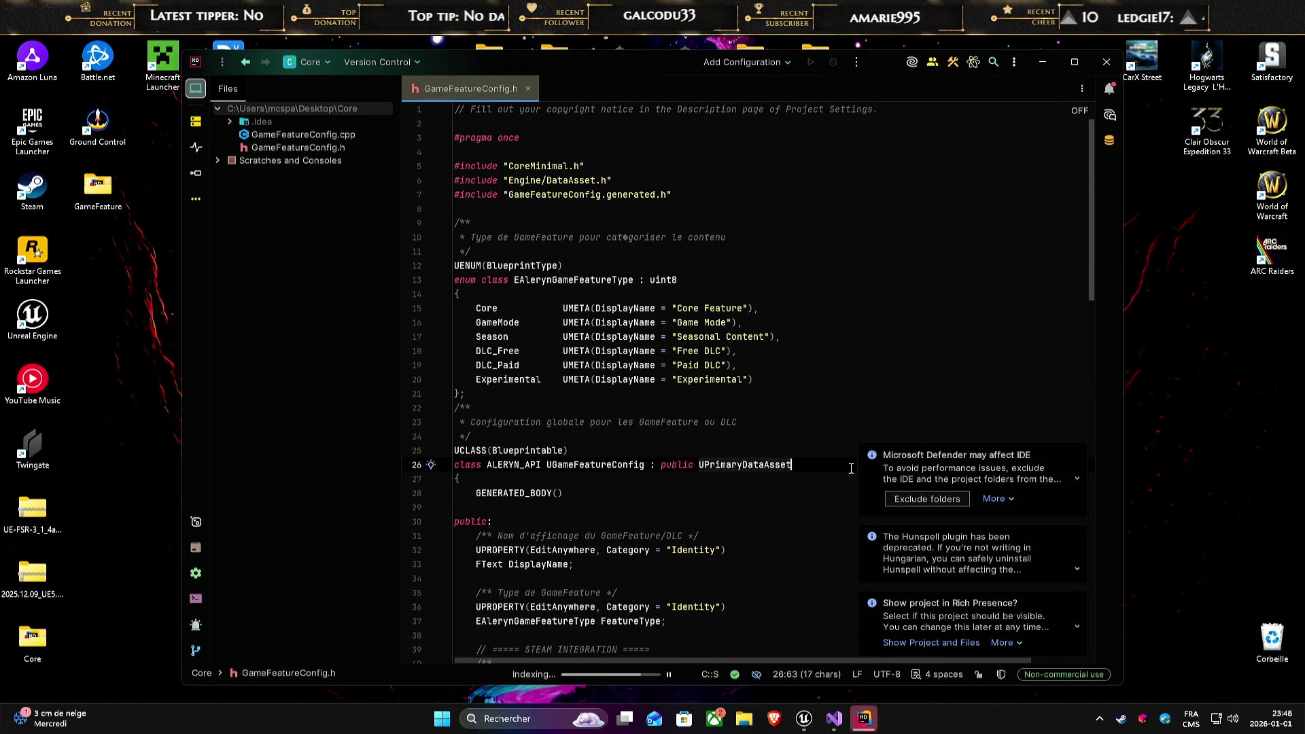
key(alt+F4)
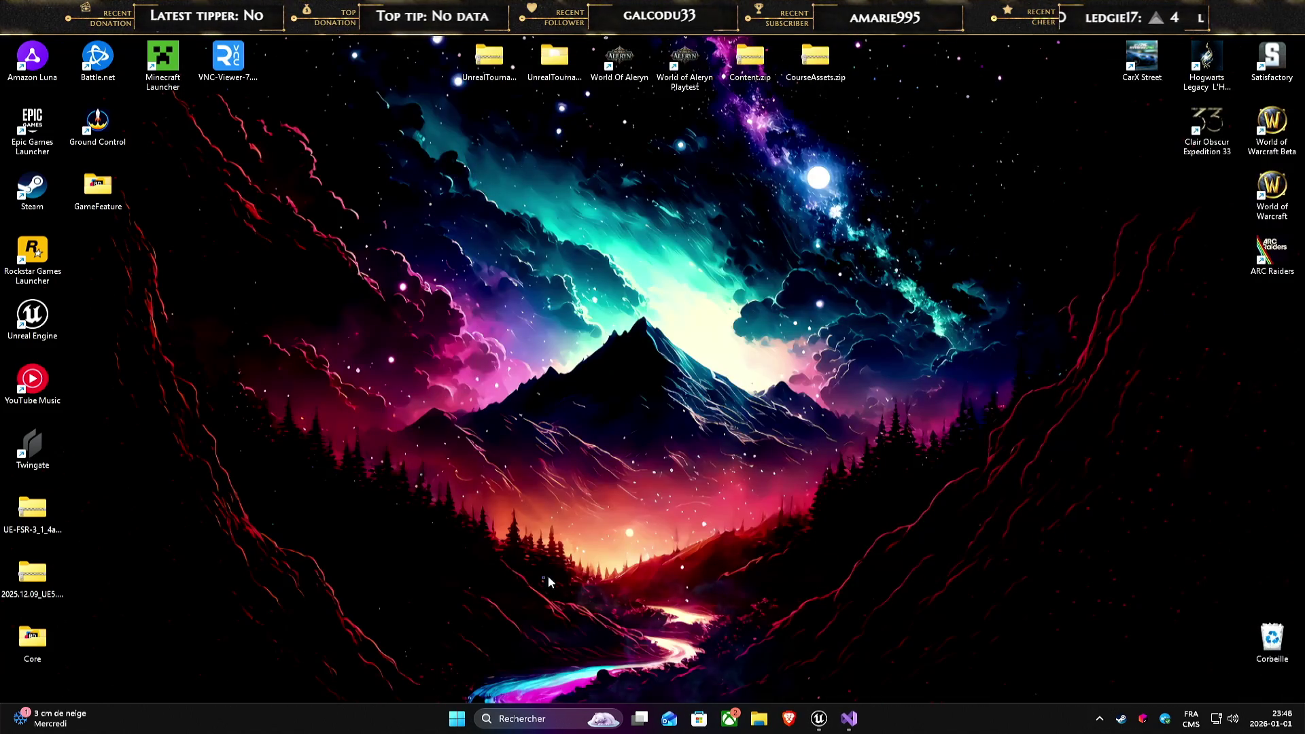
click(851, 724)
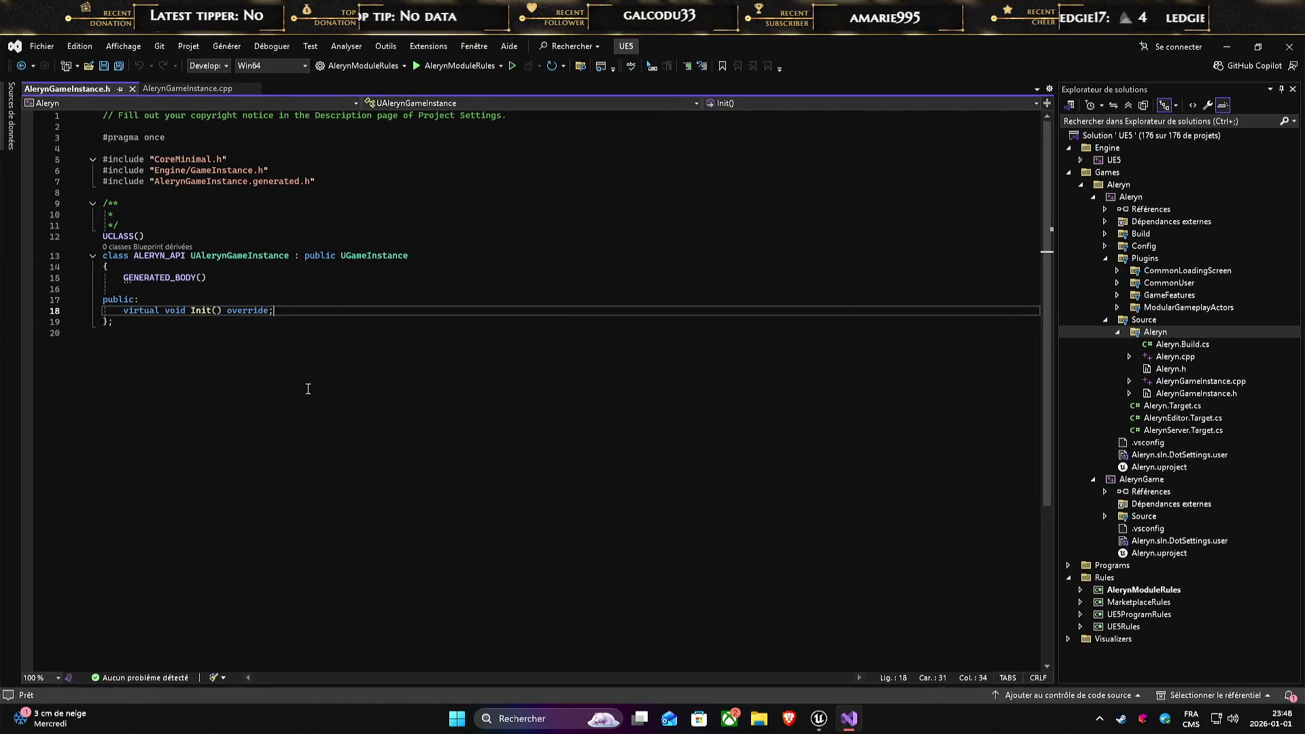
click(819, 718)
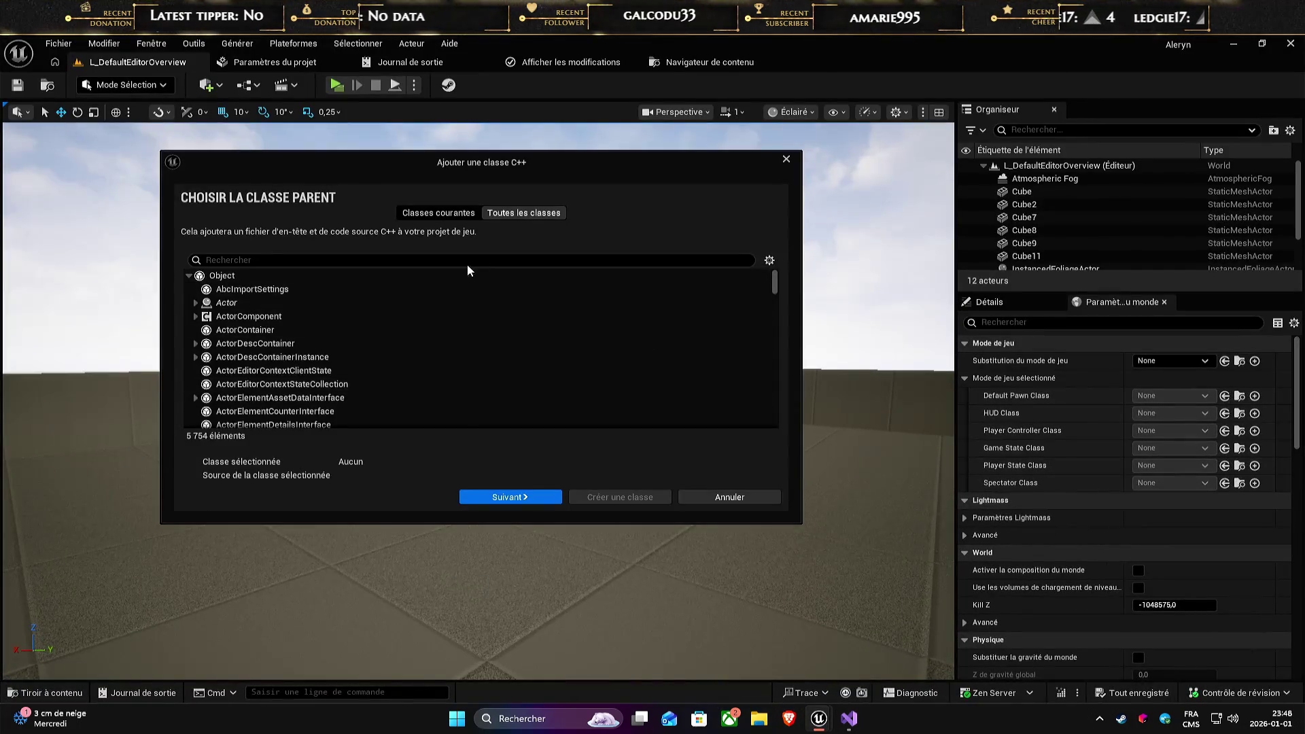
- Search UPrimaryDataAsset and choose PrimaryDataAsset as the new class's parent
text(UPrimaryDataAsset)
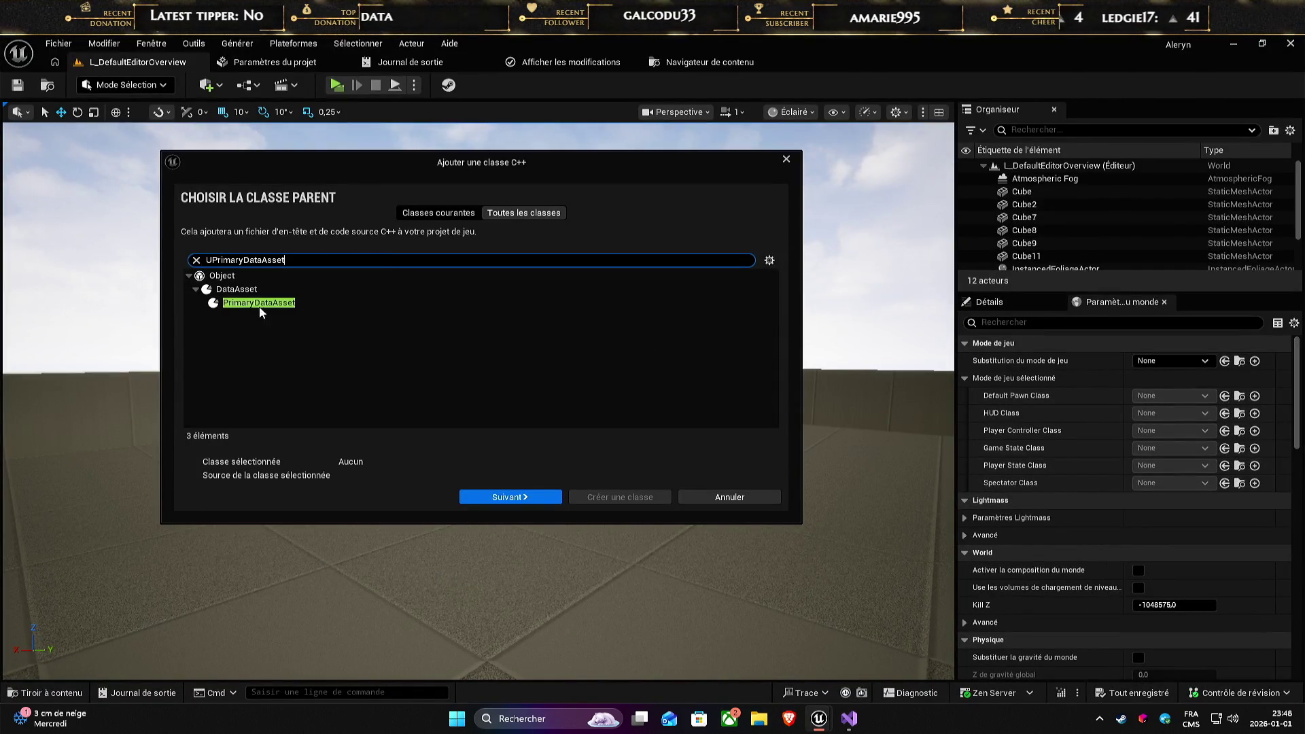
click(264, 303)
click(511, 497)
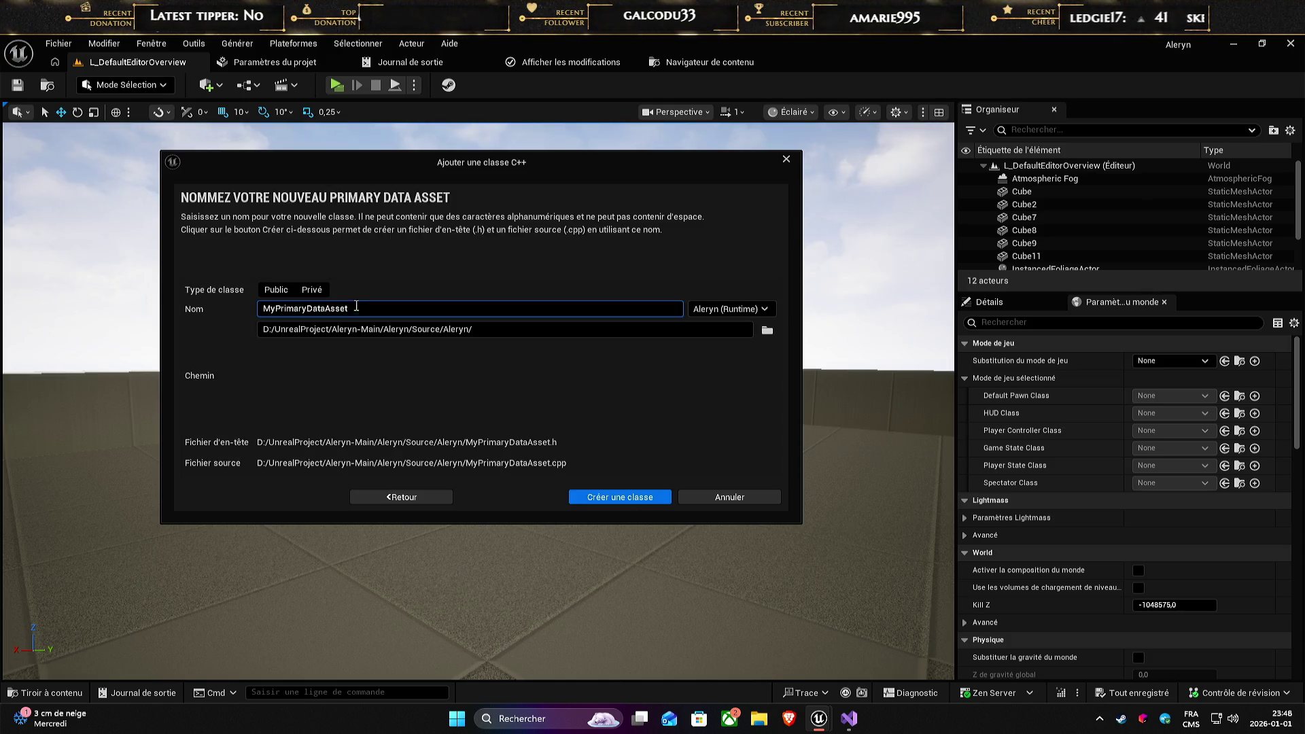
- Name the class GF_Config, fixing a typo, and reposition the dialog slightly lower
key(ctrl+a)
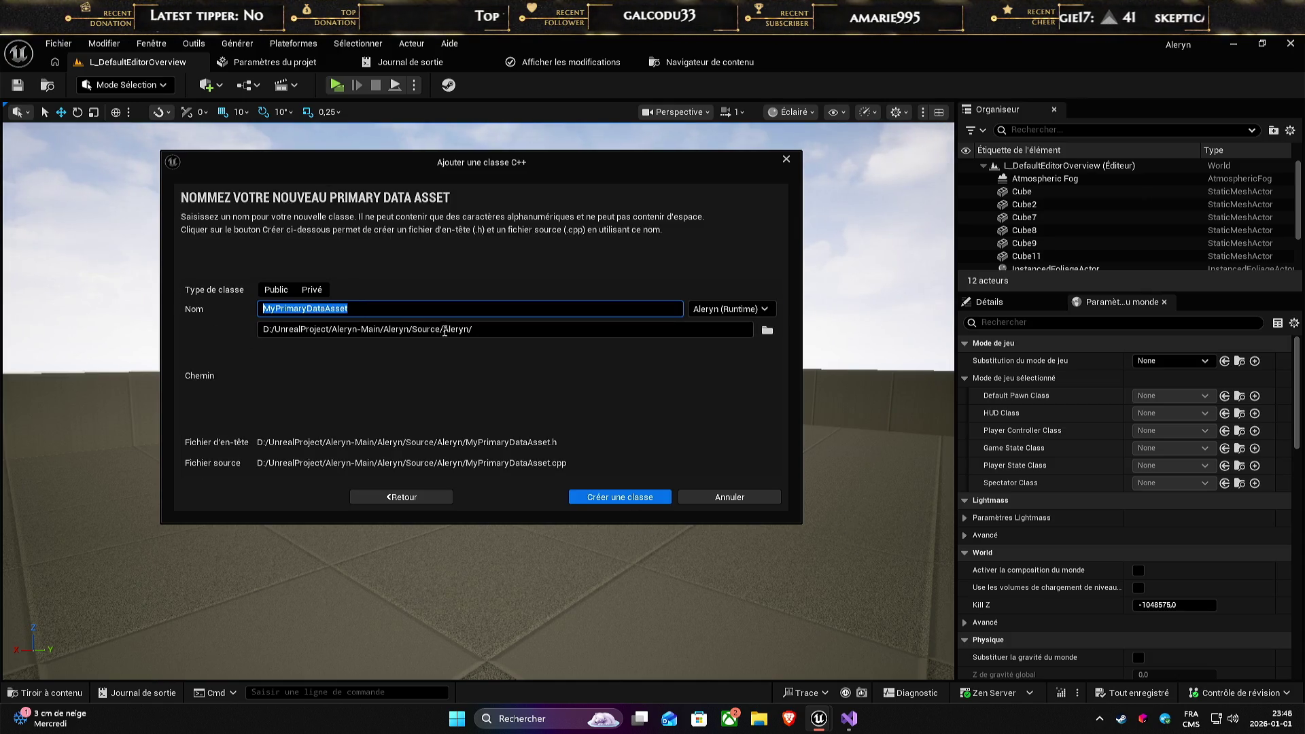
text(G)
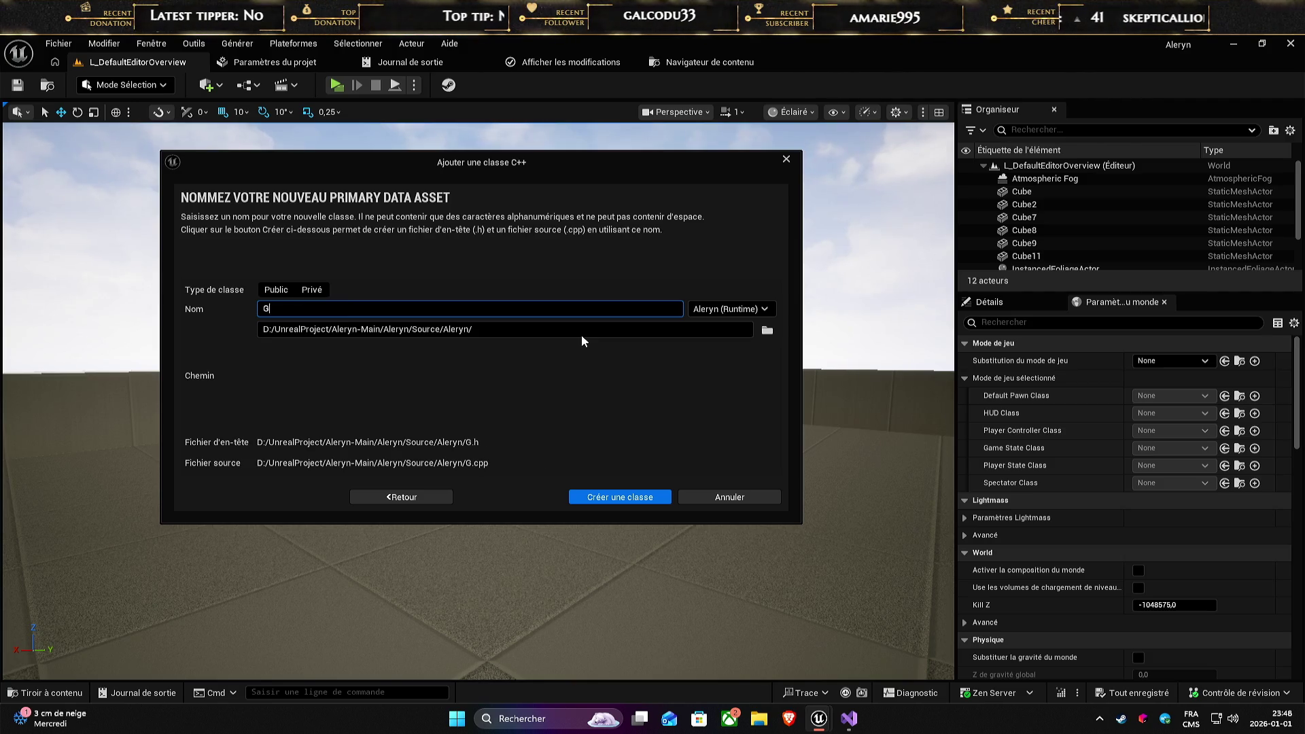
text(F_Congif)
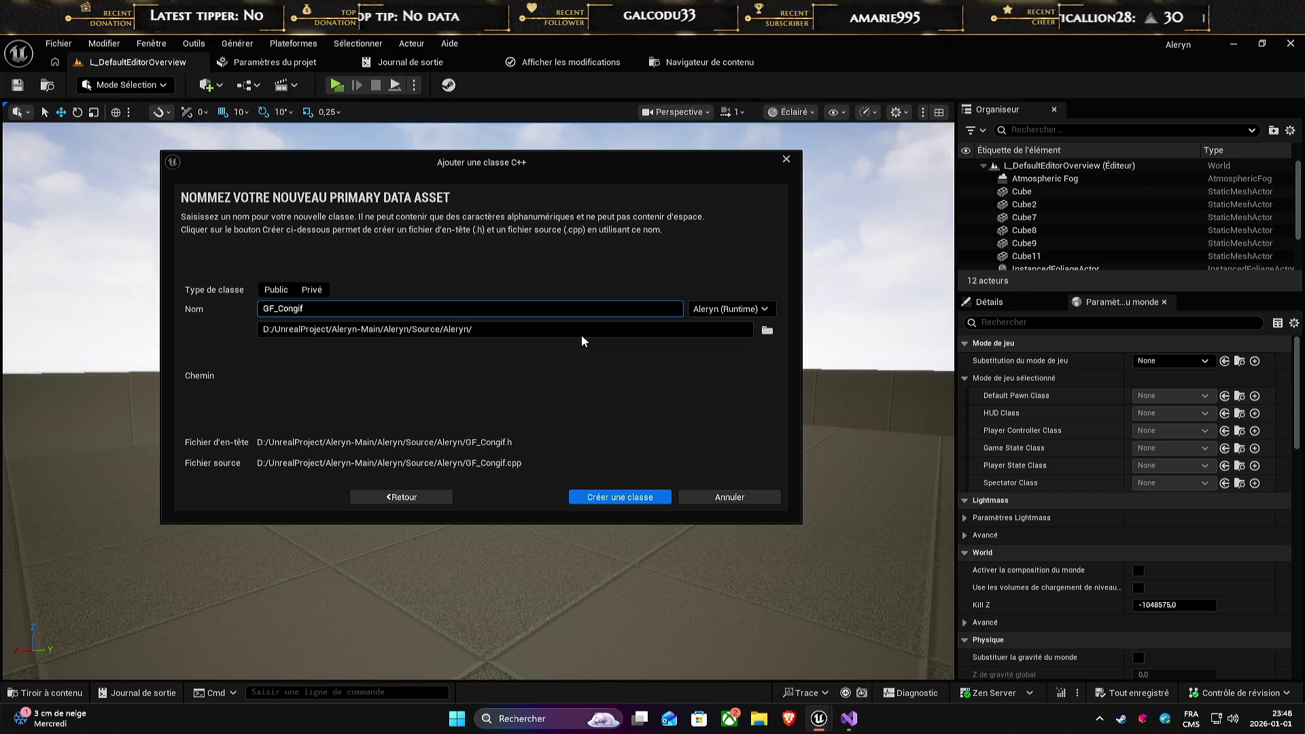
key(BackSpace)
key(BackSpace)
key(BackSpace)
text(fig)
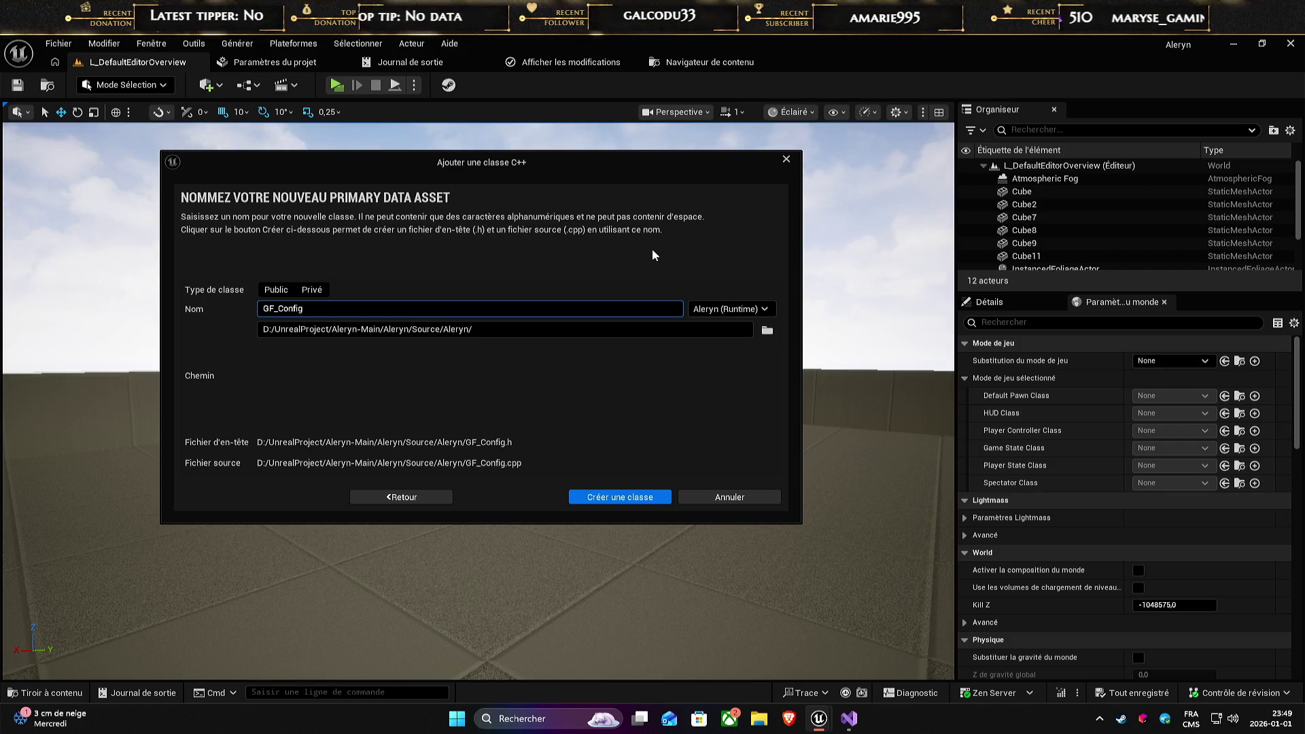
drag(550, 163, 620, 178)
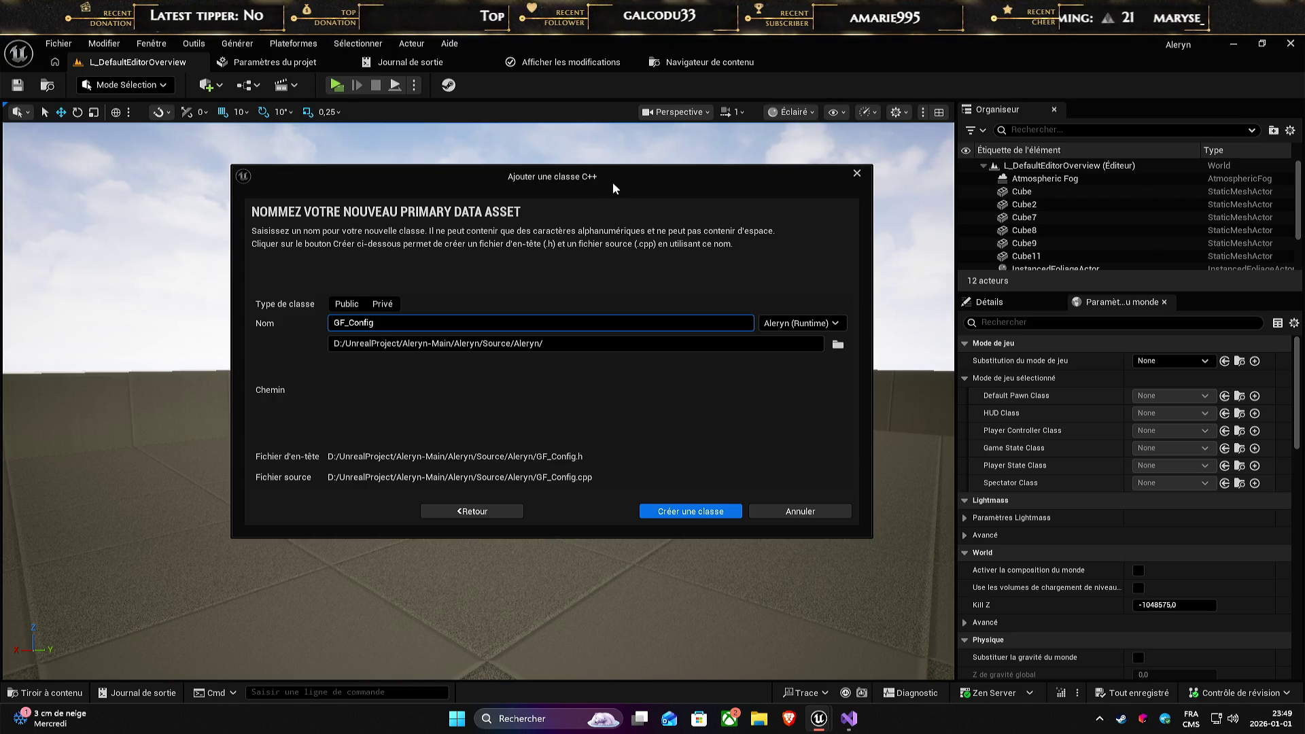
drag(614, 177, 610, 193)
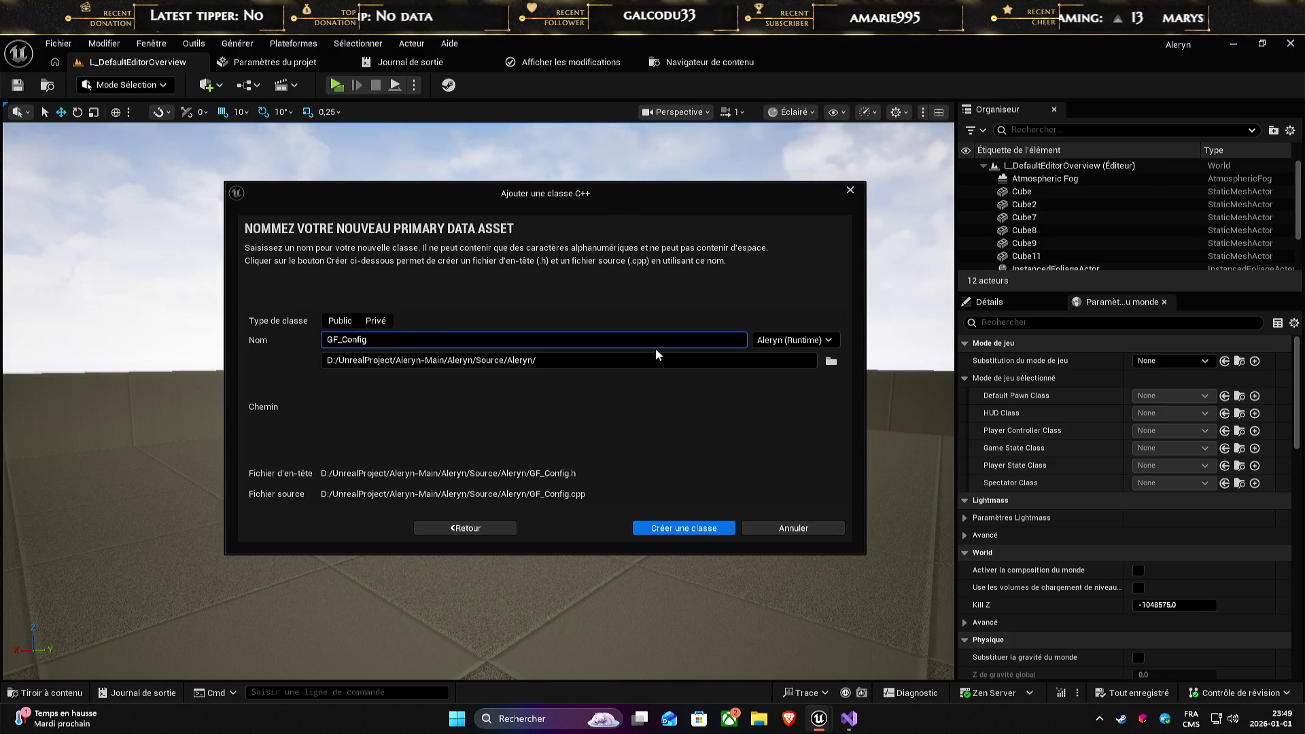
- Append GameFeatures to the destination path and rename the class to GameFeatureConfig
click(605, 362)
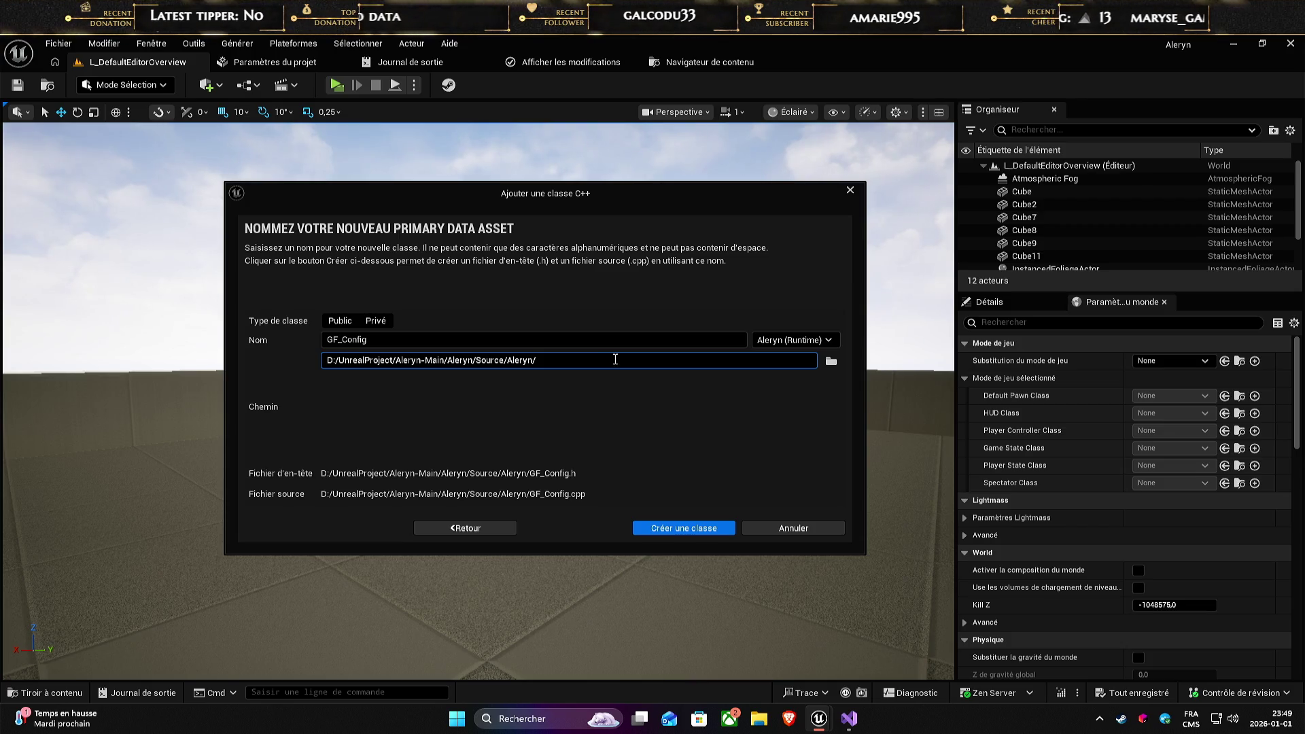
text(GameFeatures)
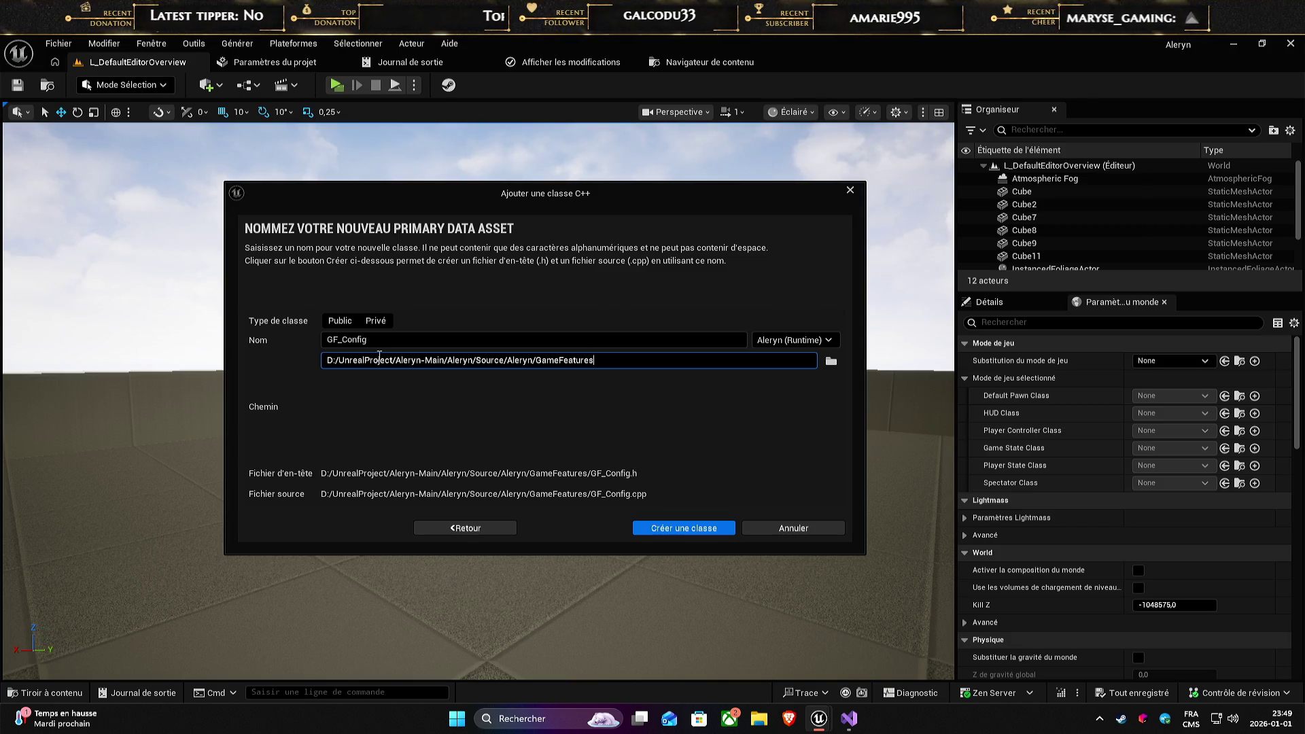
click(339, 341)
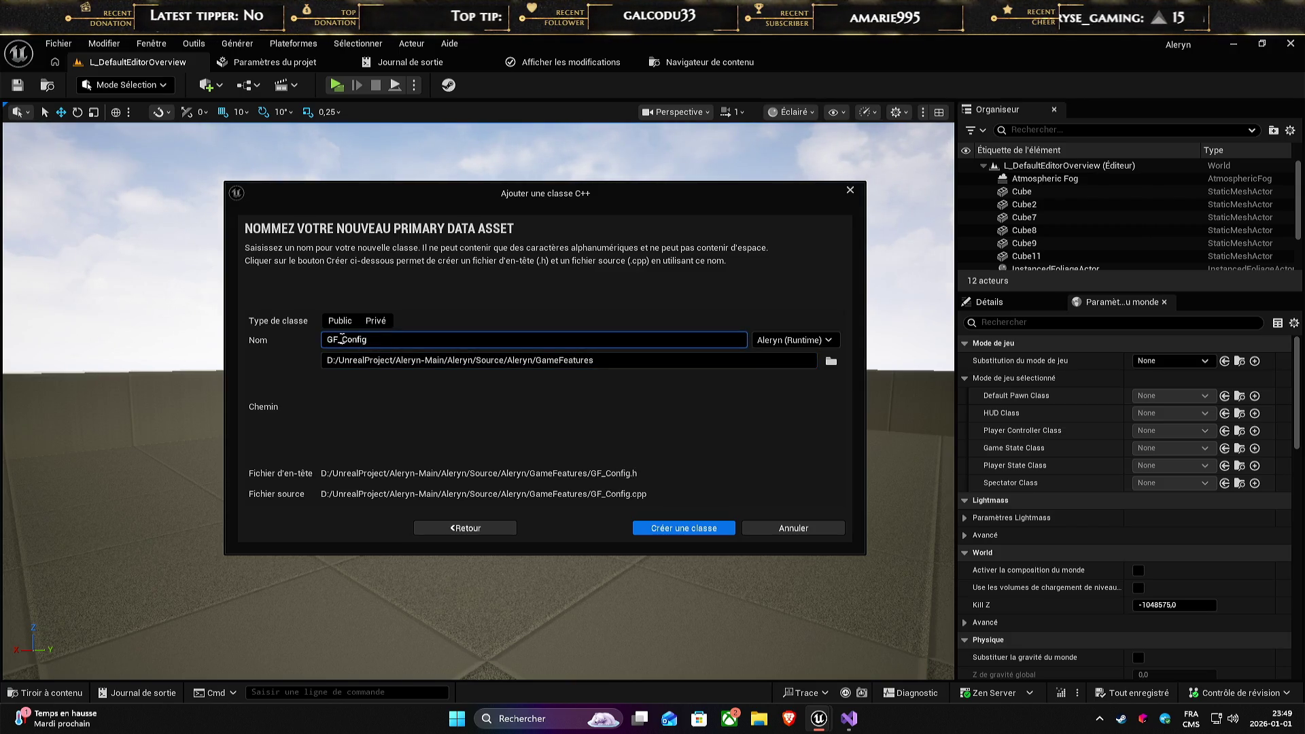
key(shift+Left)
key(BackSpace)
key(BackSpace)
text(ameFeat)
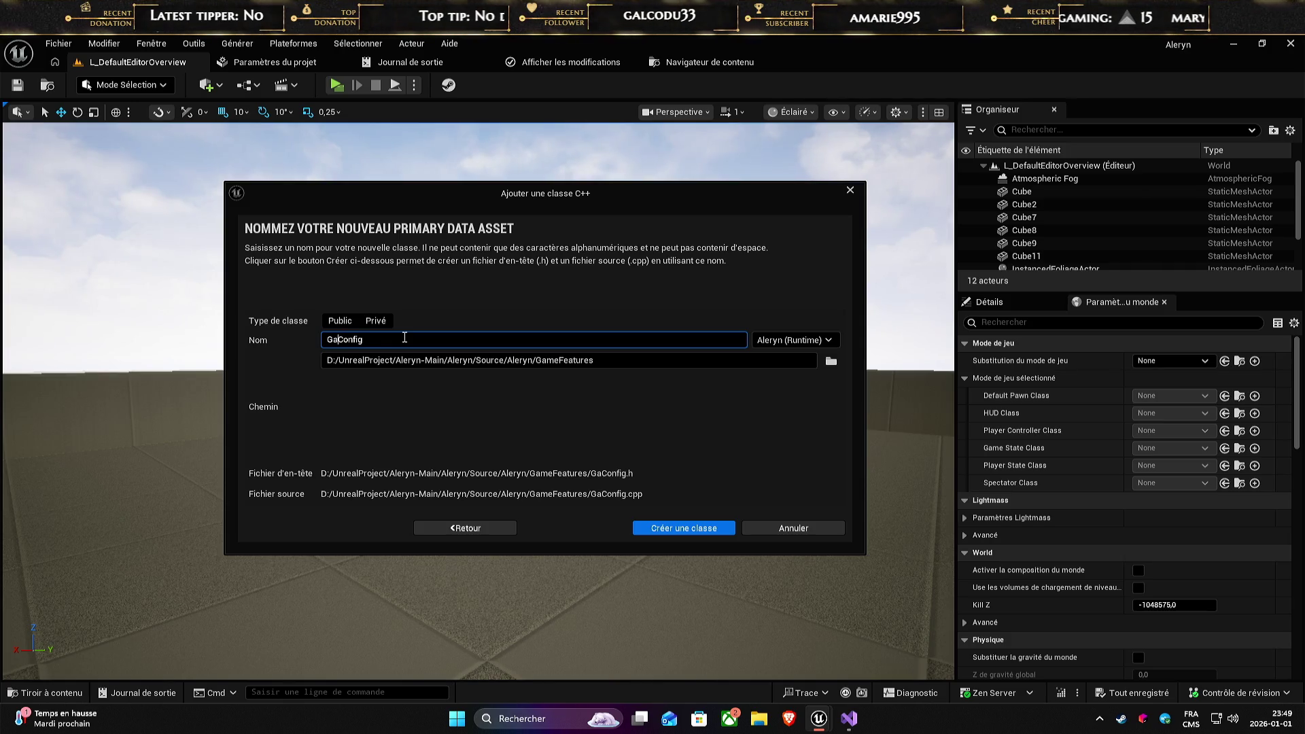
text(ure)
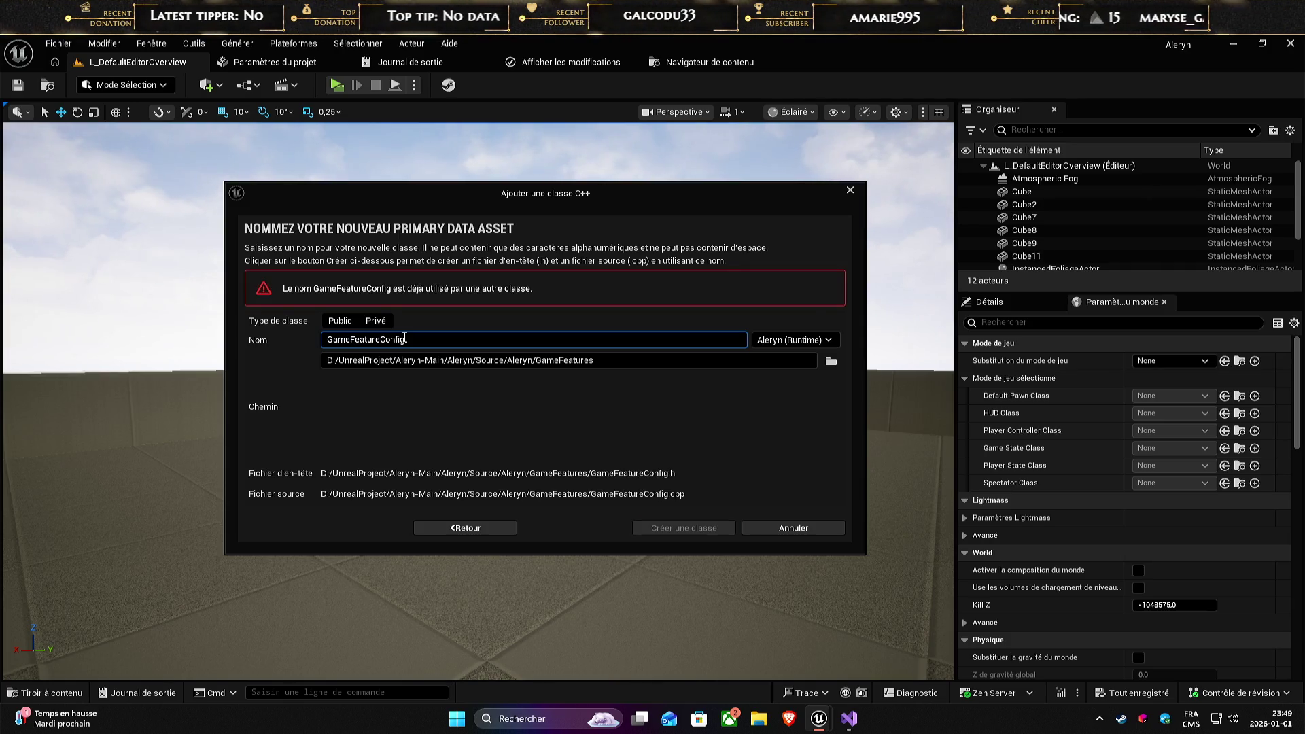
- Cancel the class once GameFeatureConfig is reported as already in use, returning to Visual Studio
click(420, 360)
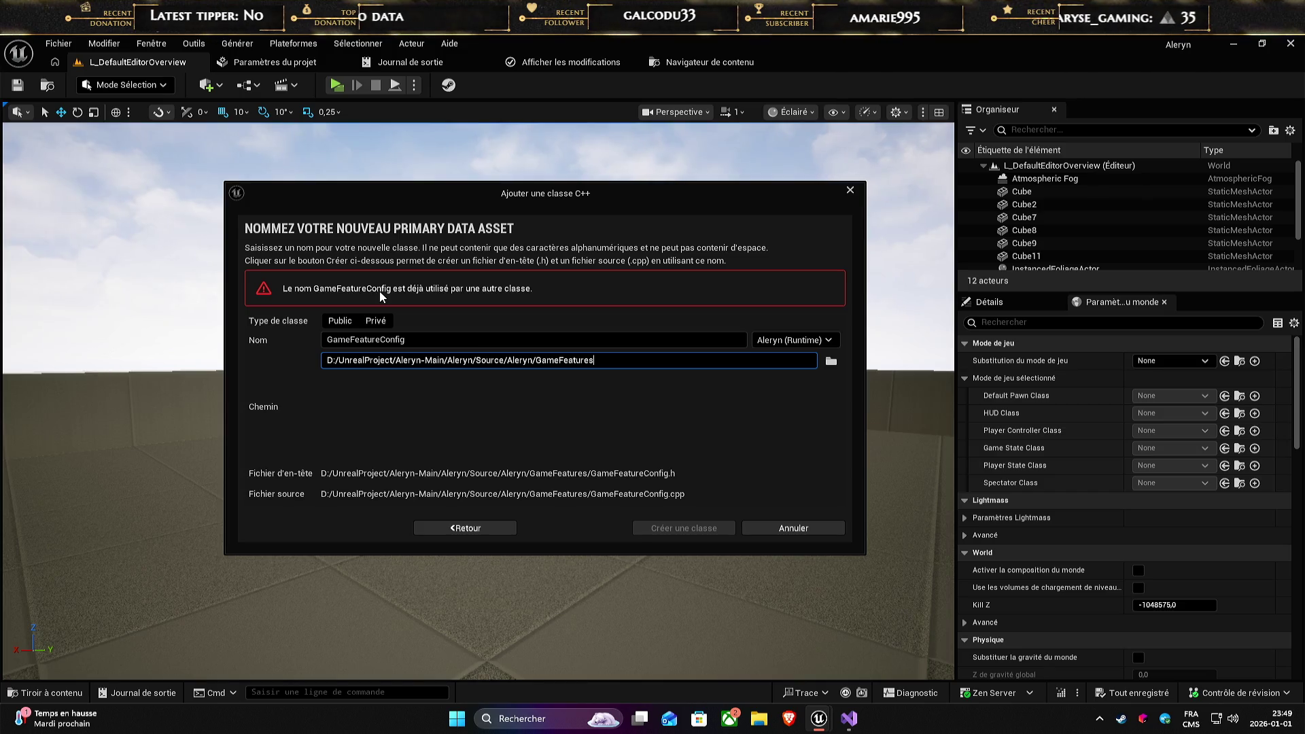
click(617, 295)
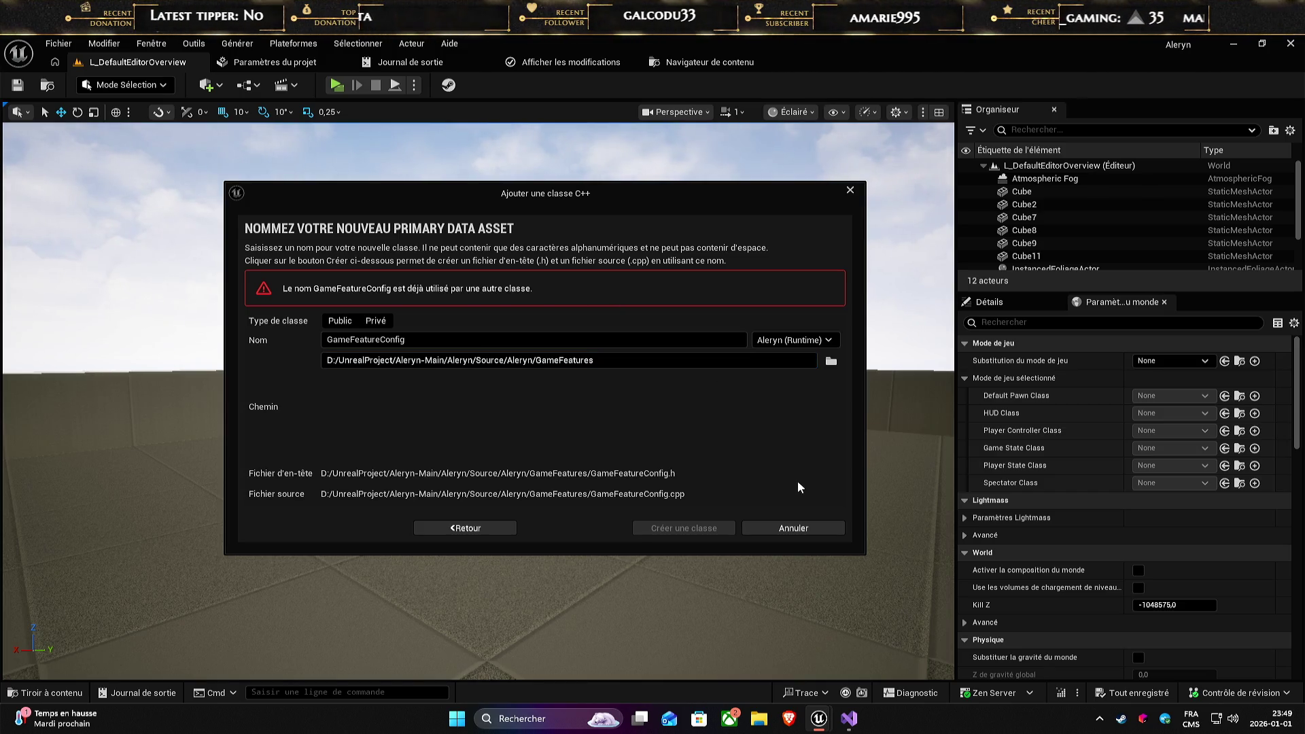
click(849, 191)
key(alt+Tab)
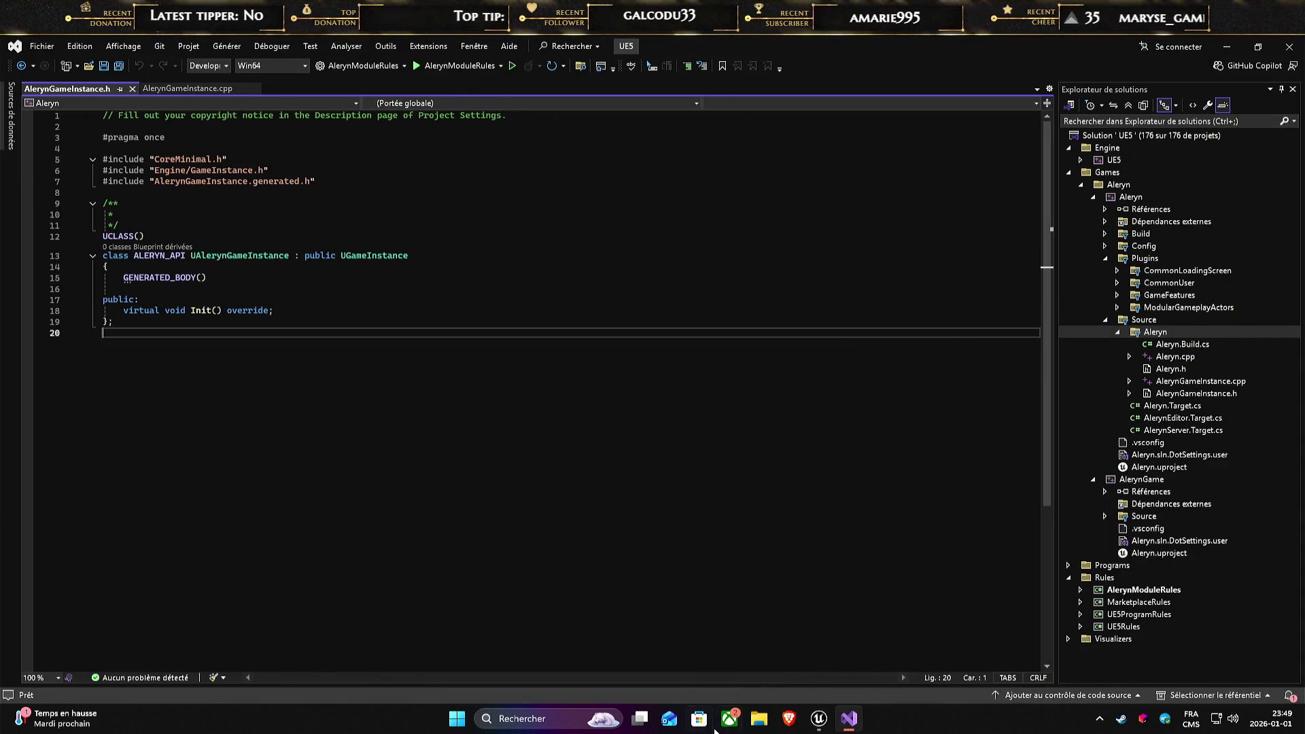
click(815, 718)
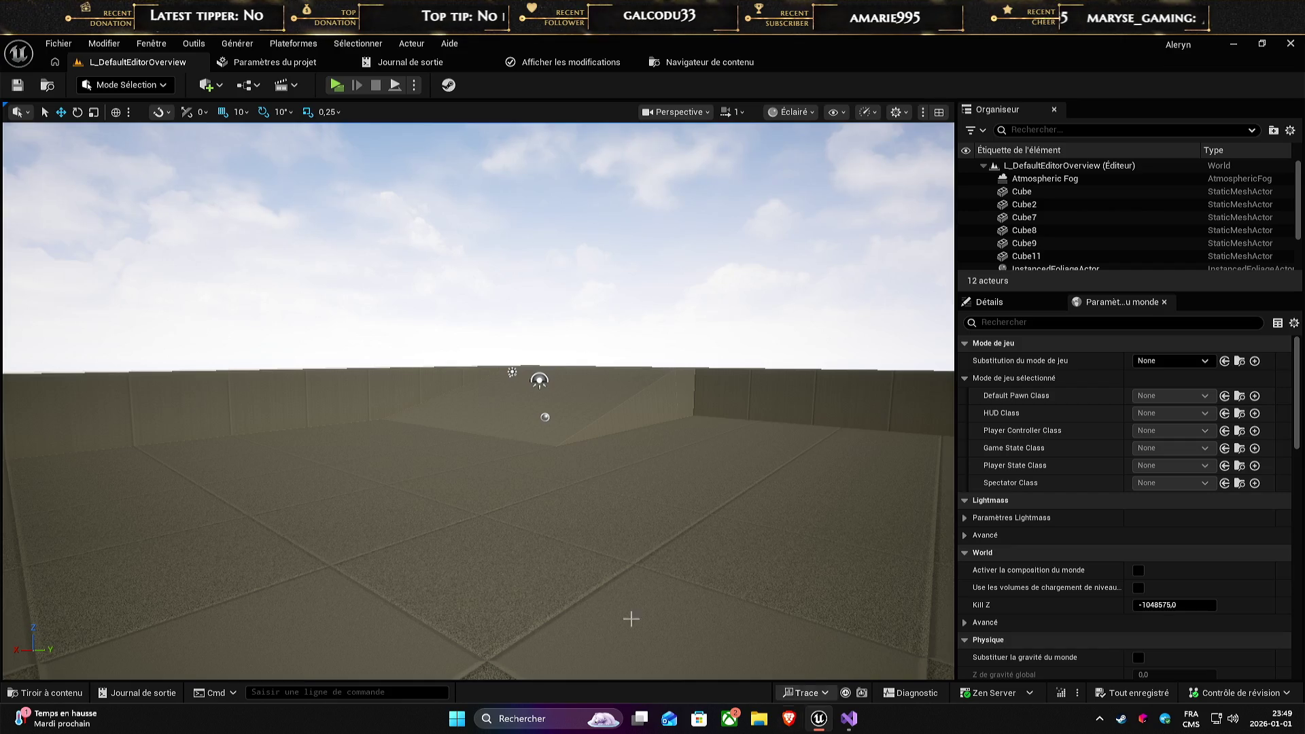
click(194, 43)
mouse_move(237, 42)
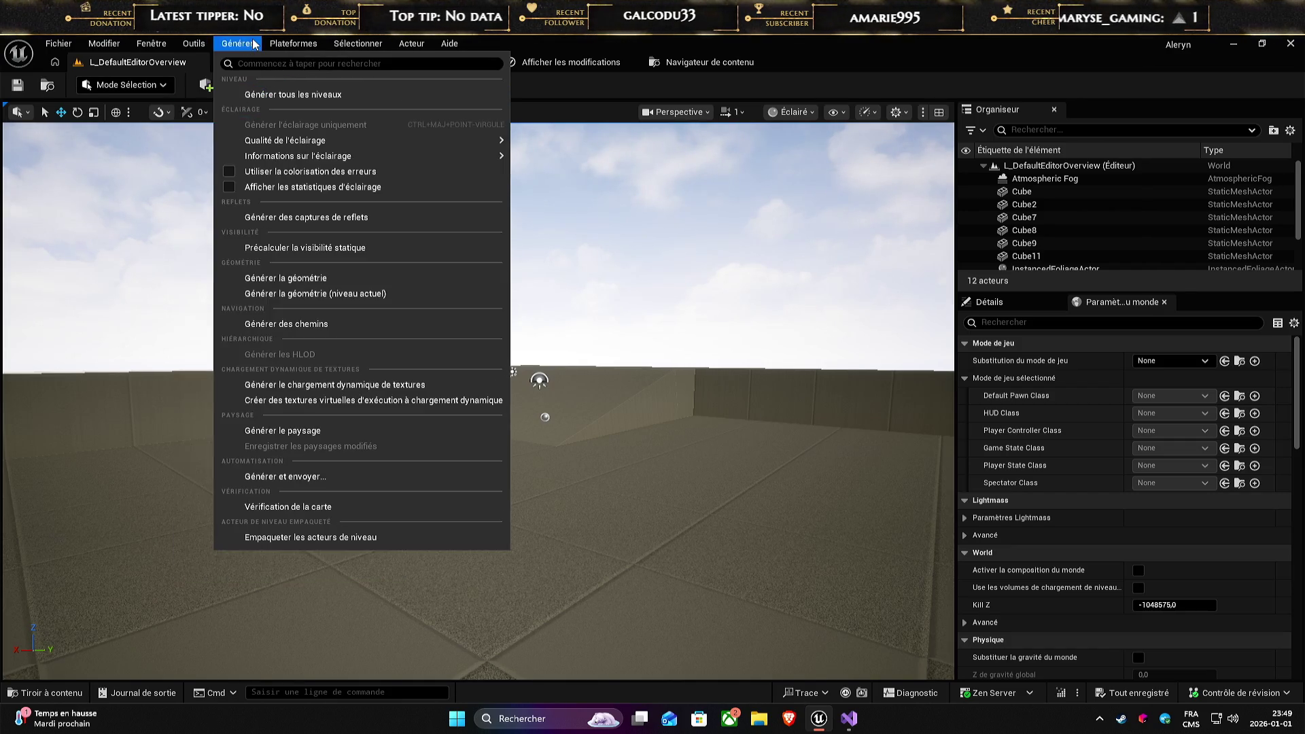
mouse_move(193, 43)
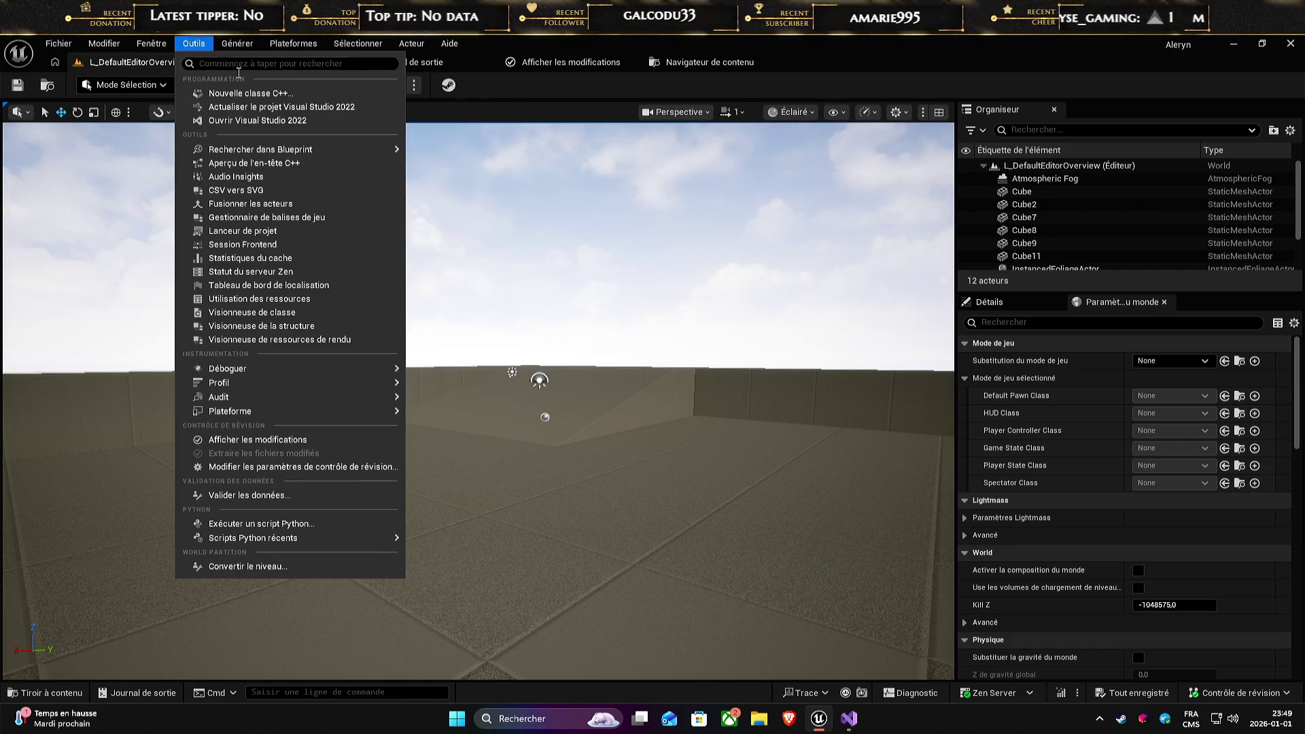
click(252, 123)
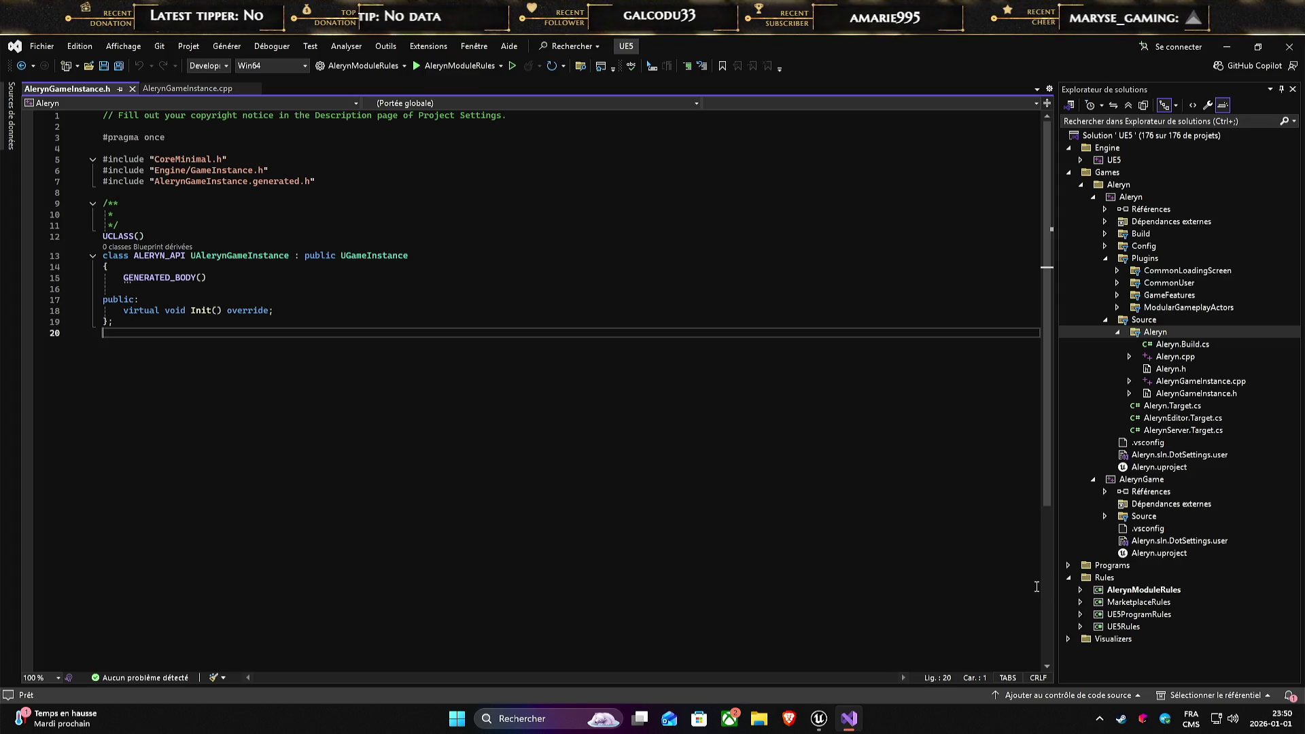
click(1069, 577)
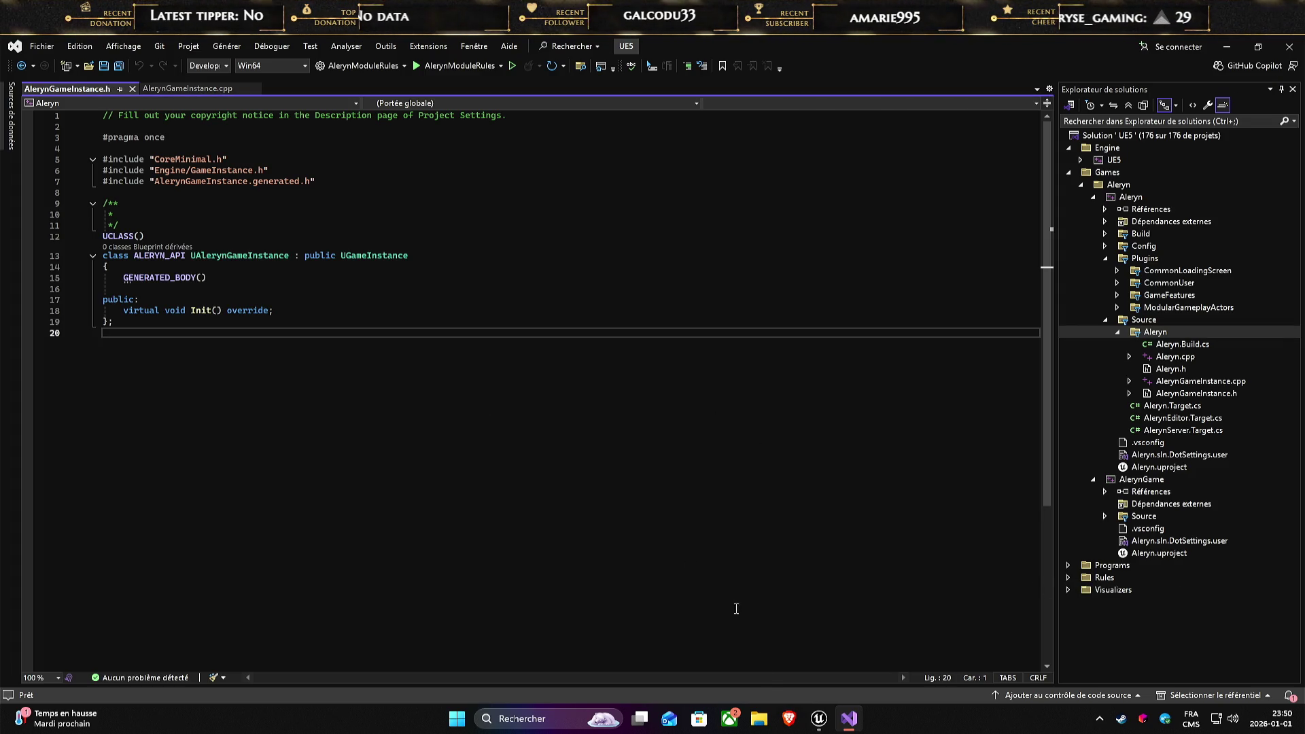
click(818, 719)
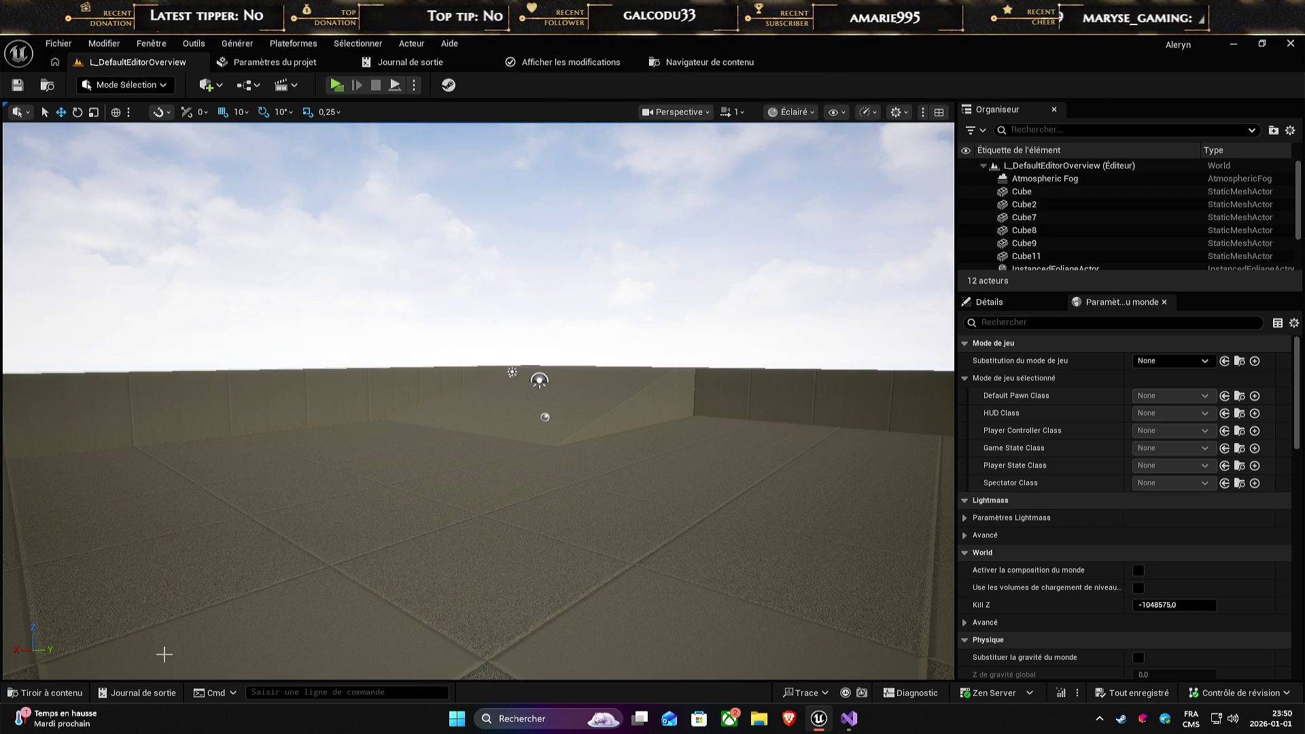
- Refresh the Visual Studio 2022 project files from the Tools menu
click(237, 43)
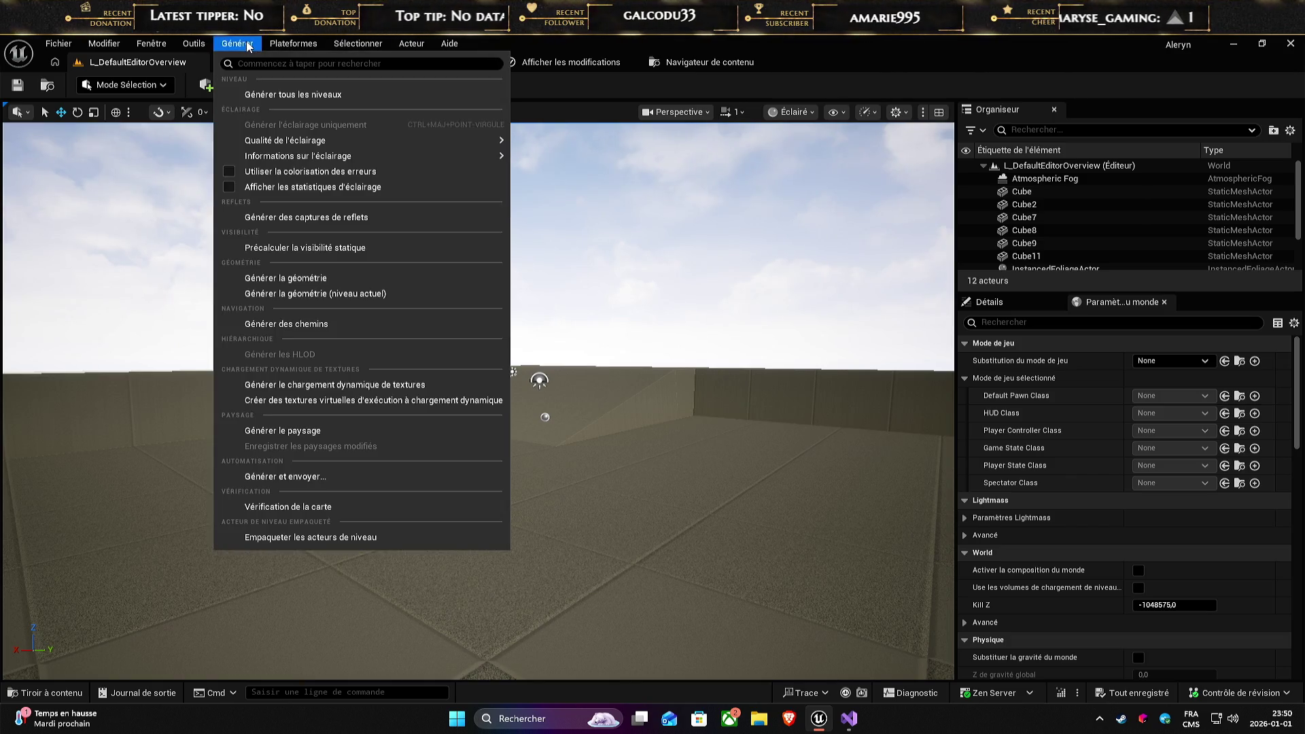
mouse_move(193, 44)
click(272, 106)
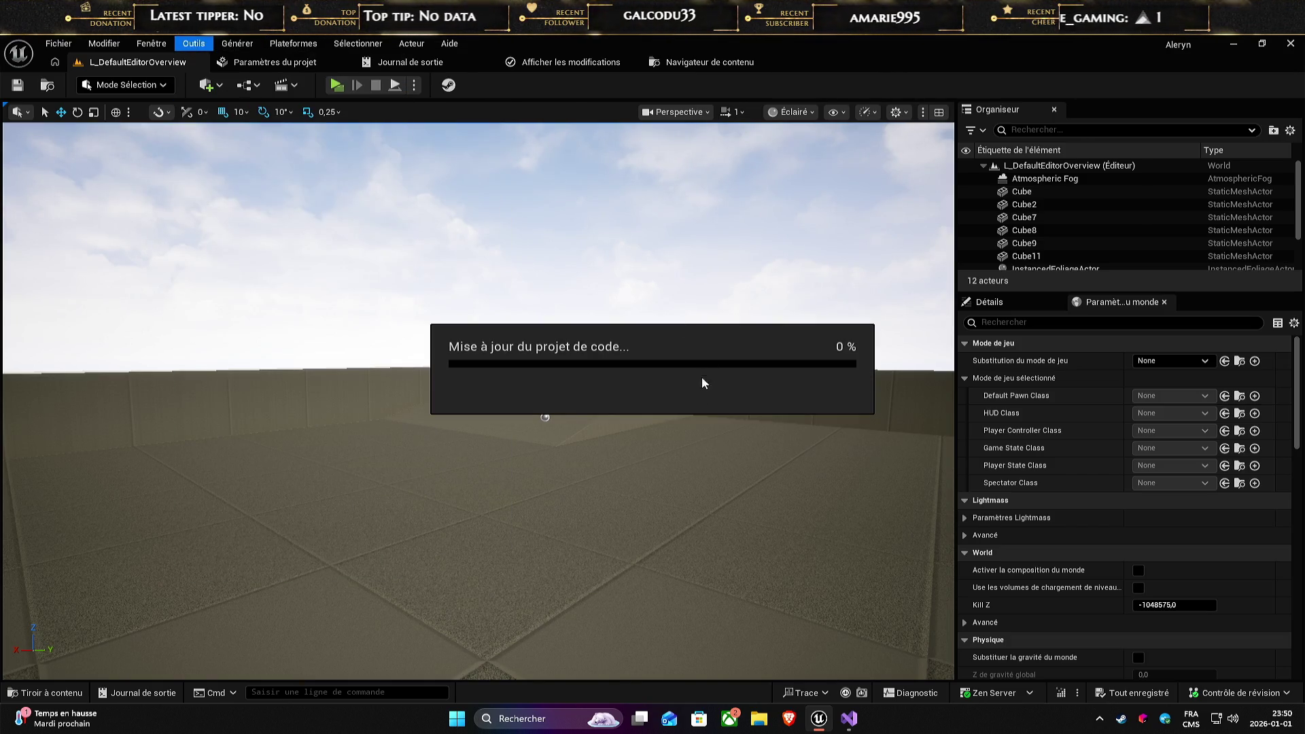
- Check the AlerynGameInstance.h header in Visual Studio, then return to Unreal Editor
mouse_move(850, 725)
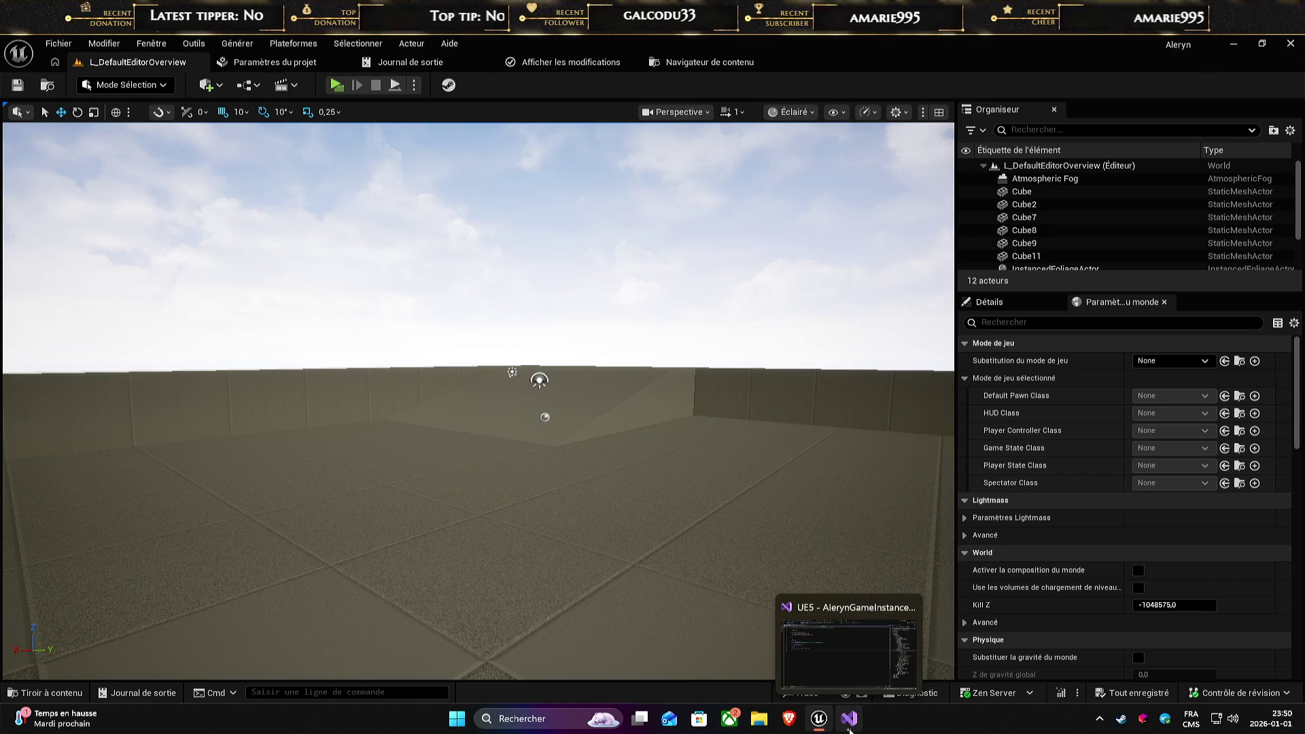
click(854, 664)
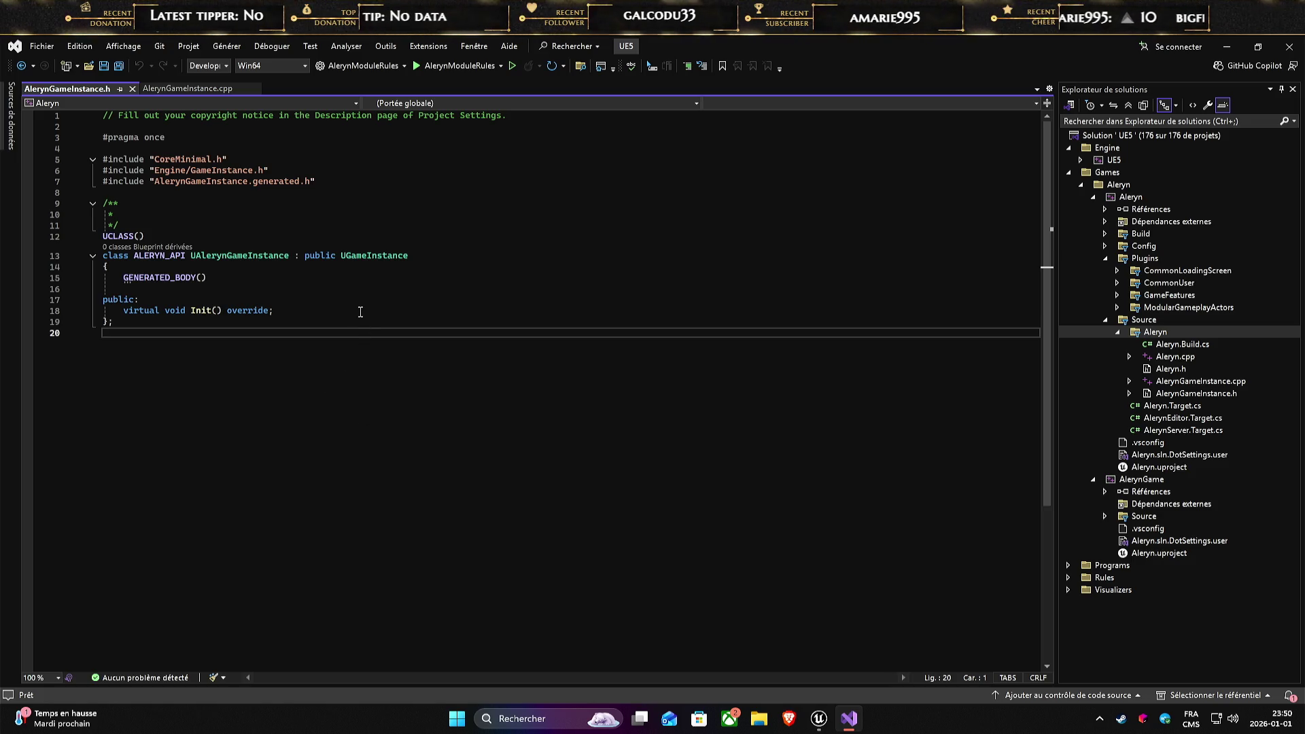
click(381, 309)
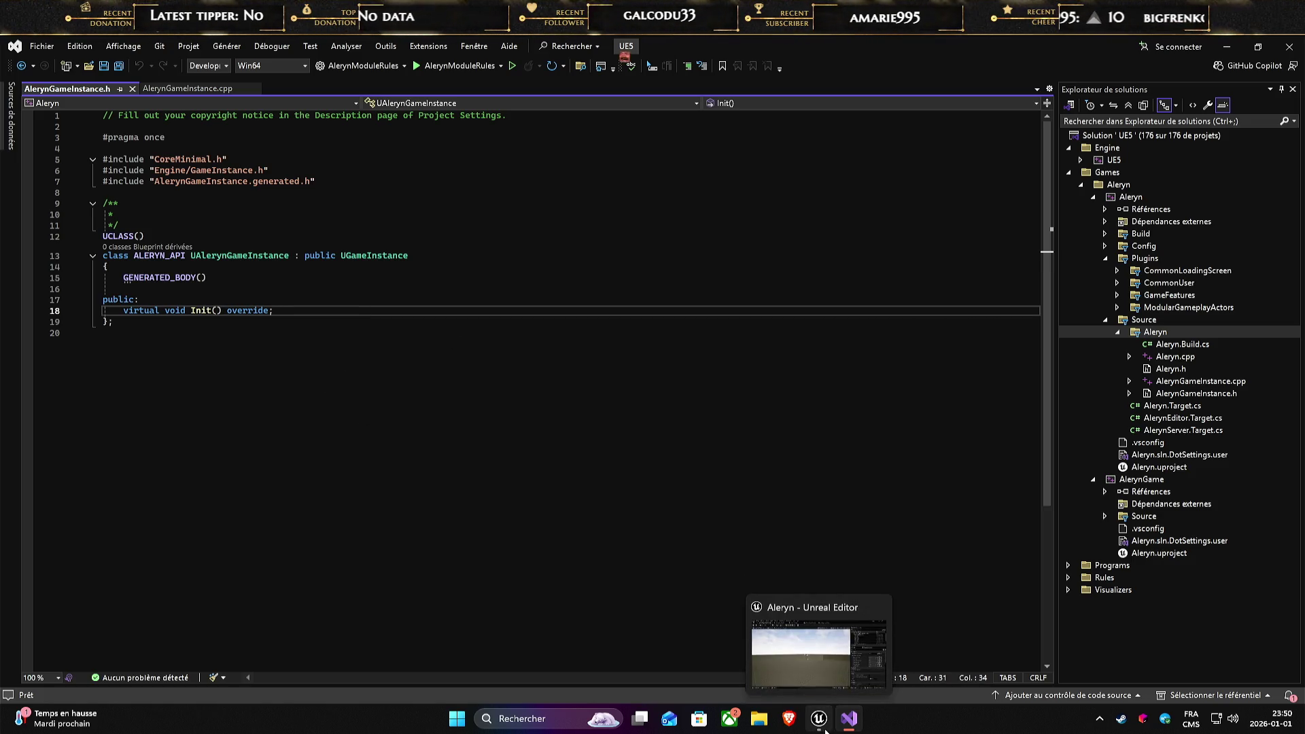
click(806, 659)
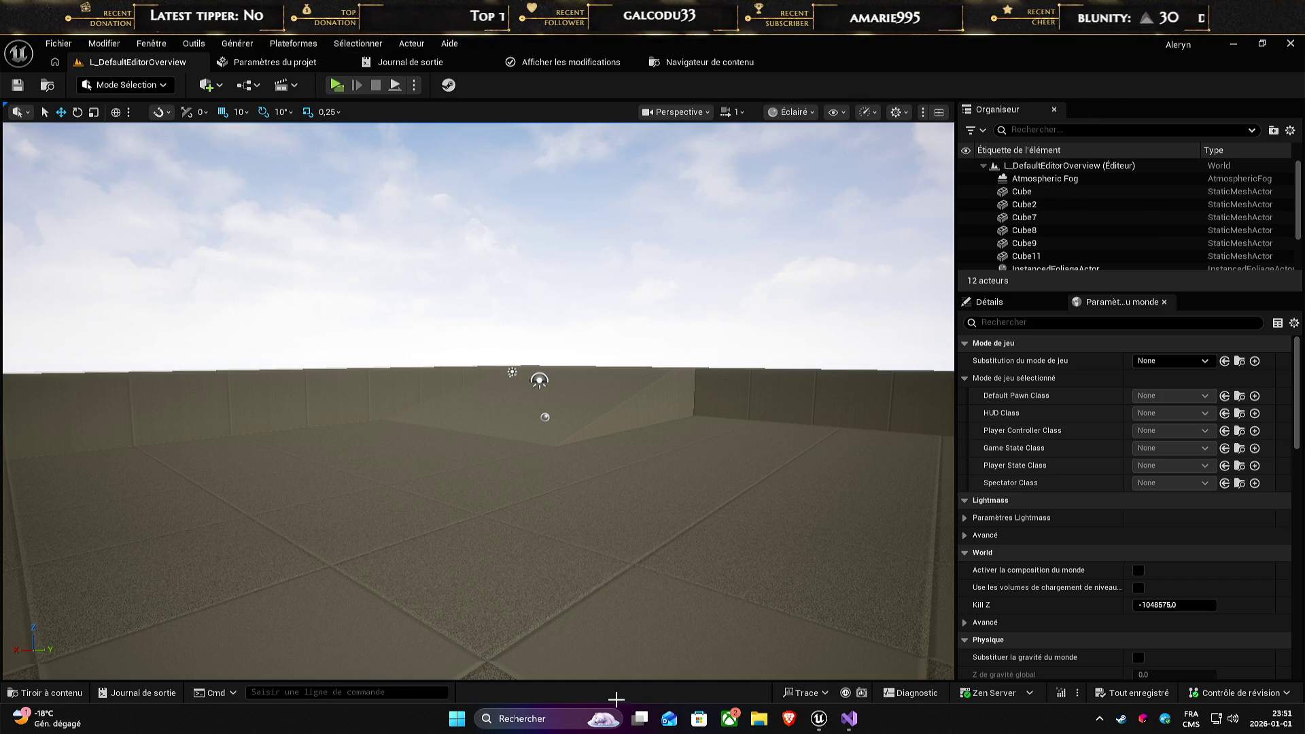
- Show the Aleryn C++ classes in the content drawer after peeking inside GameFeature
click(849, 719)
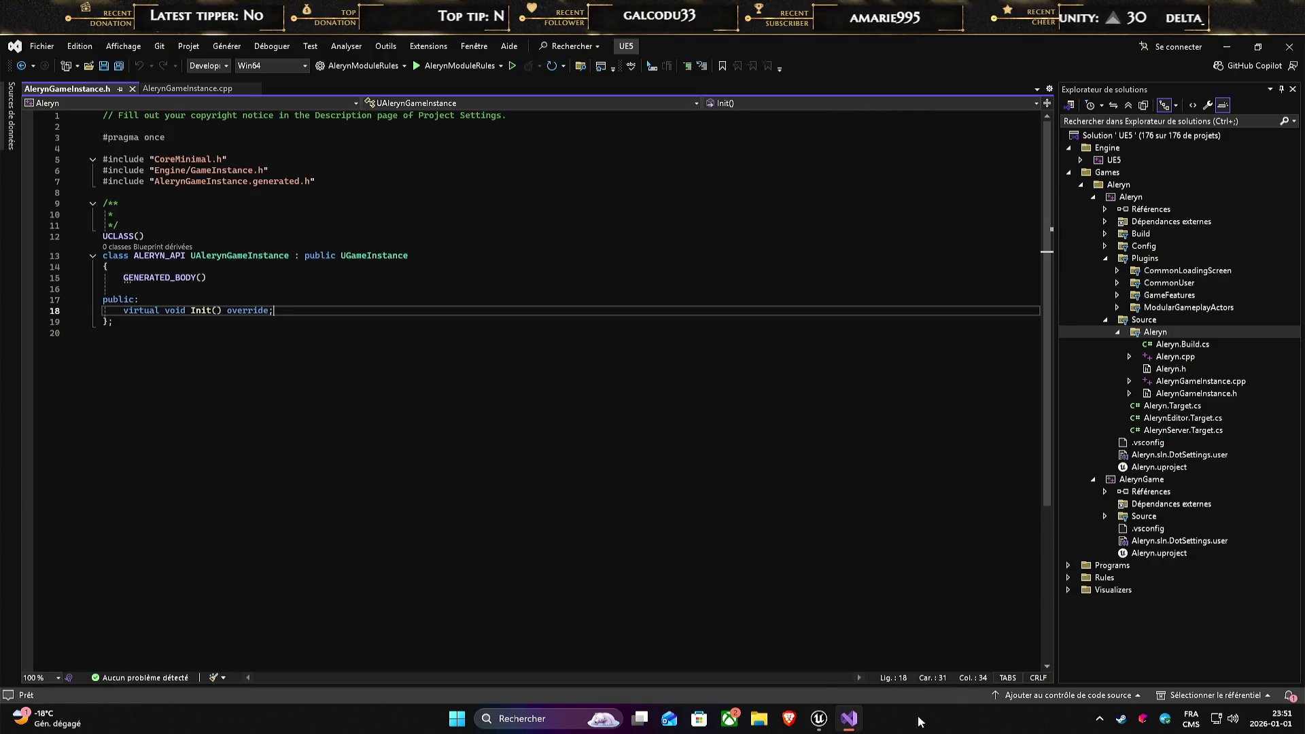
click(820, 724)
click(52, 693)
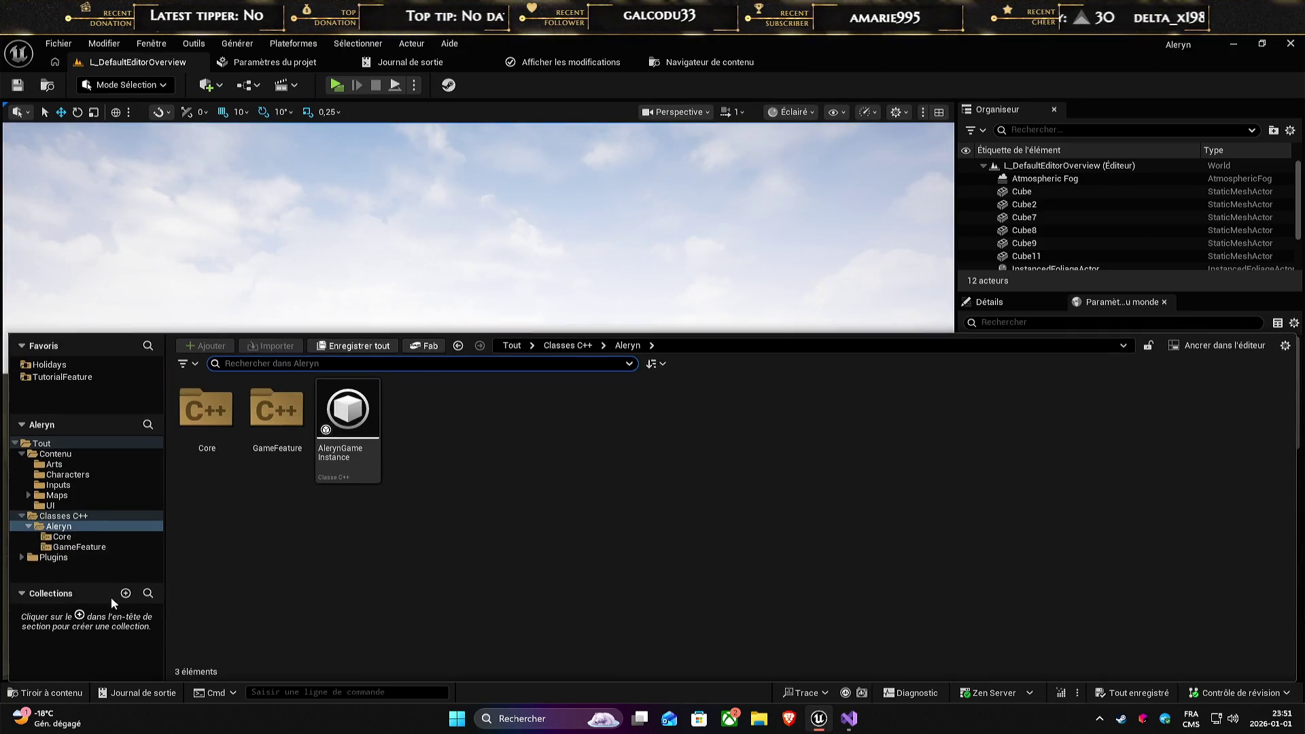
double_click(275, 413)
key(alt+Left)
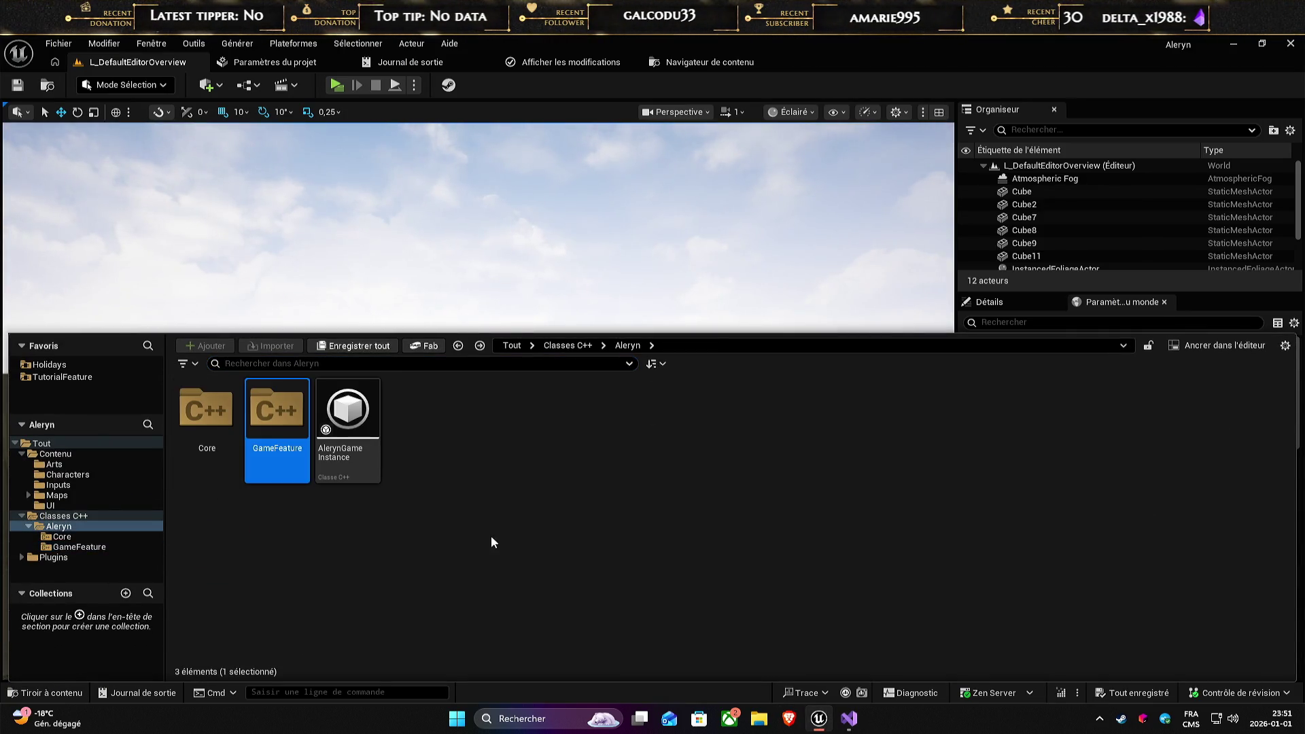
click(723, 640)
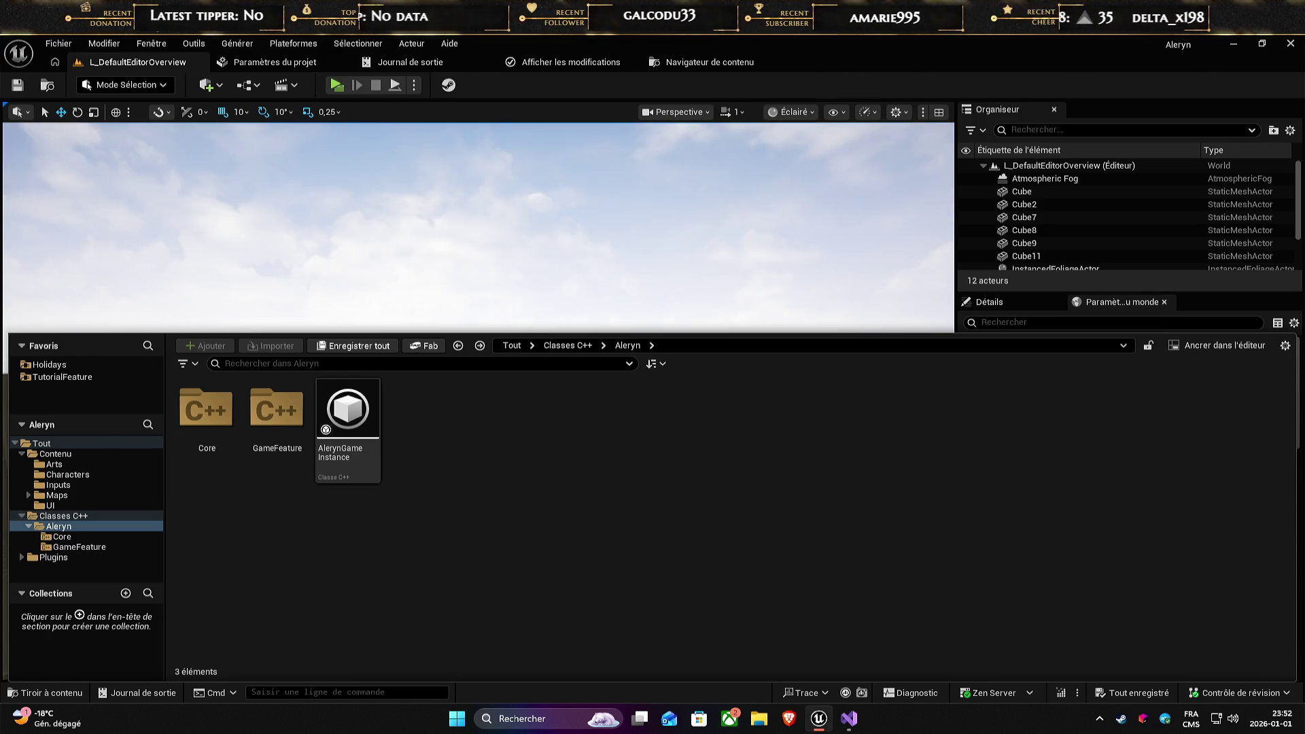
- Collapse the Aleryn source folder in Visual Studio's solution, then return to the content browser
click(849, 718)
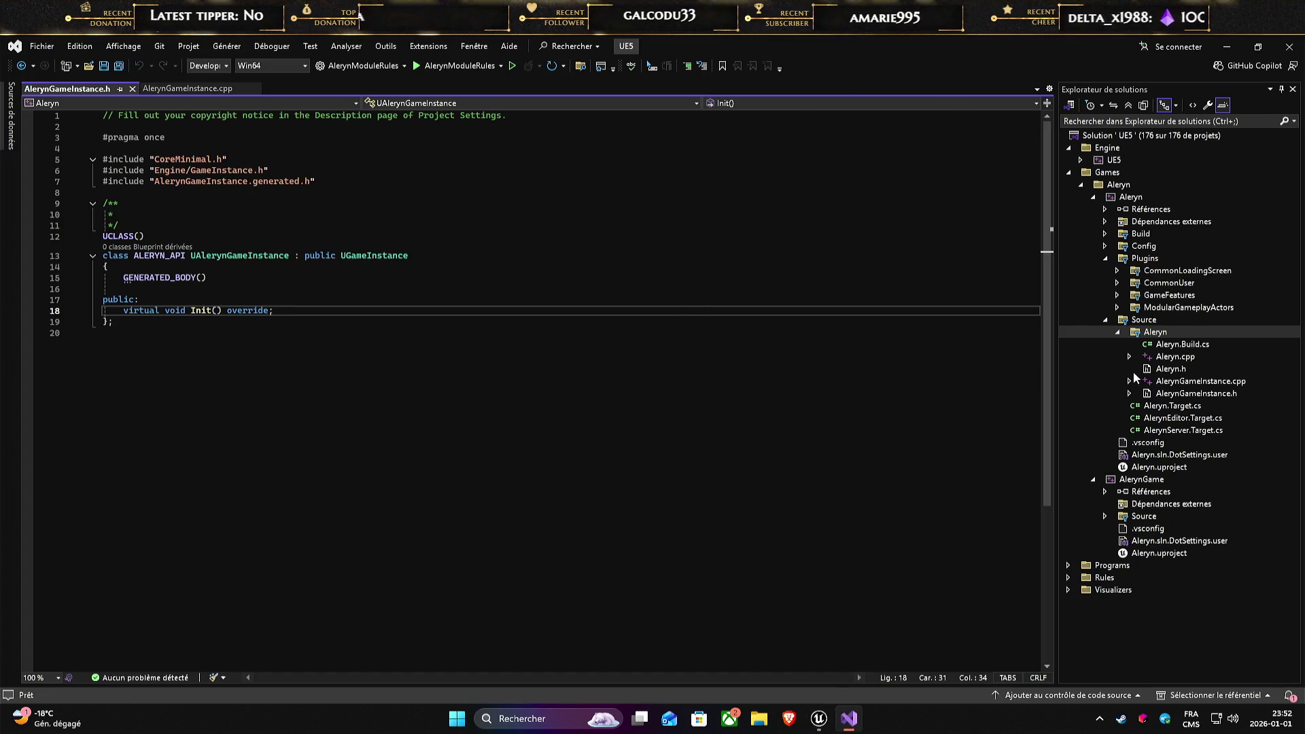
click(1120, 334)
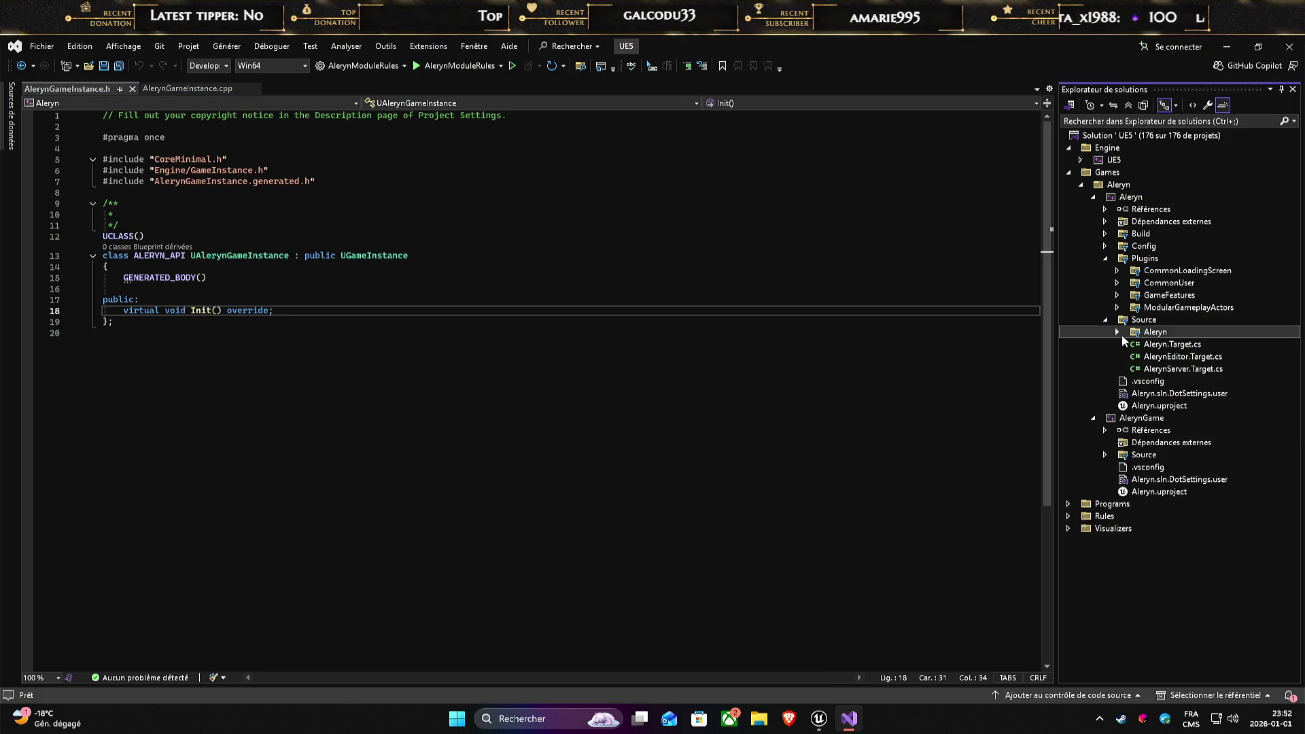
click(985, 441)
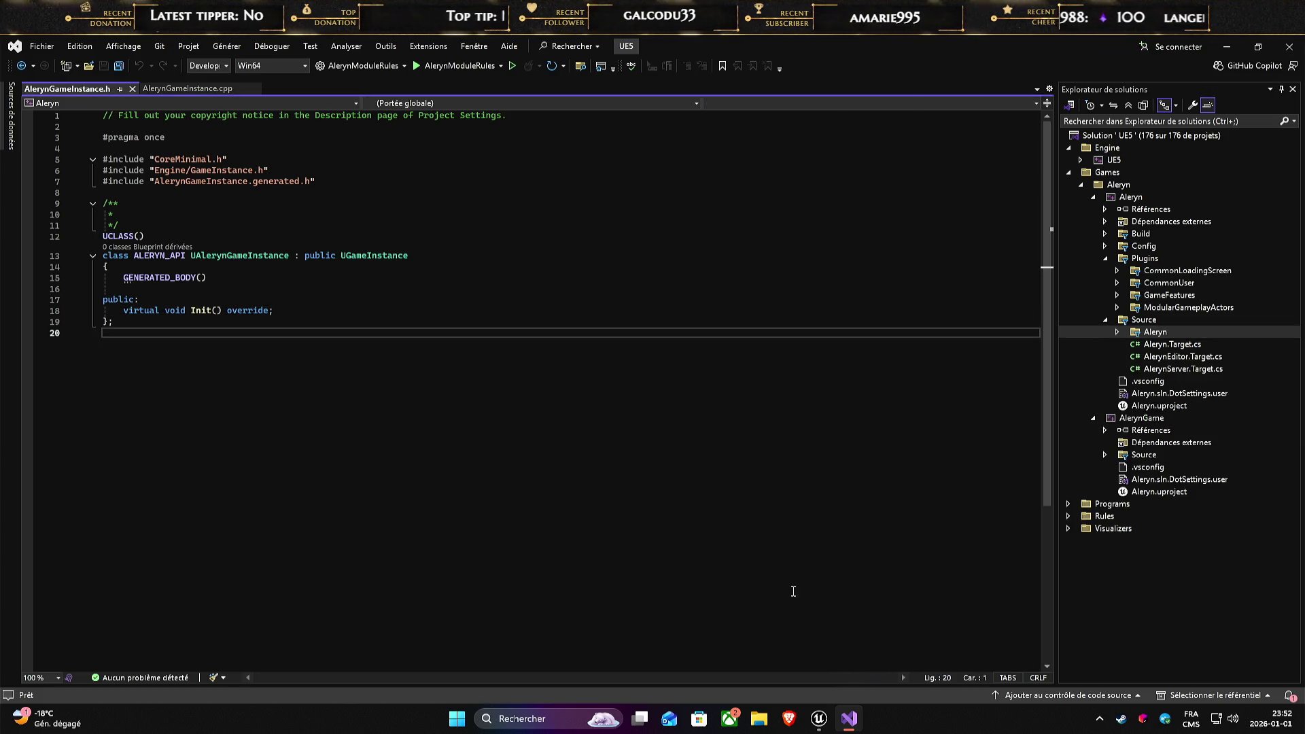
click(828, 727)
right_click(293, 416)
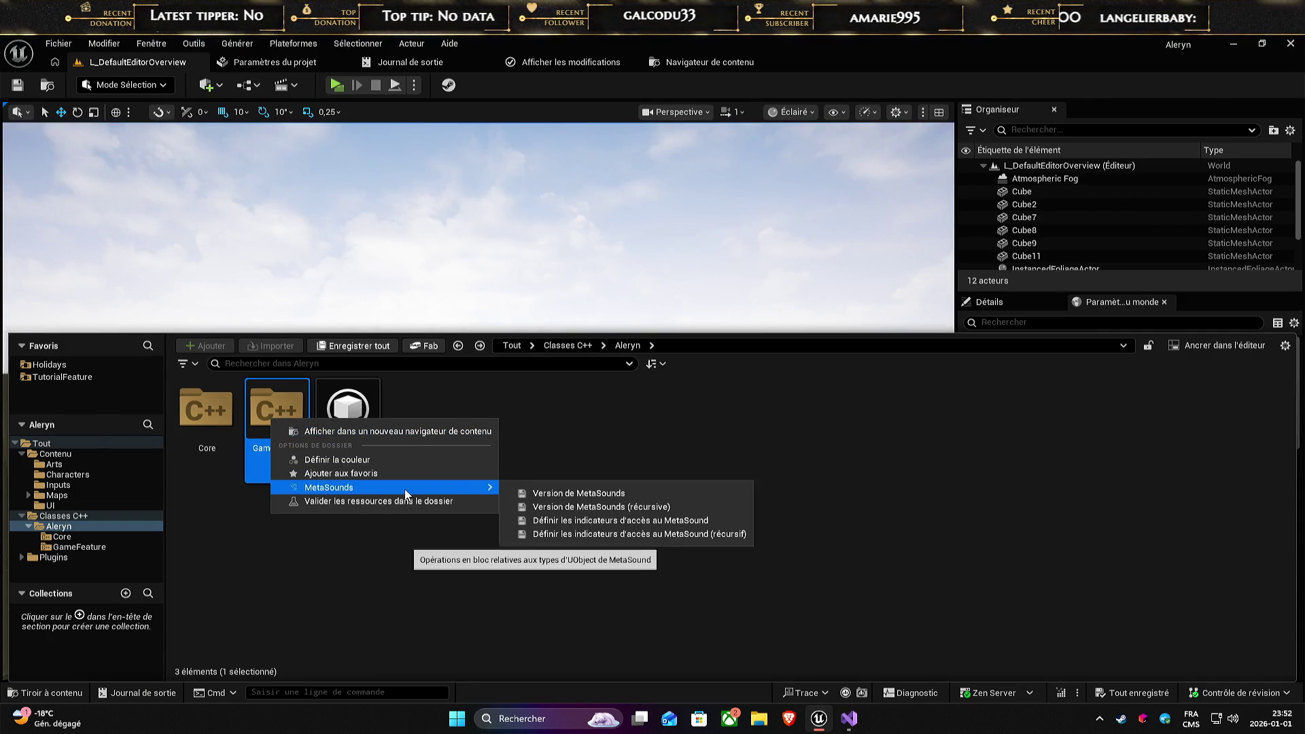
click(368, 542)
right_click(220, 395)
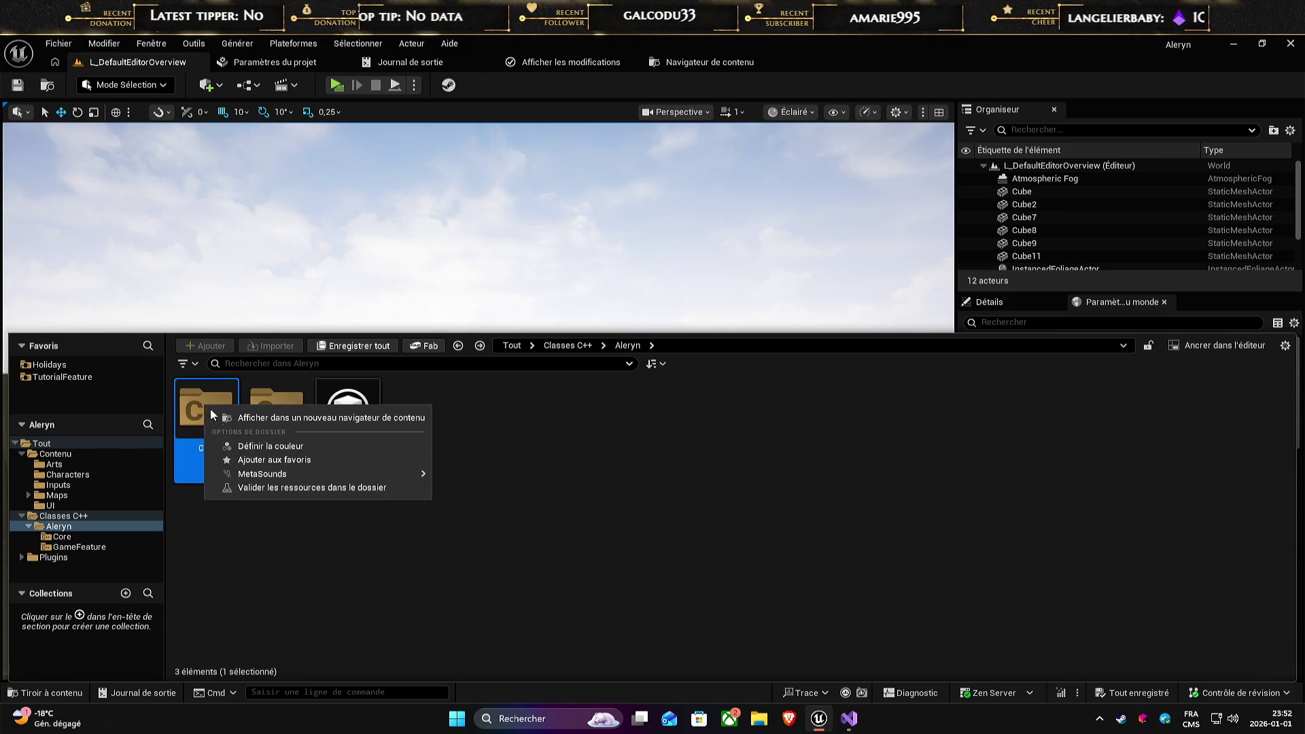
click(272, 556)
click(60, 527)
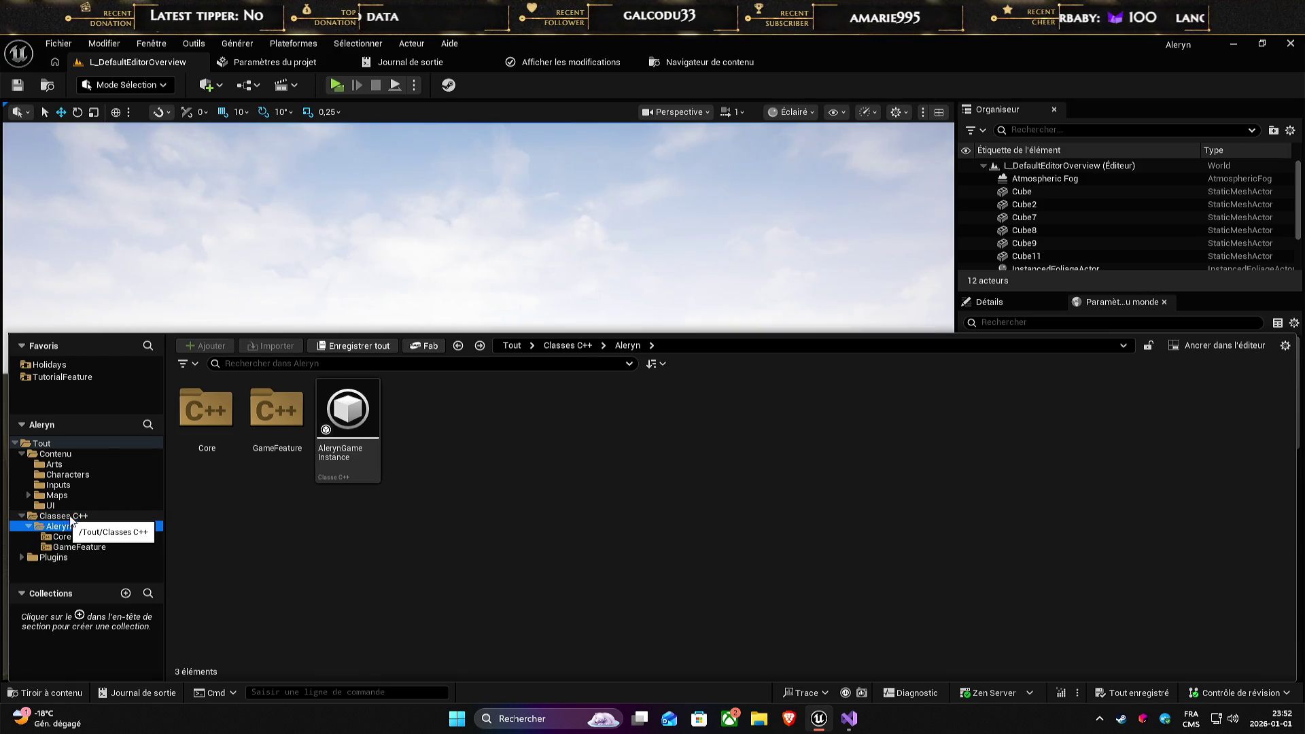
click(400, 593)
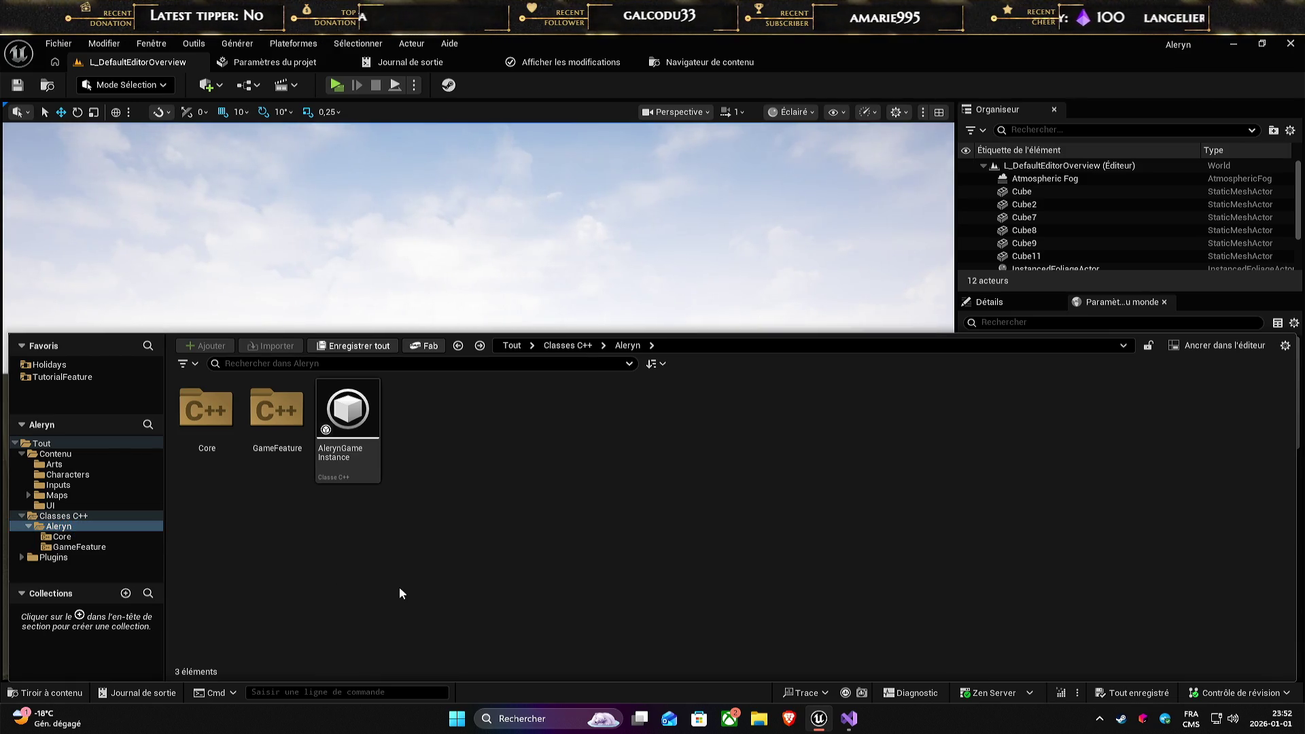
right_click(276, 411)
click(241, 512)
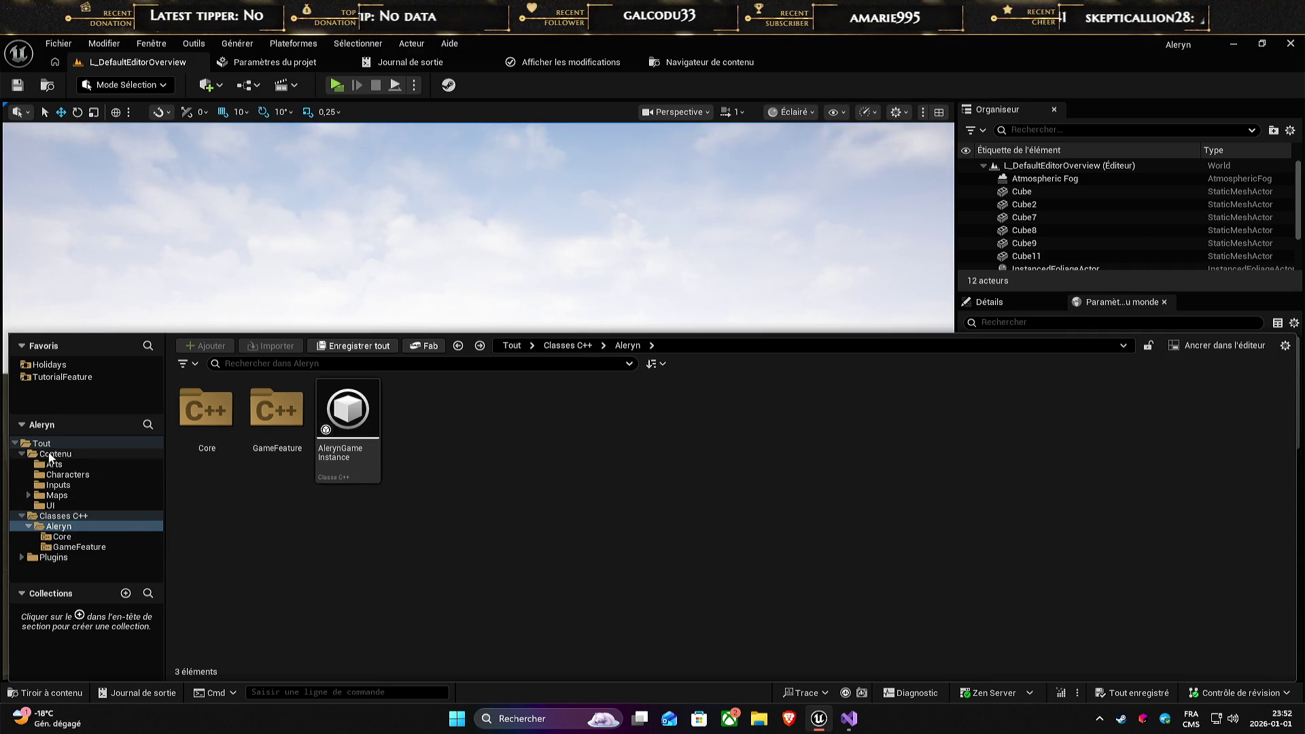
click(75, 541)
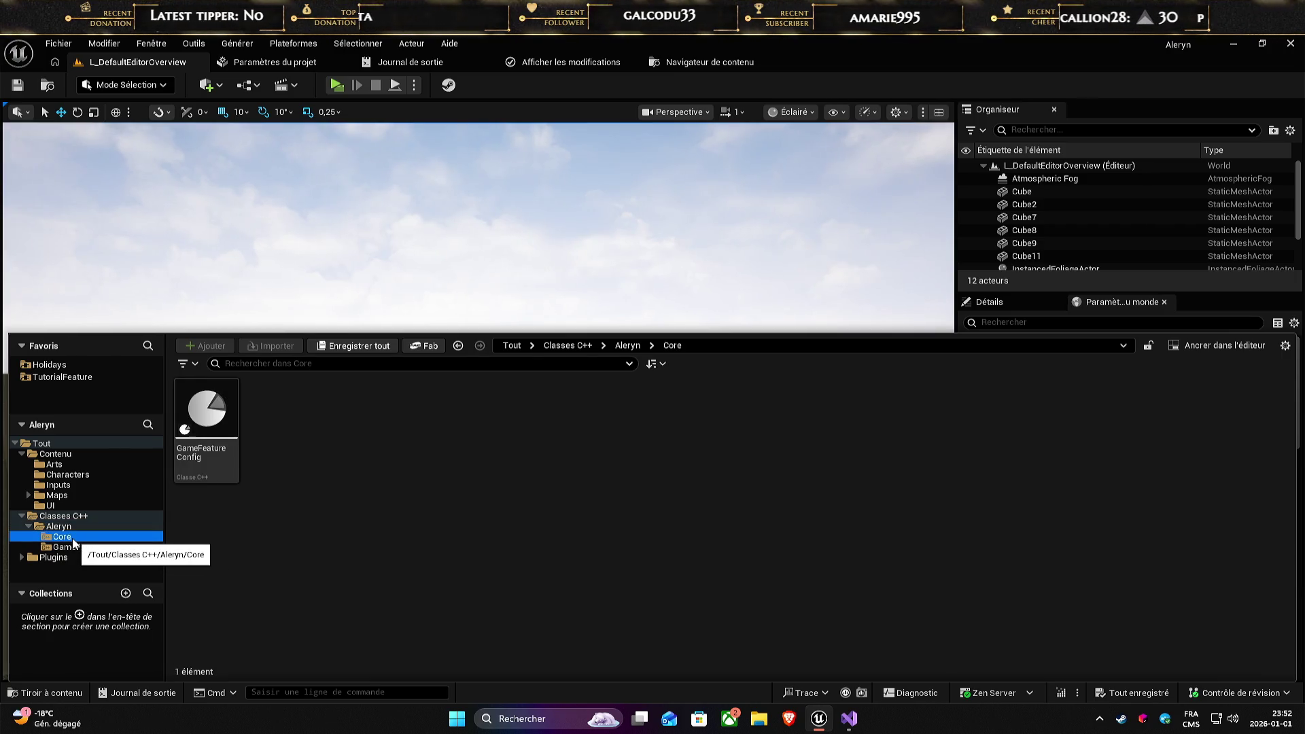
mouse_move(195, 443)
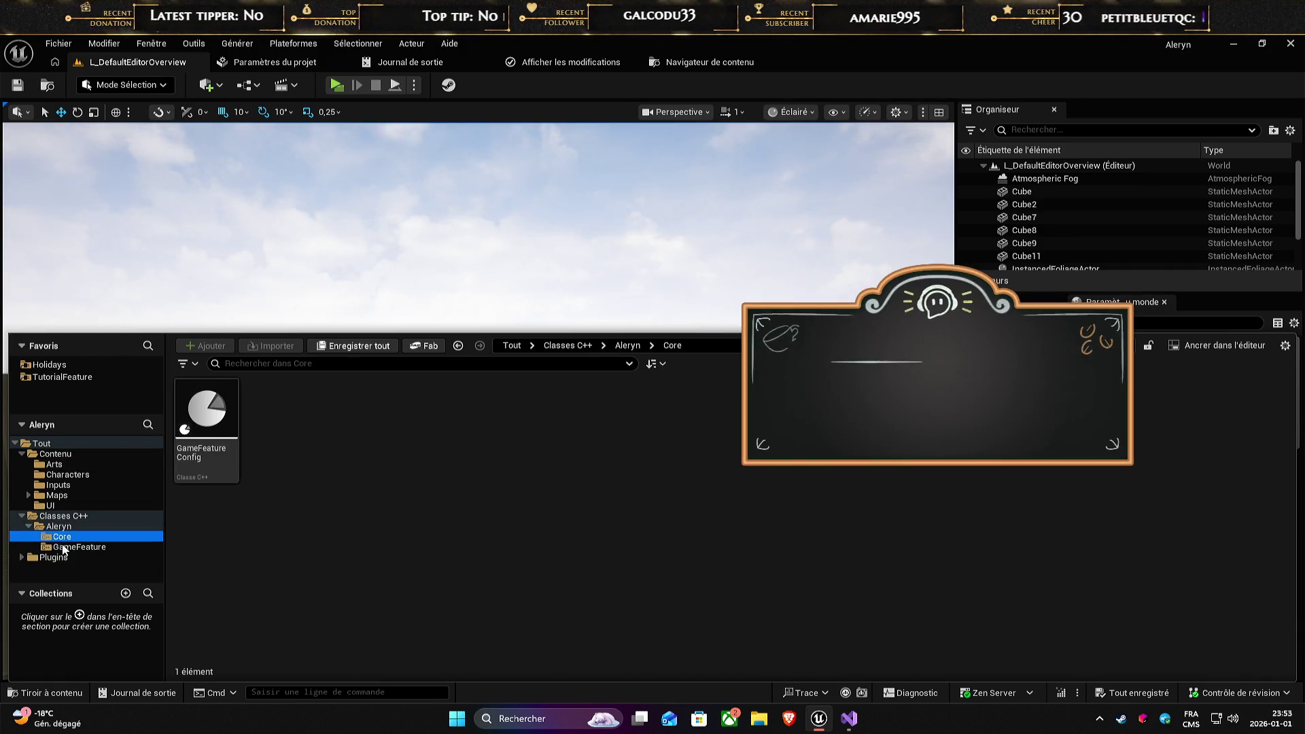
click(79, 546)
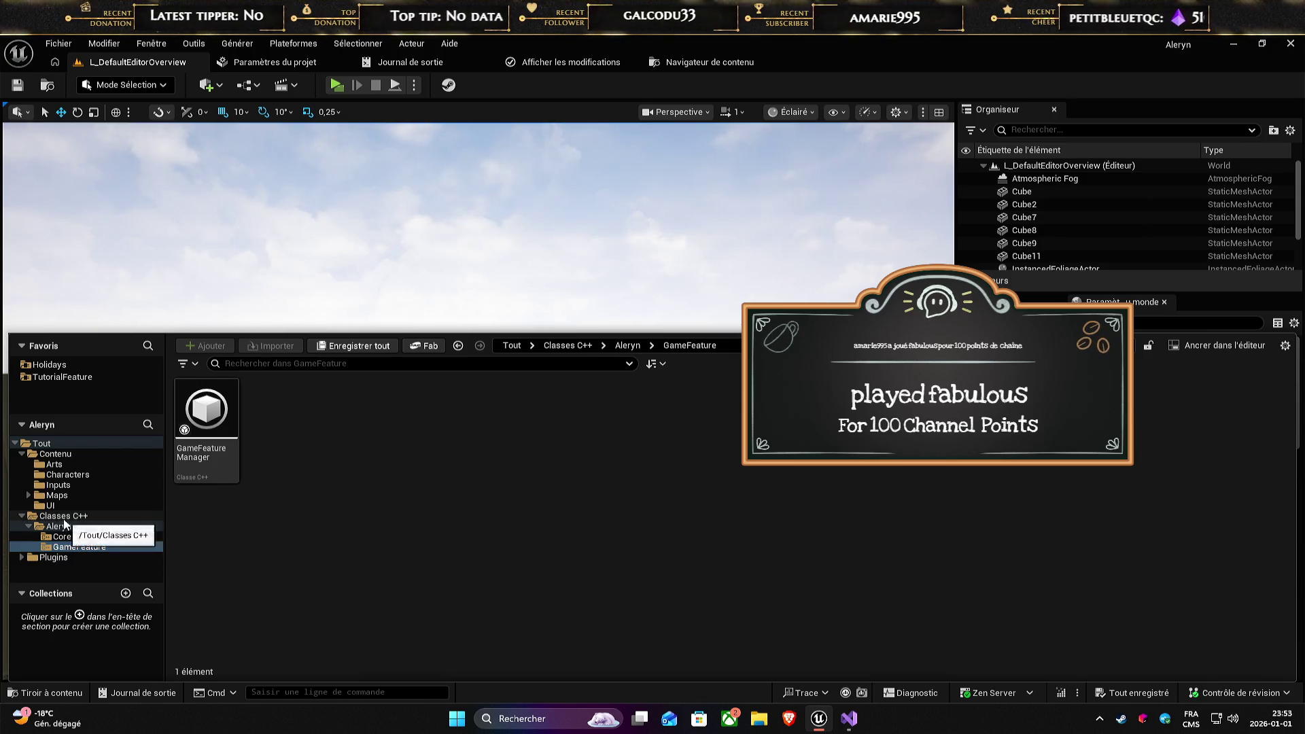
click(59, 526)
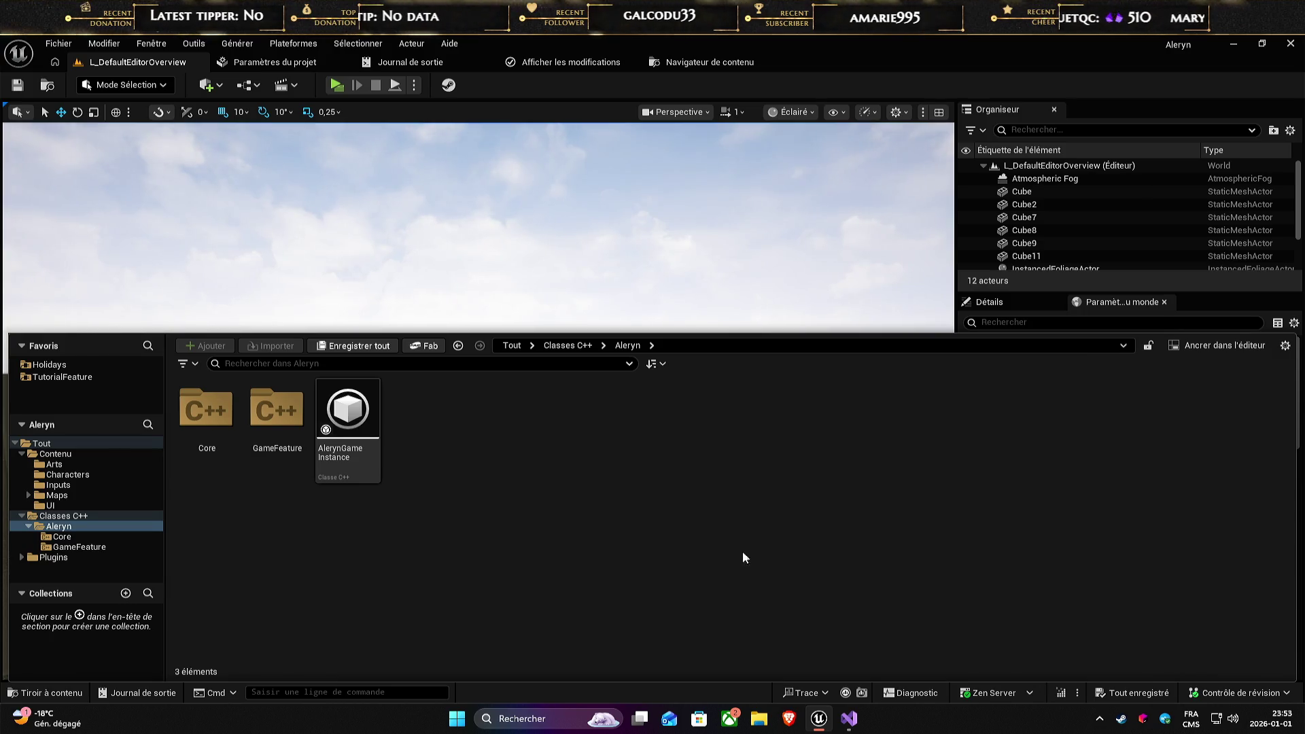
- Scroll through the project settings, then return to the level and open the content drawer
click(267, 62)
scroll(534, 349, down, 2)
scroll(534, 354, down, 3)
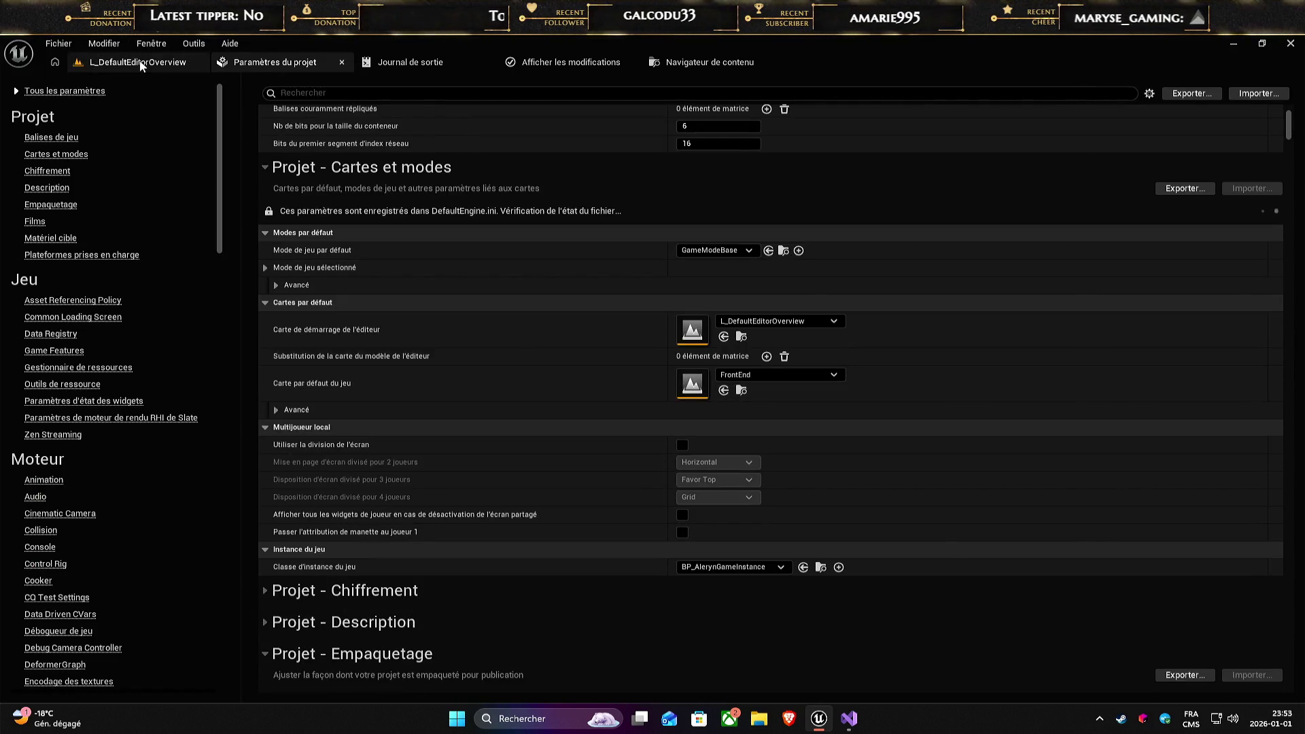
click(142, 63)
click(44, 692)
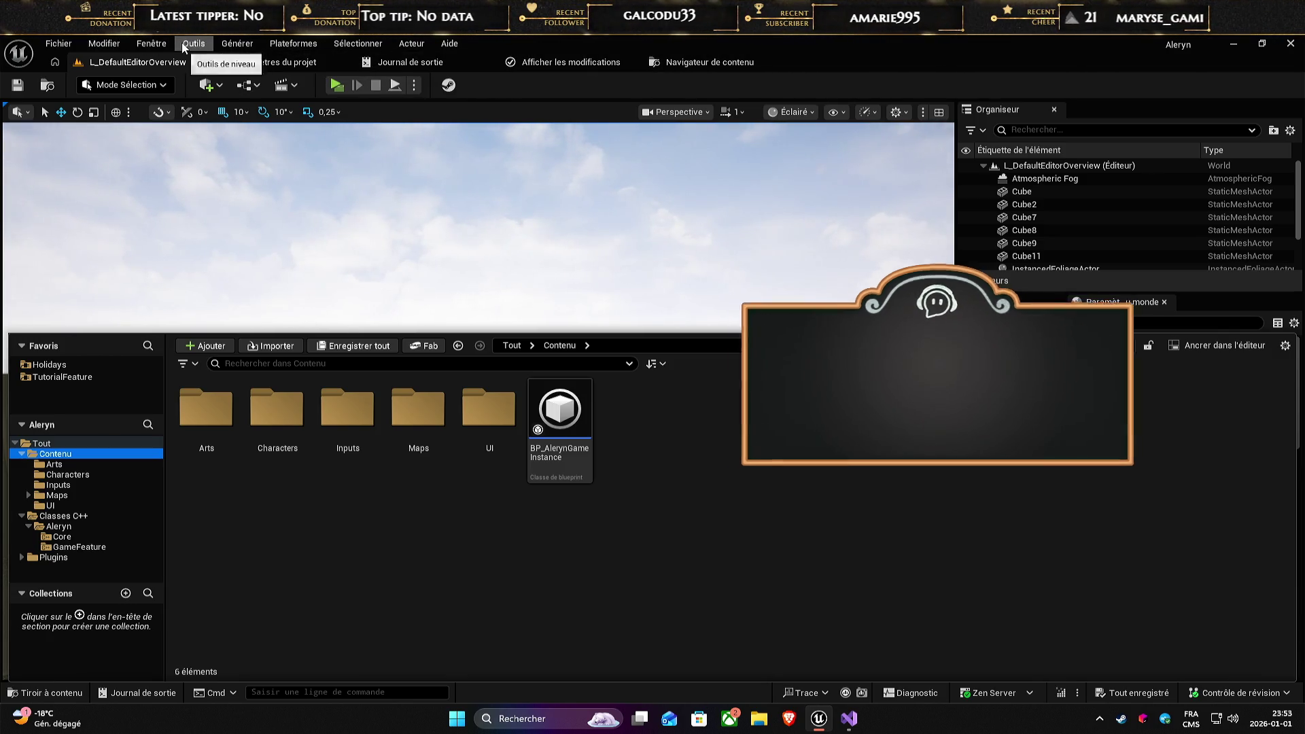
- Browse the project's Game Features and Gameplay plugins, close Plugins, and reopen the Content Drawer
click(143, 44)
mouse_move(101, 42)
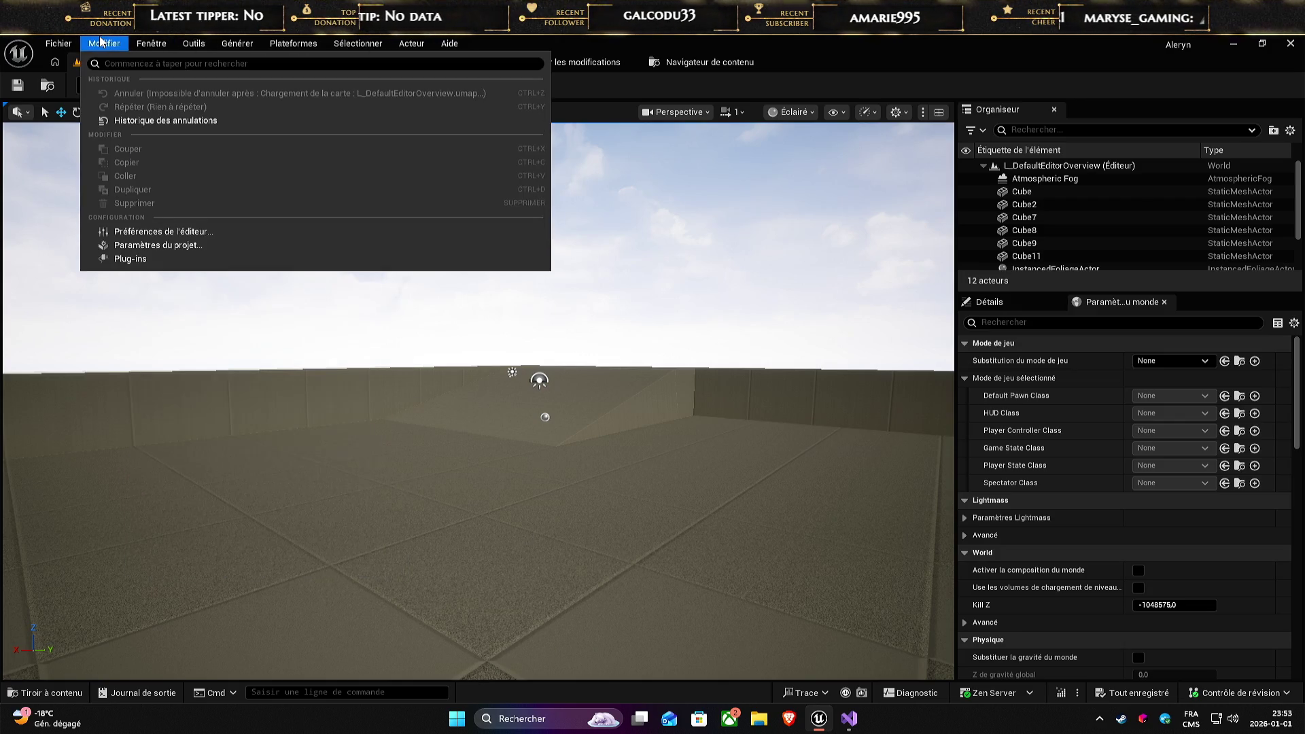
click(130, 259)
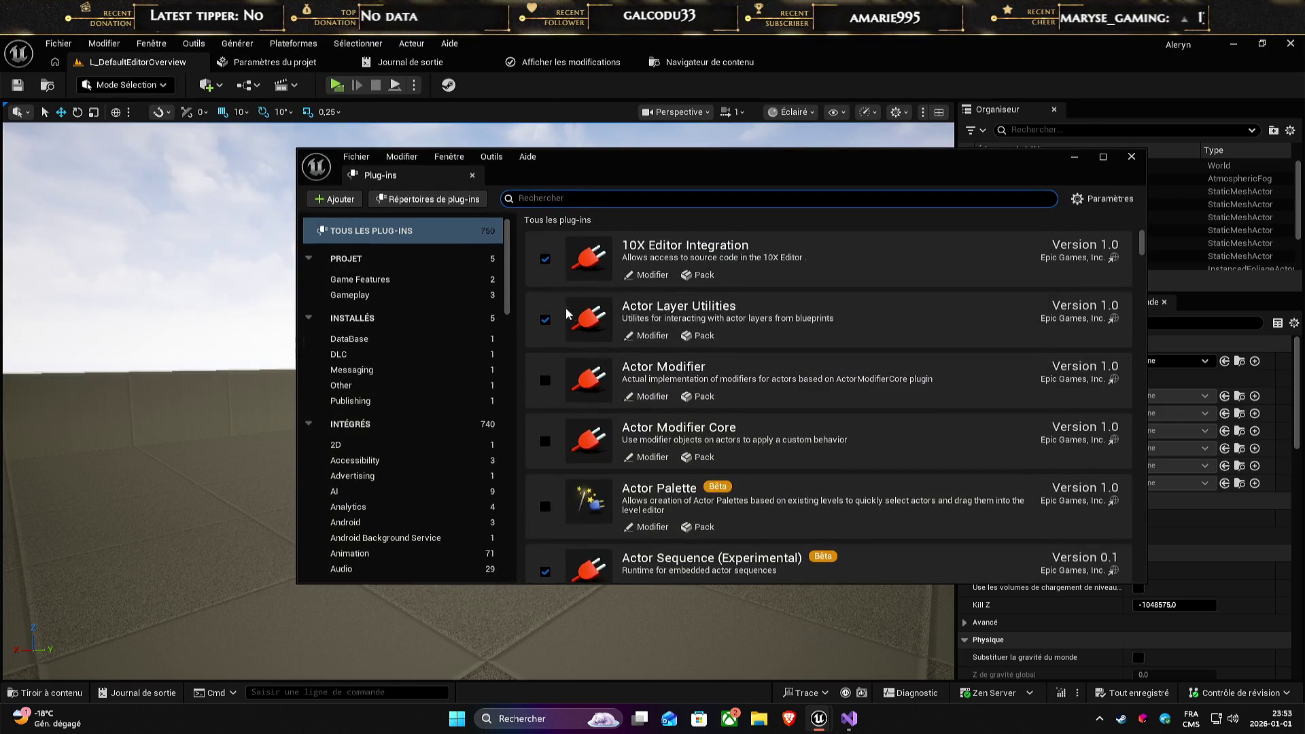
click(361, 280)
click(365, 297)
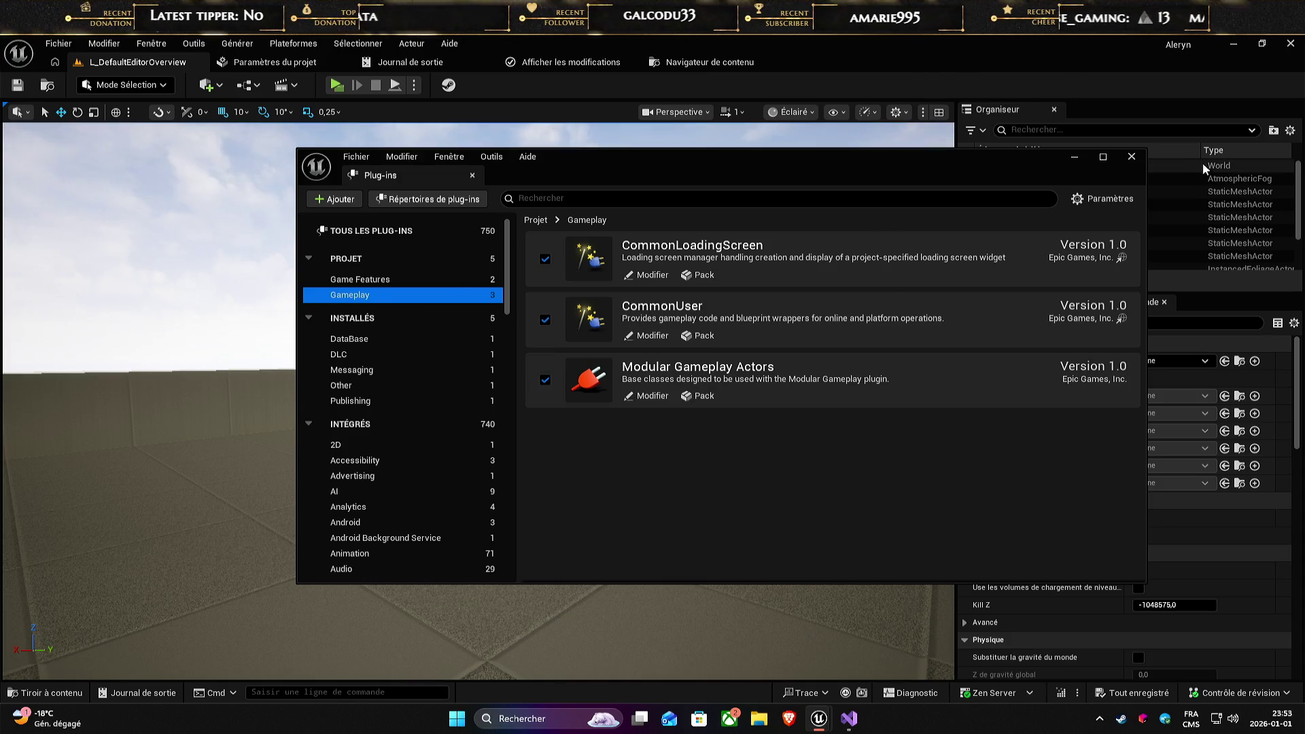
click(1131, 156)
key(ctrl+space)
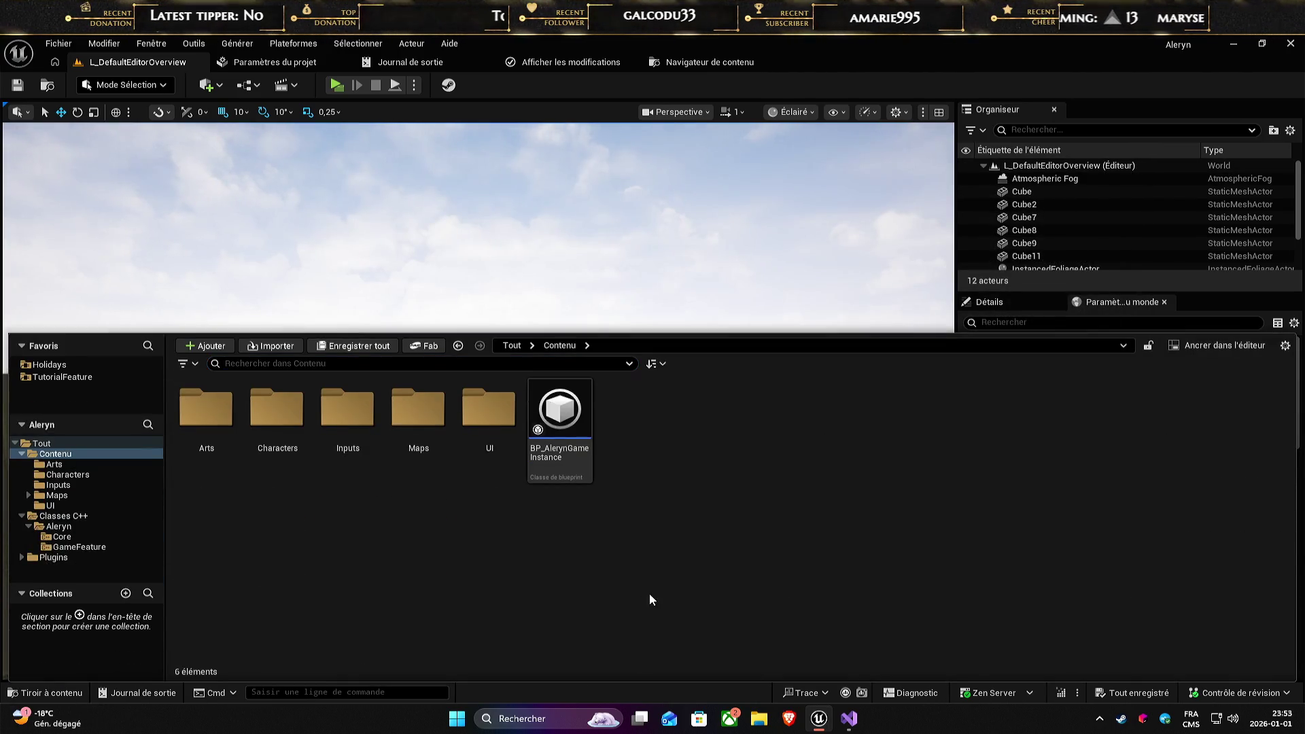
- Create a Blueprint class with ModularGameMode as parent, named BP_AlerynGameMode, in Content
right_click(655, 496)
click(739, 341)
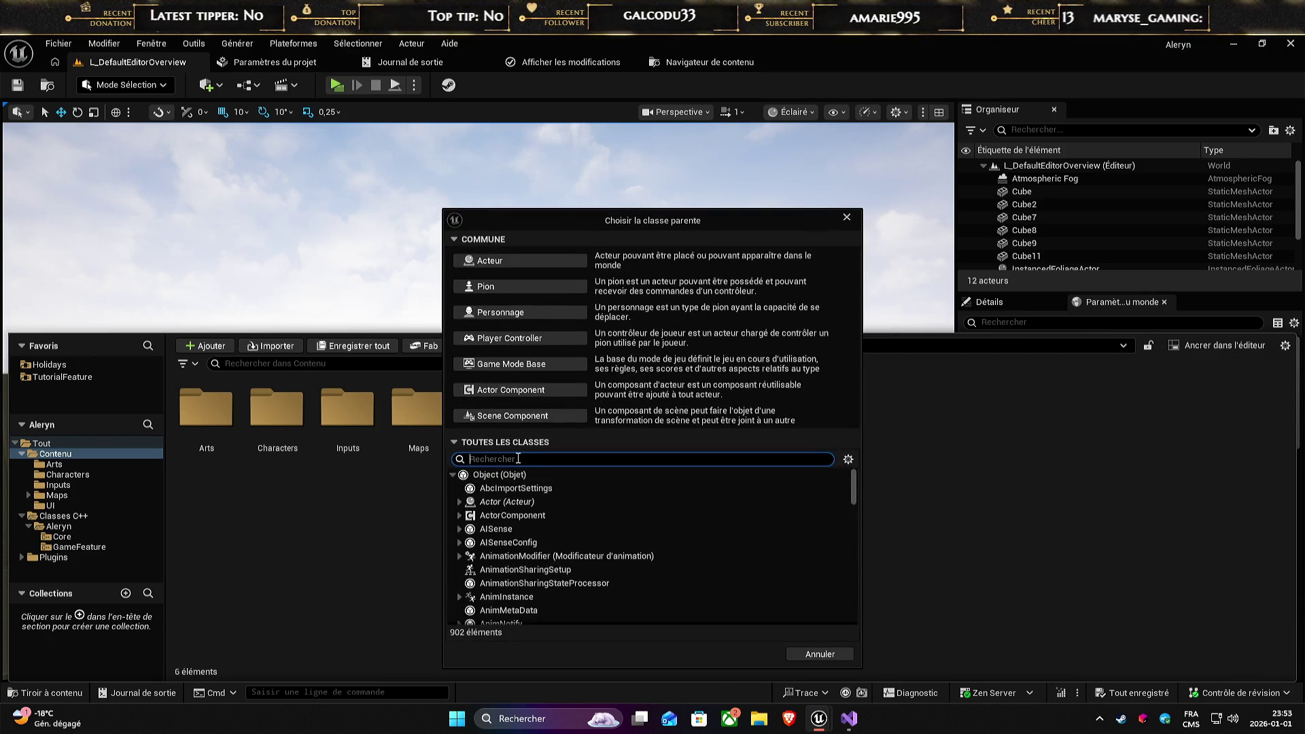
text(Modular)
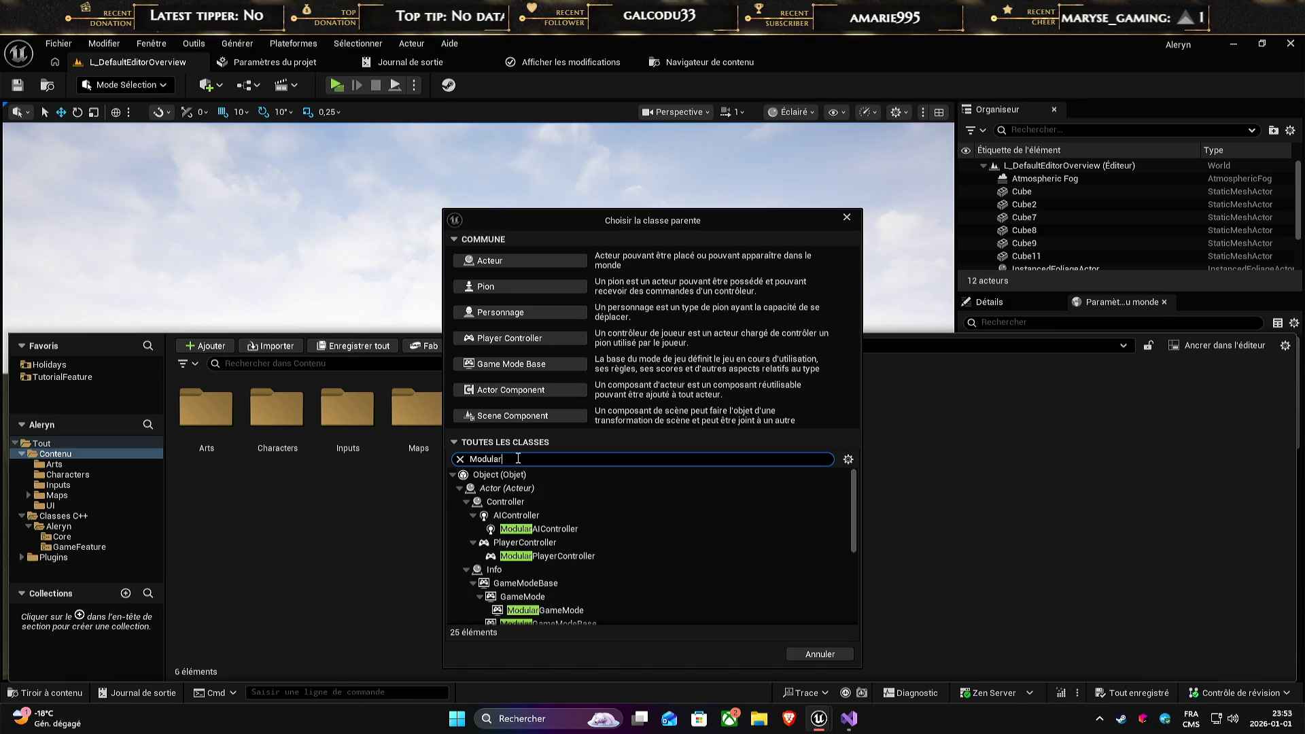
scroll(560, 568, down, 3)
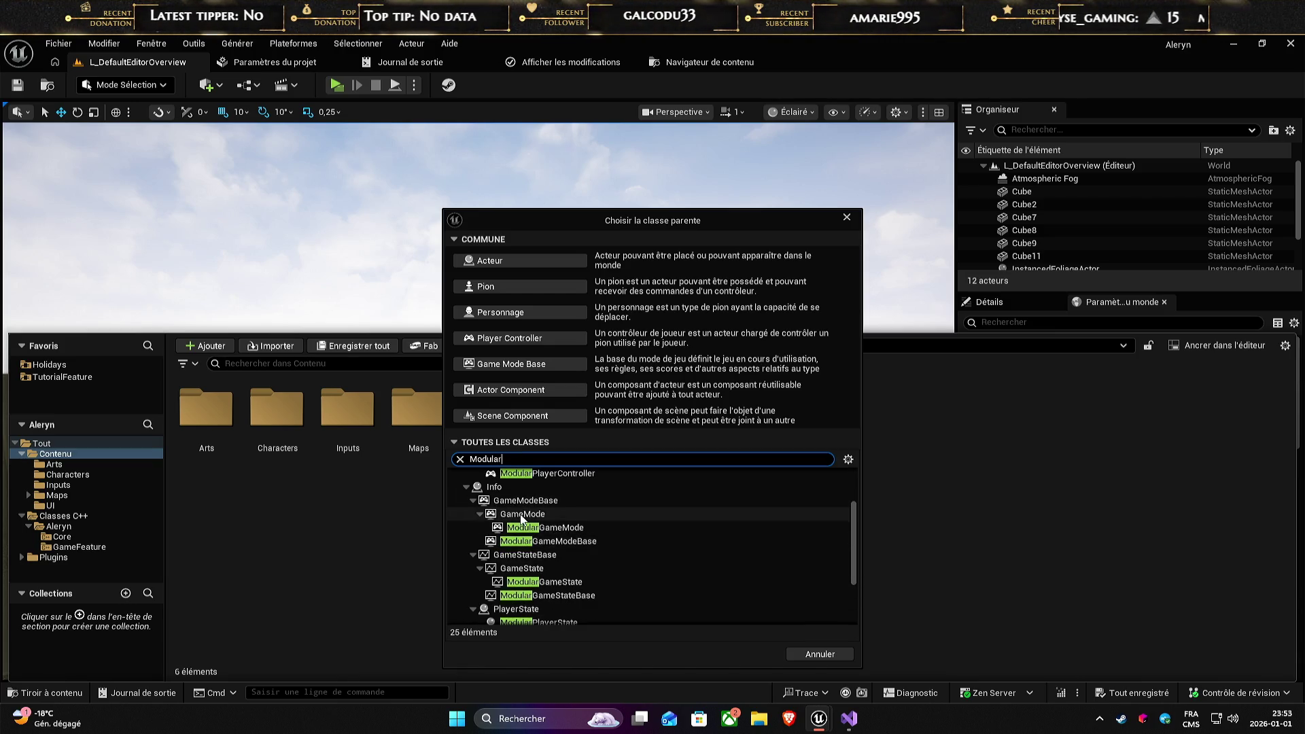
scroll(521, 518, down, 1)
click(611, 506)
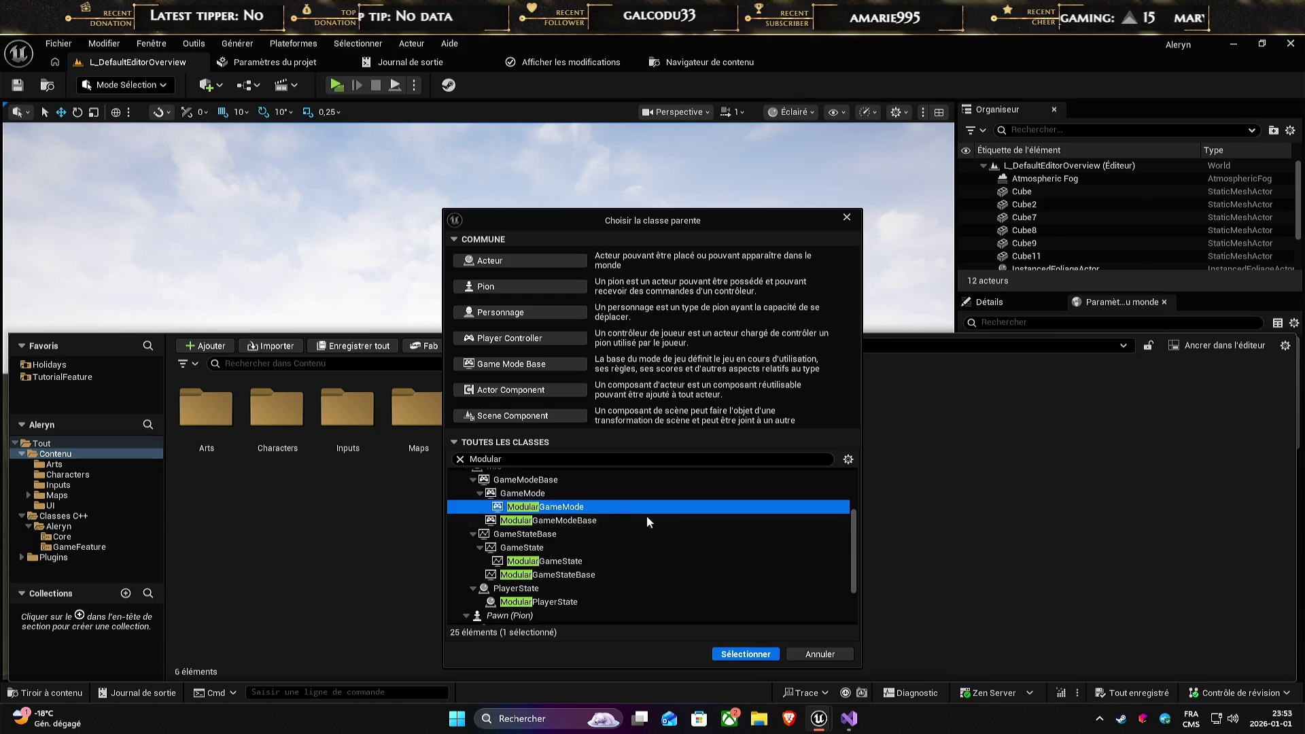
click(759, 654)
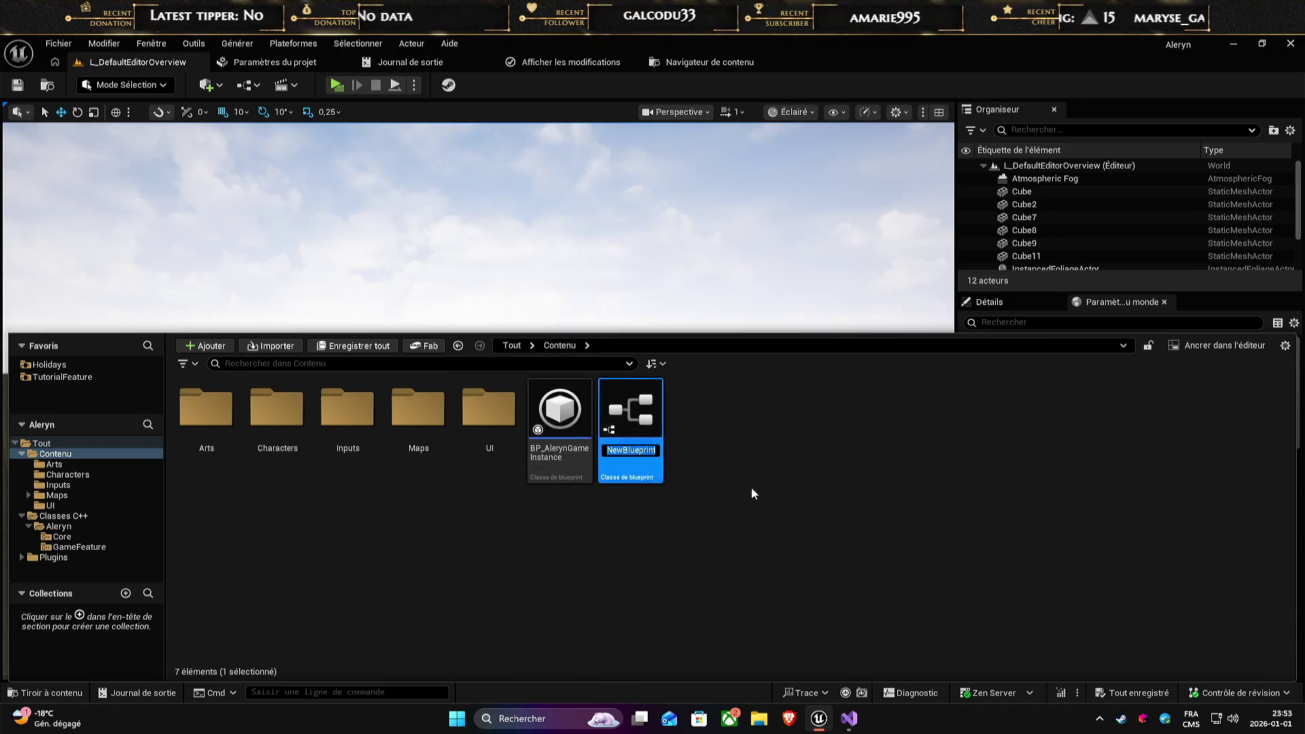
text(BP_)
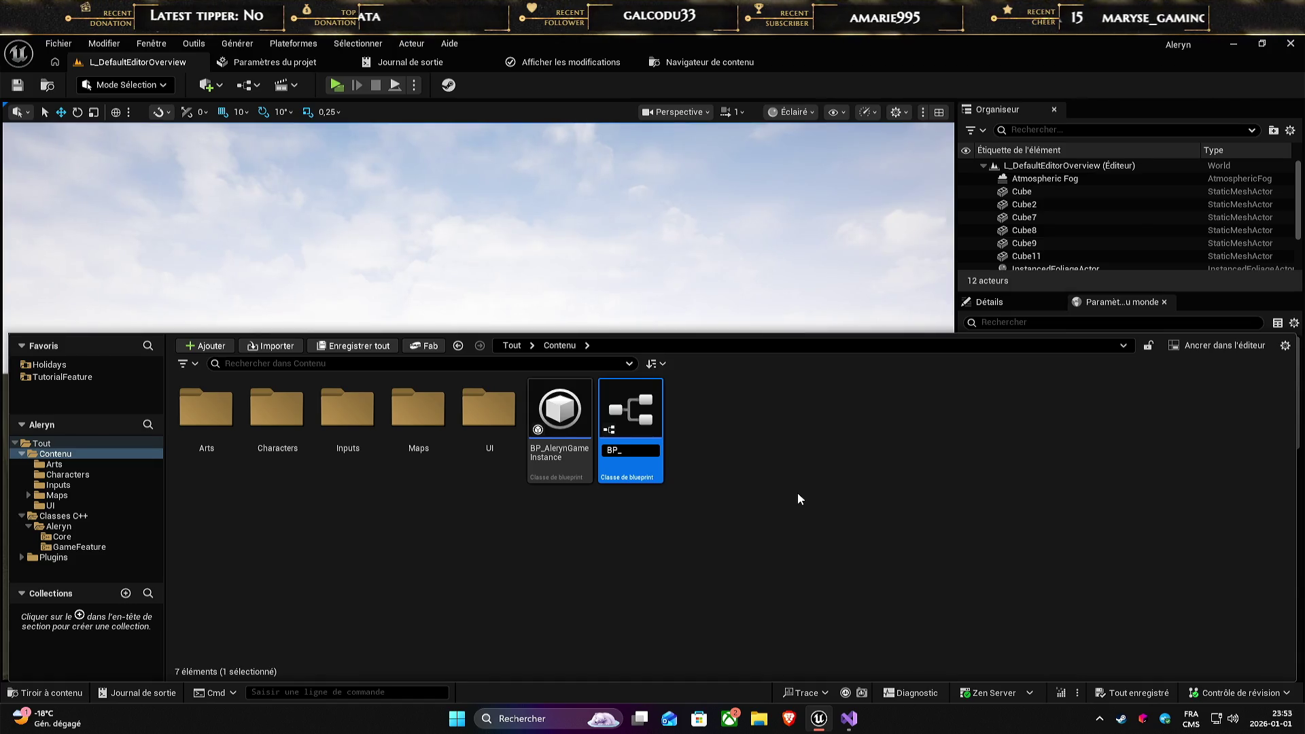
text(Al)
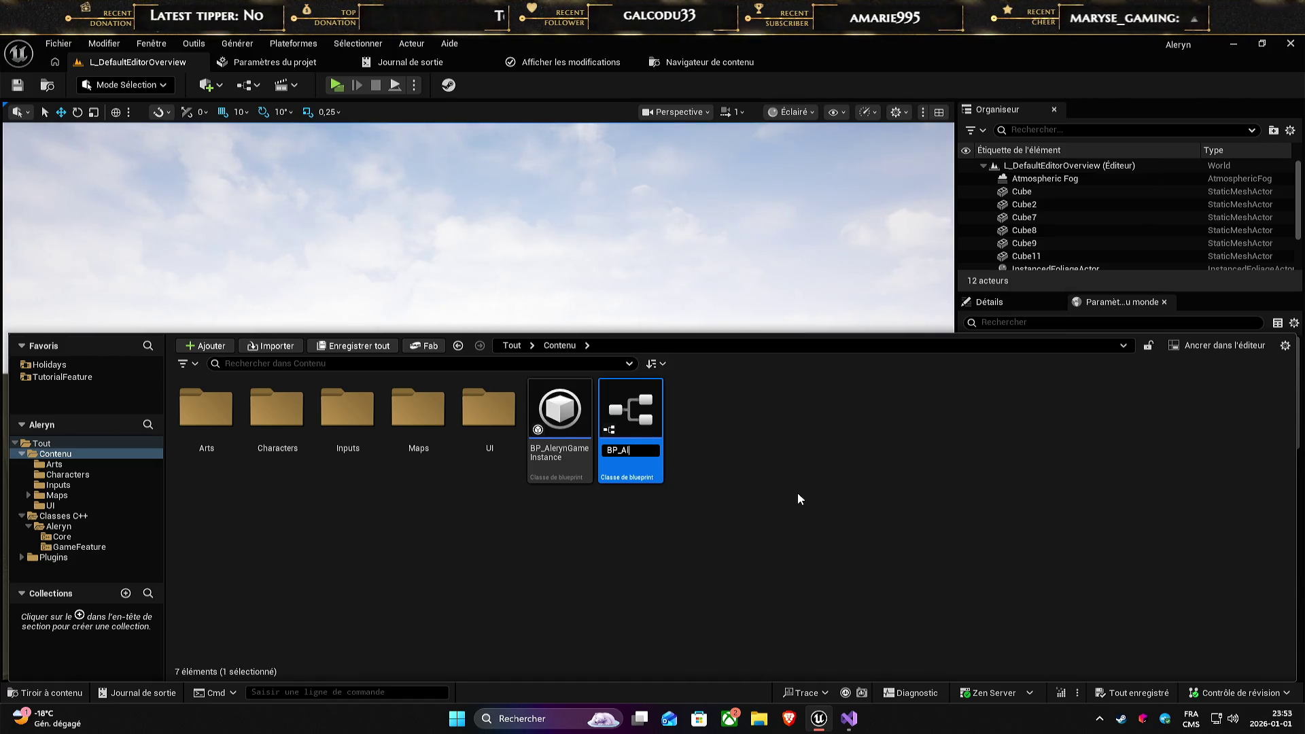
text(erynGameMode)
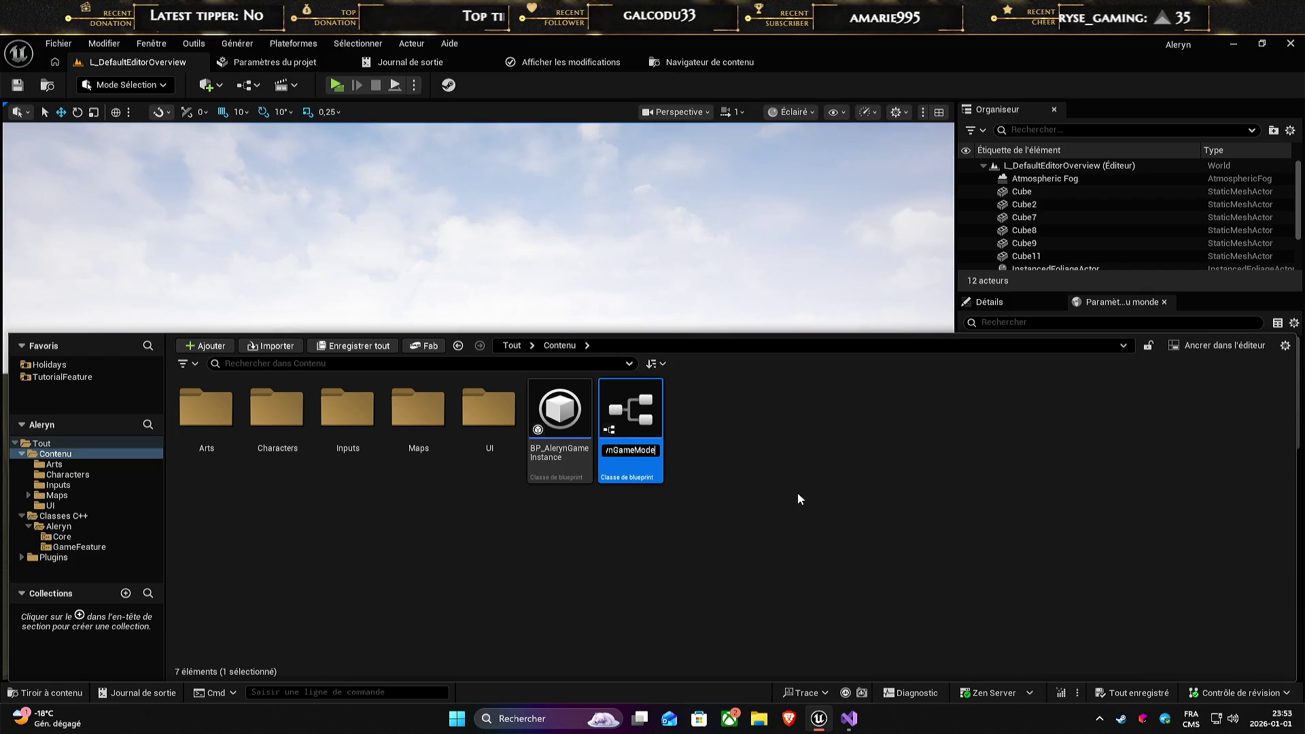
key(Return)
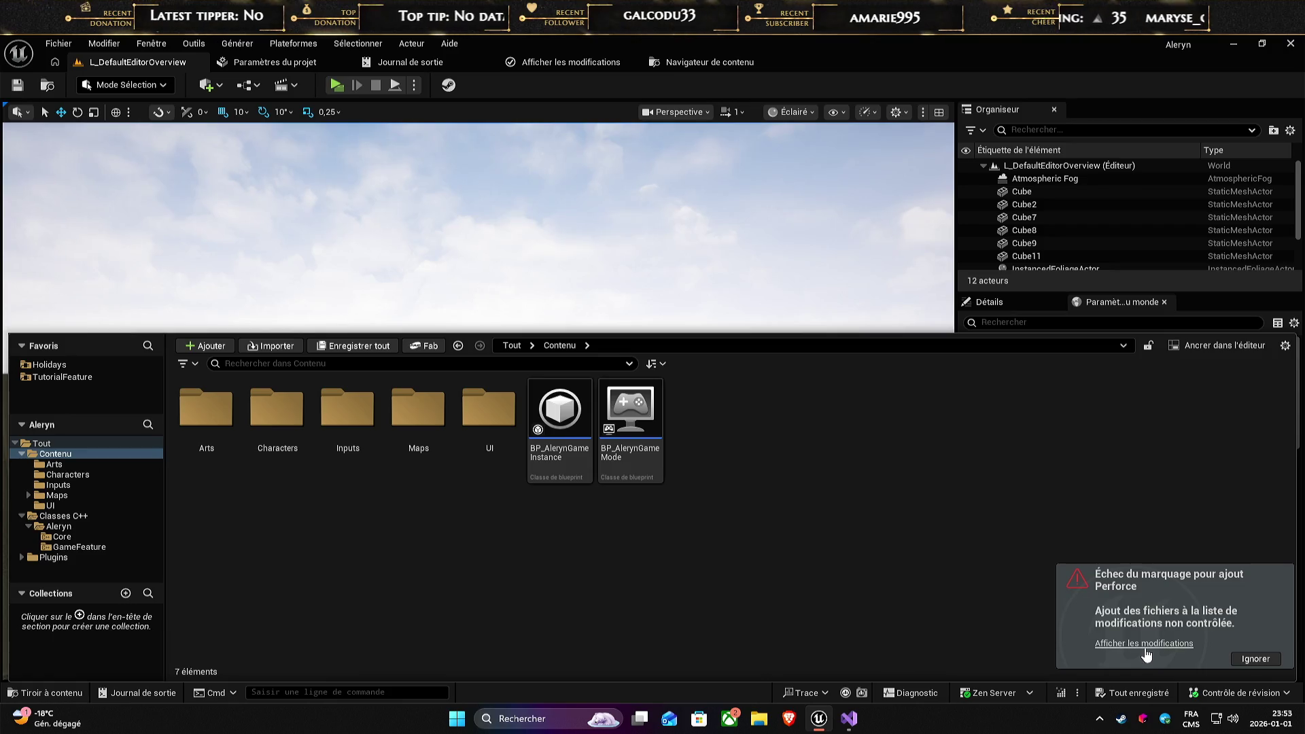
- Open the pending changes and inspect the Perforce password error in the Output Log
click(1143, 643)
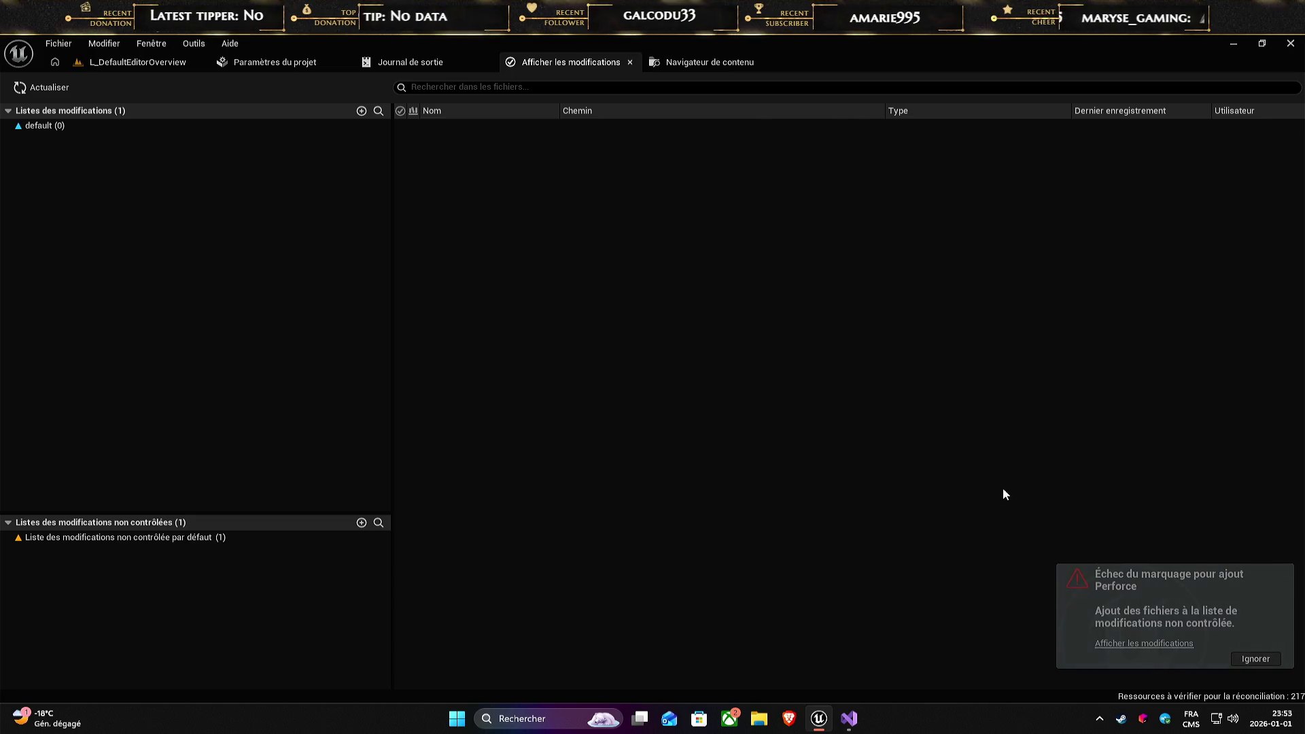
click(417, 65)
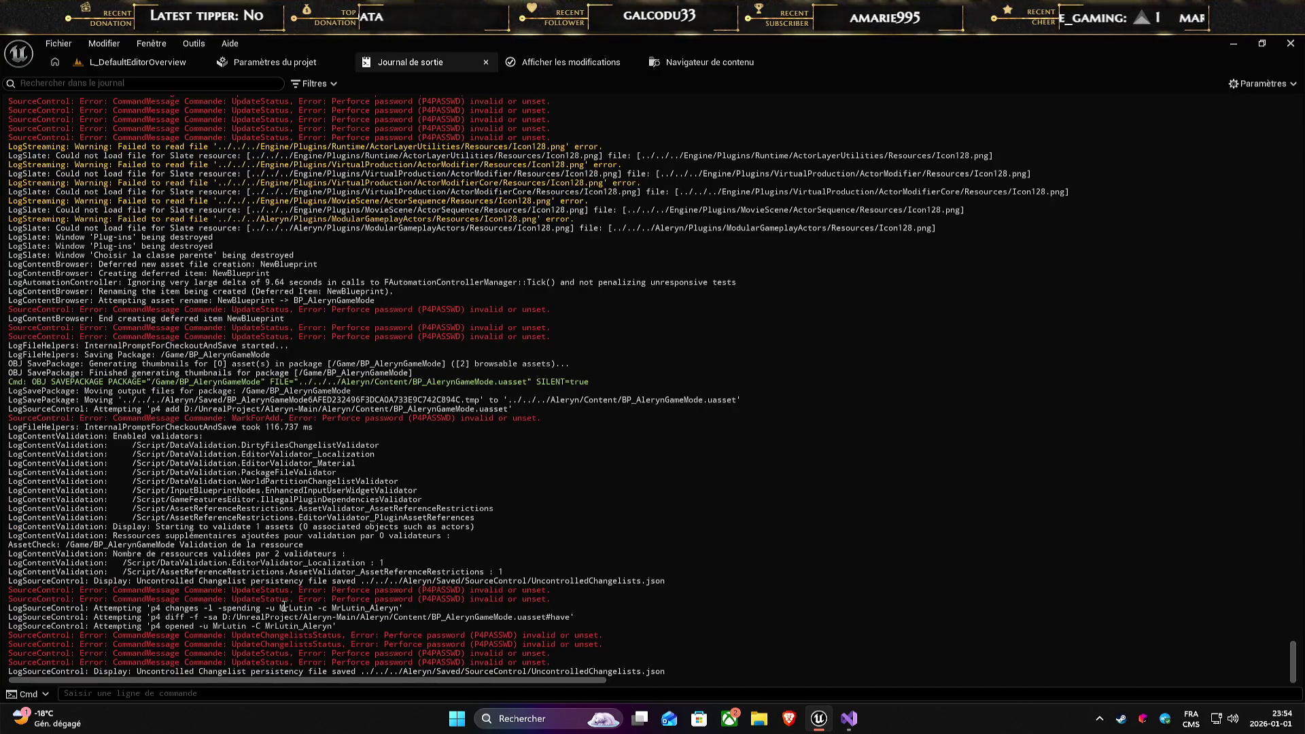
drag(303, 599, 562, 598)
click(562, 598)
drag(394, 653, 393, 662)
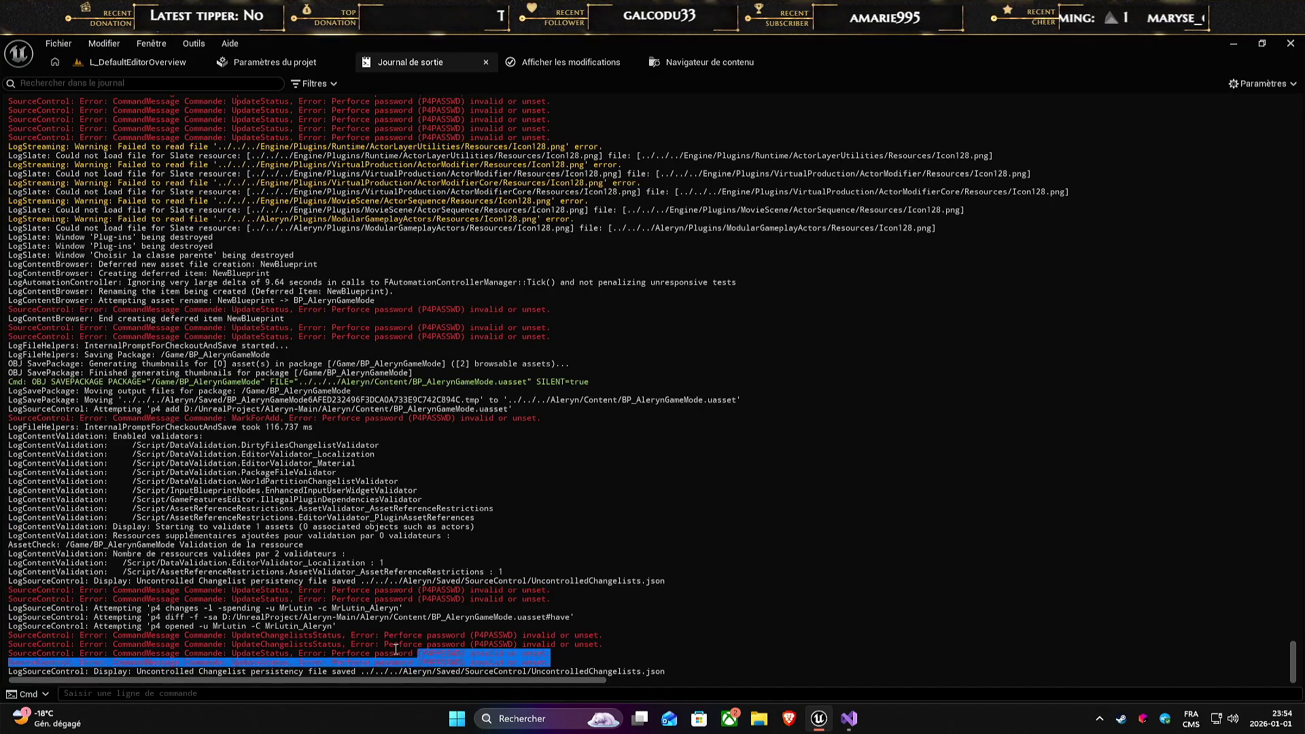
click(394, 649)
click(276, 63)
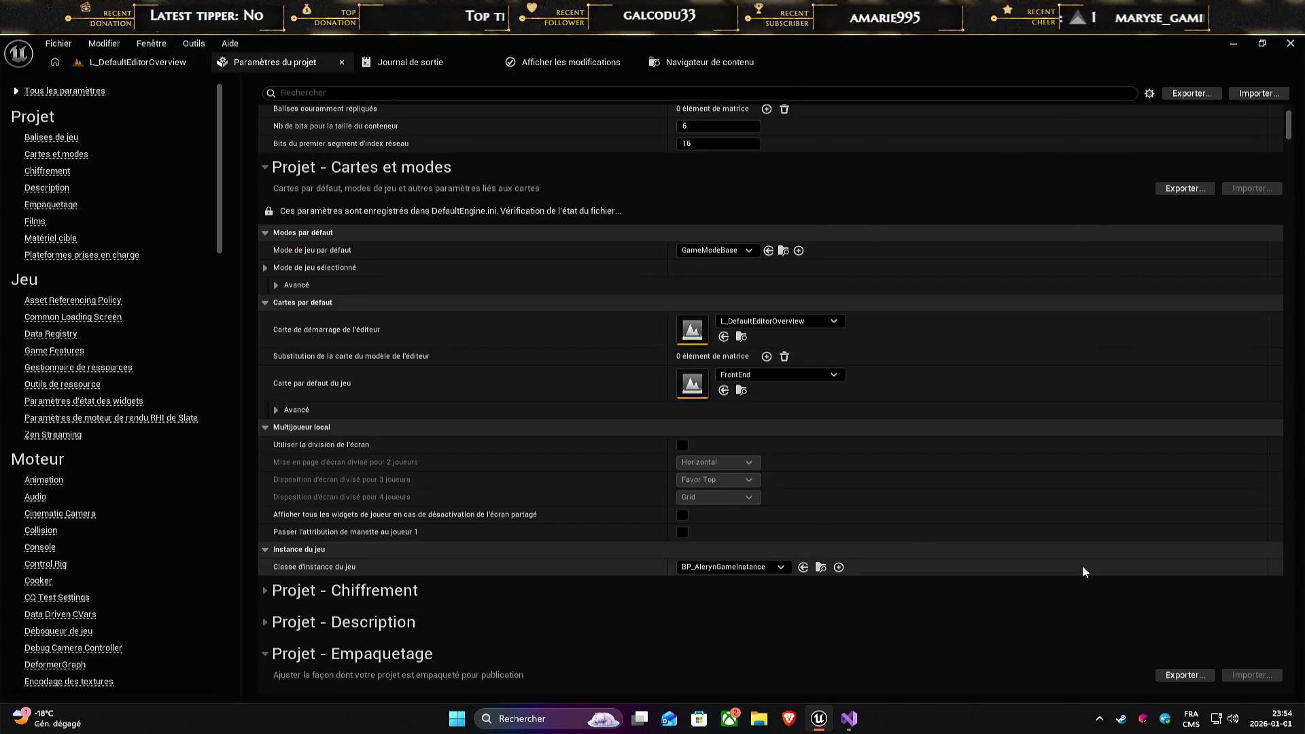
click(136, 61)
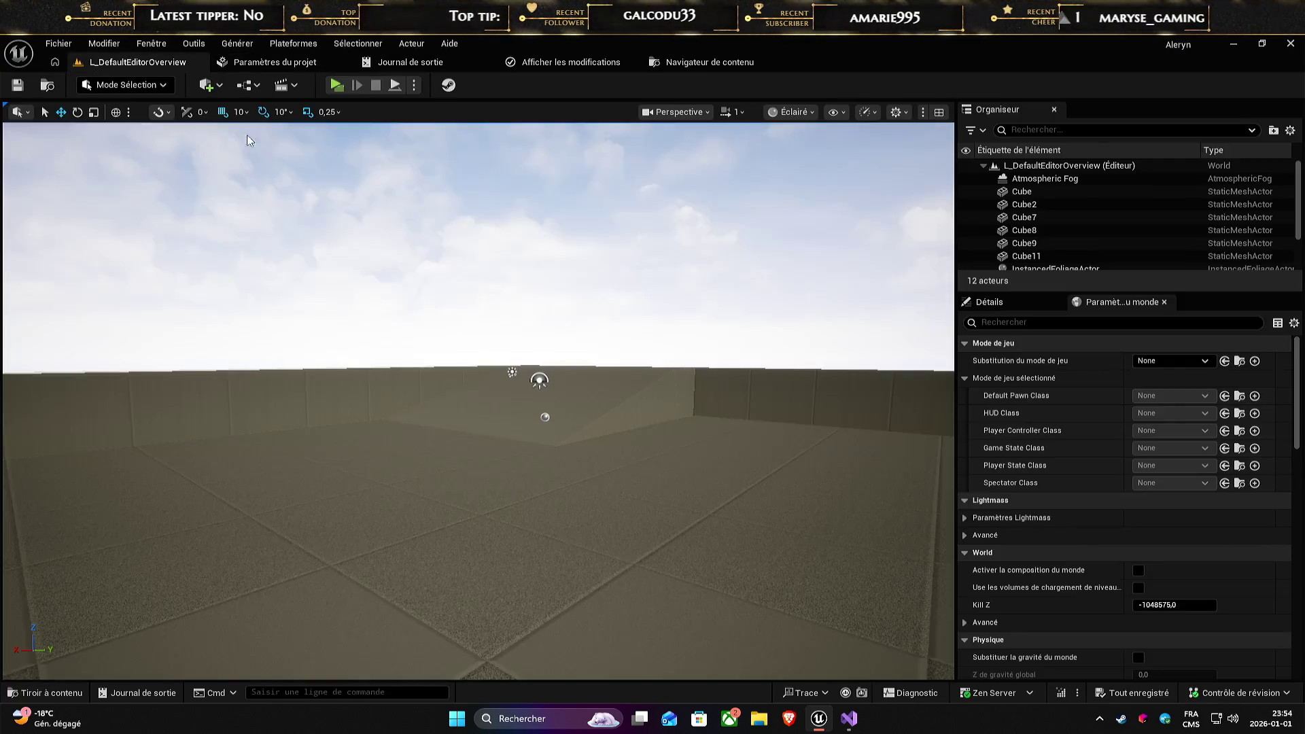
- In Revision Control View Changes, drag BP_AlerynGameMode from uncontrolled to default, proceeding past the warning
click(1237, 692)
click(1190, 634)
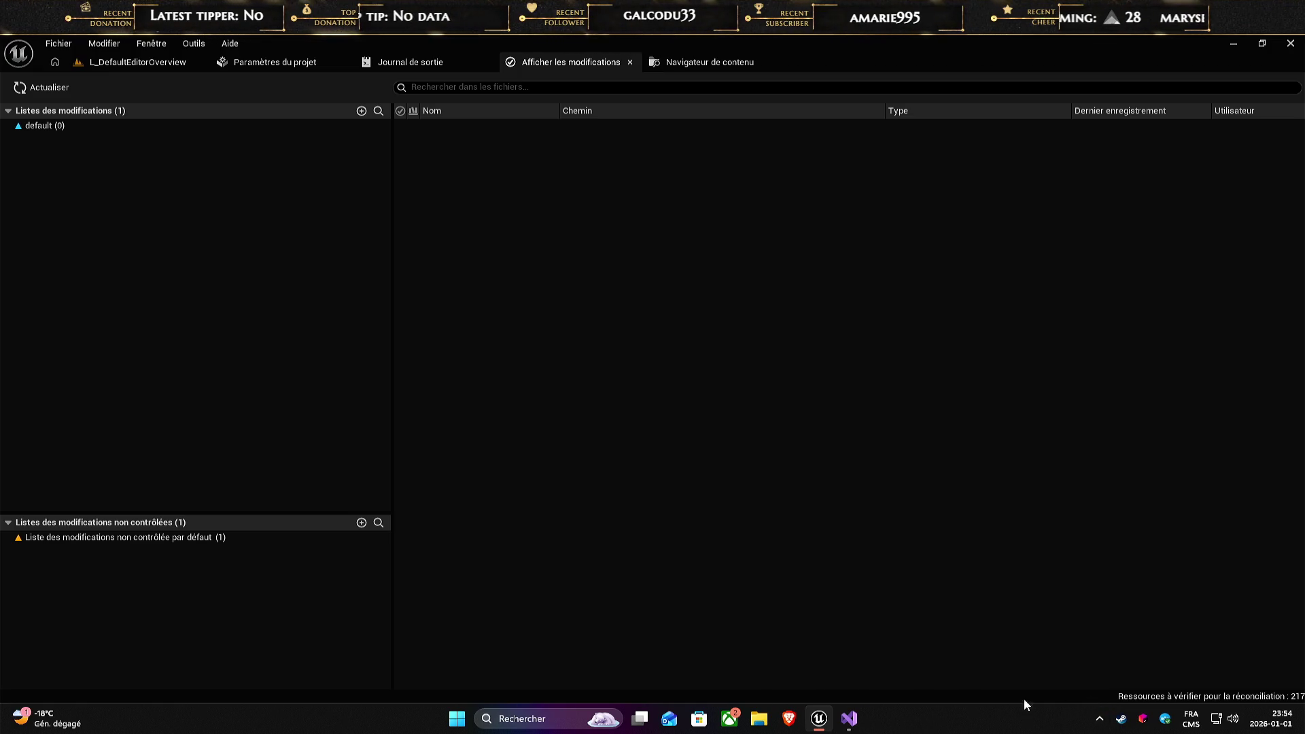
click(105, 537)
click(567, 127)
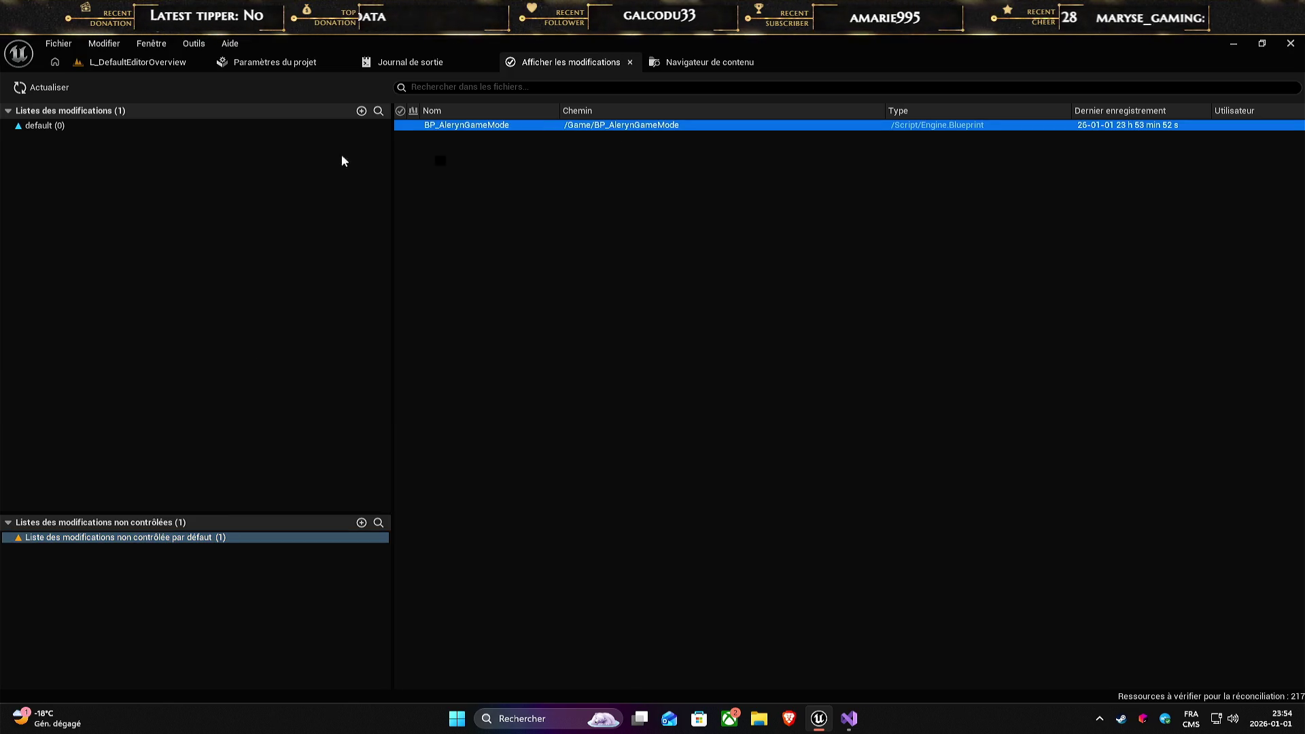
drag(56, 128, 54, 127)
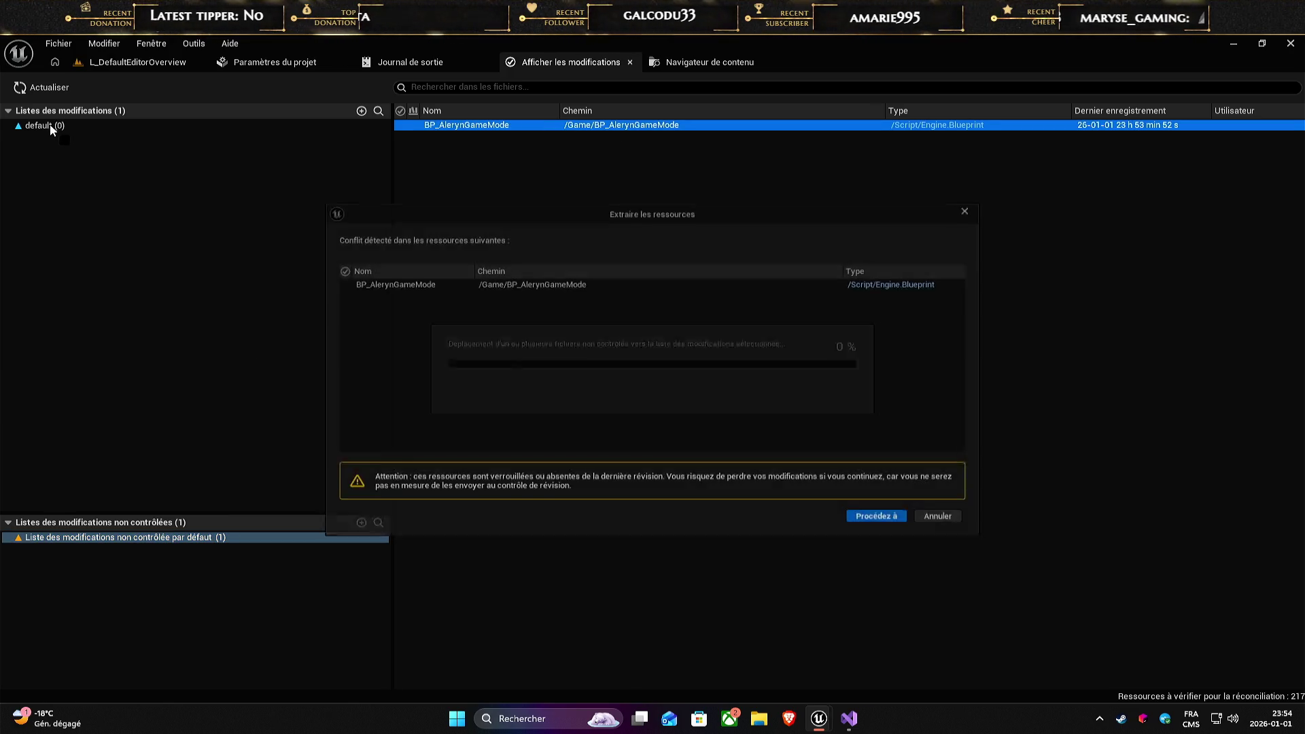
click(892, 530)
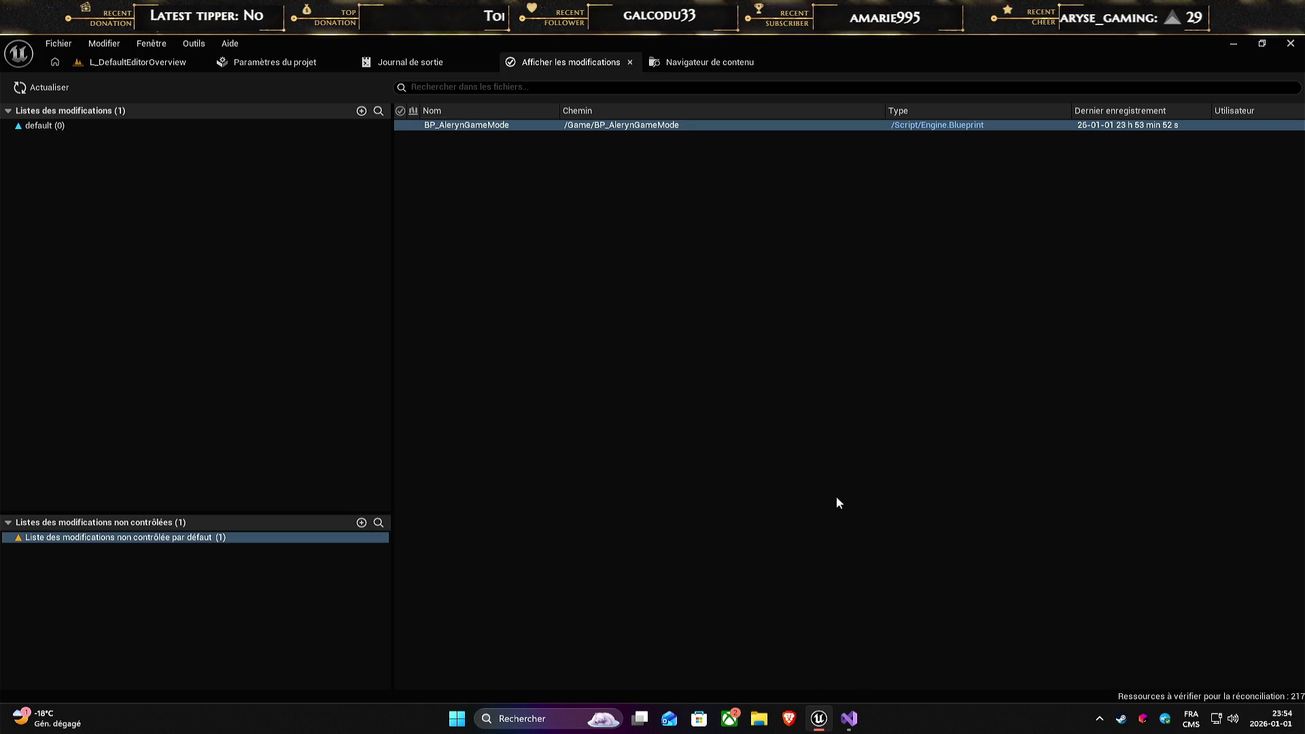
- Retry moving BP_AlerynGameMode to the default changelist, dismiss the conflict, and check the Output Log
click(503, 127)
drag(40, 128, 39, 128)
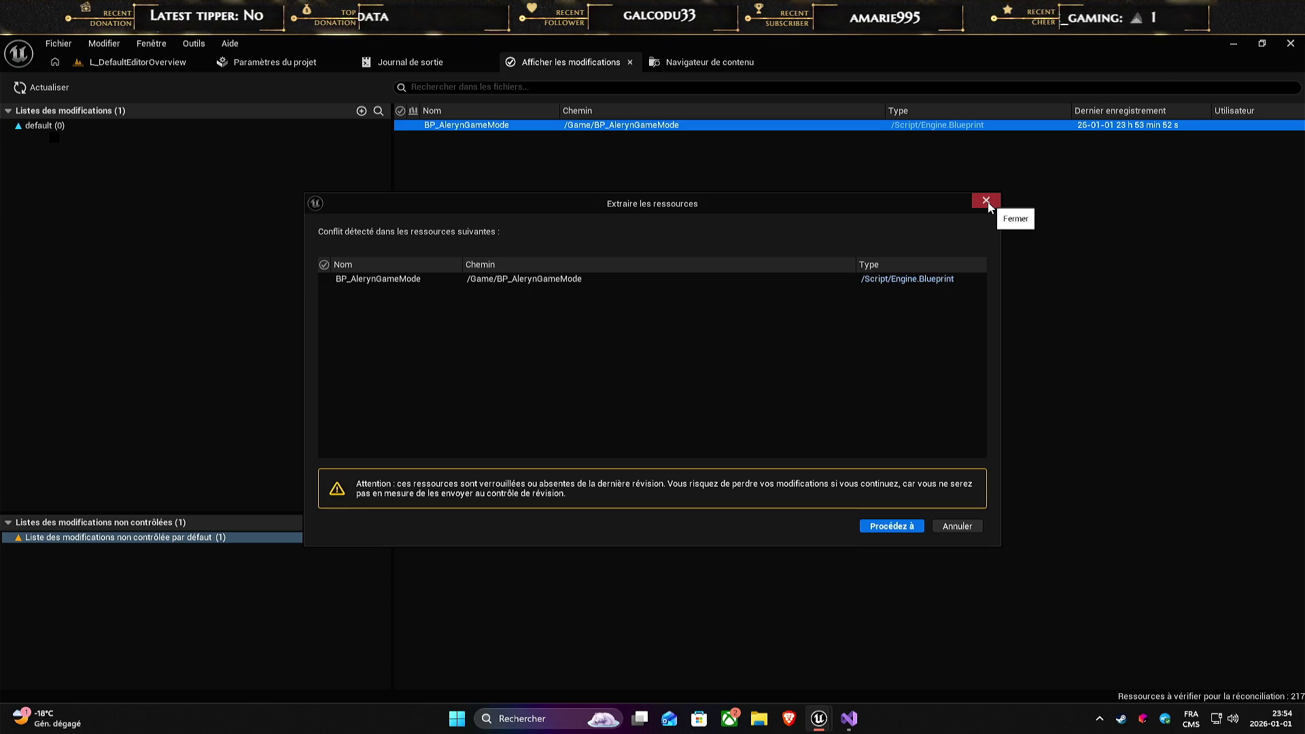
click(892, 527)
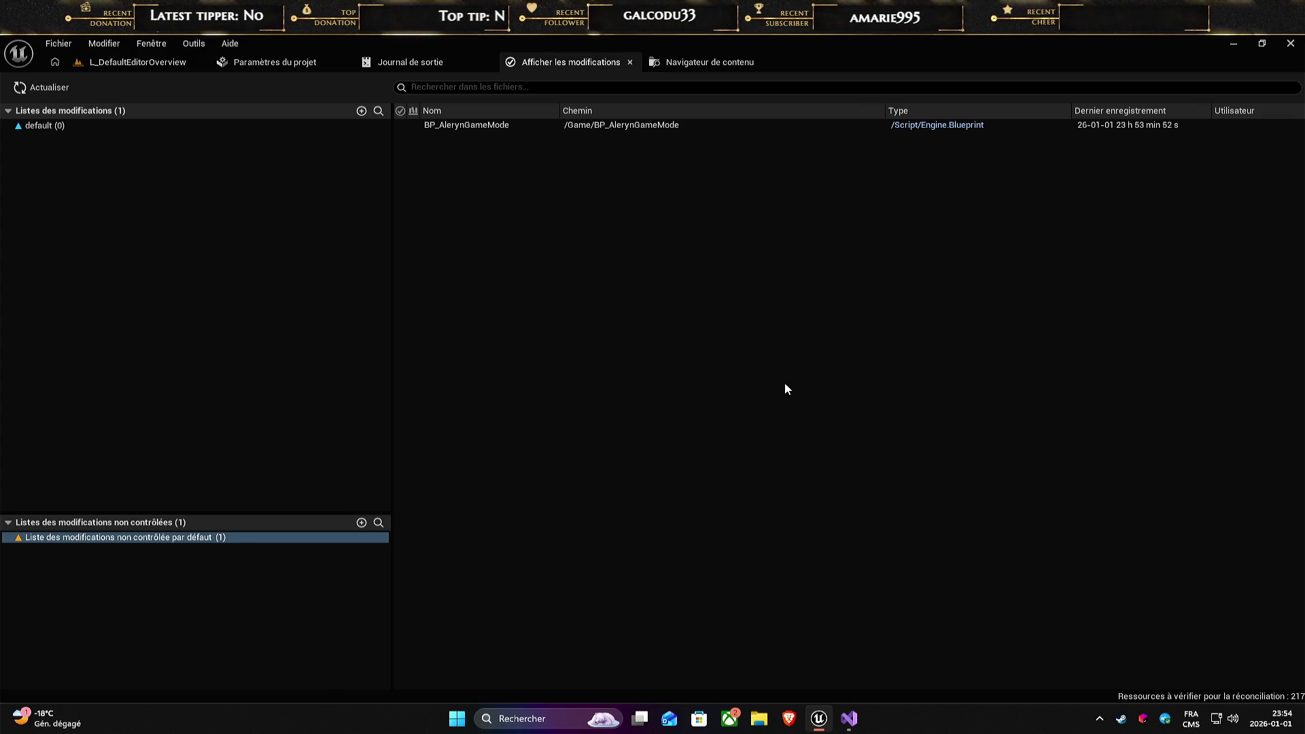
click(700, 61)
click(411, 62)
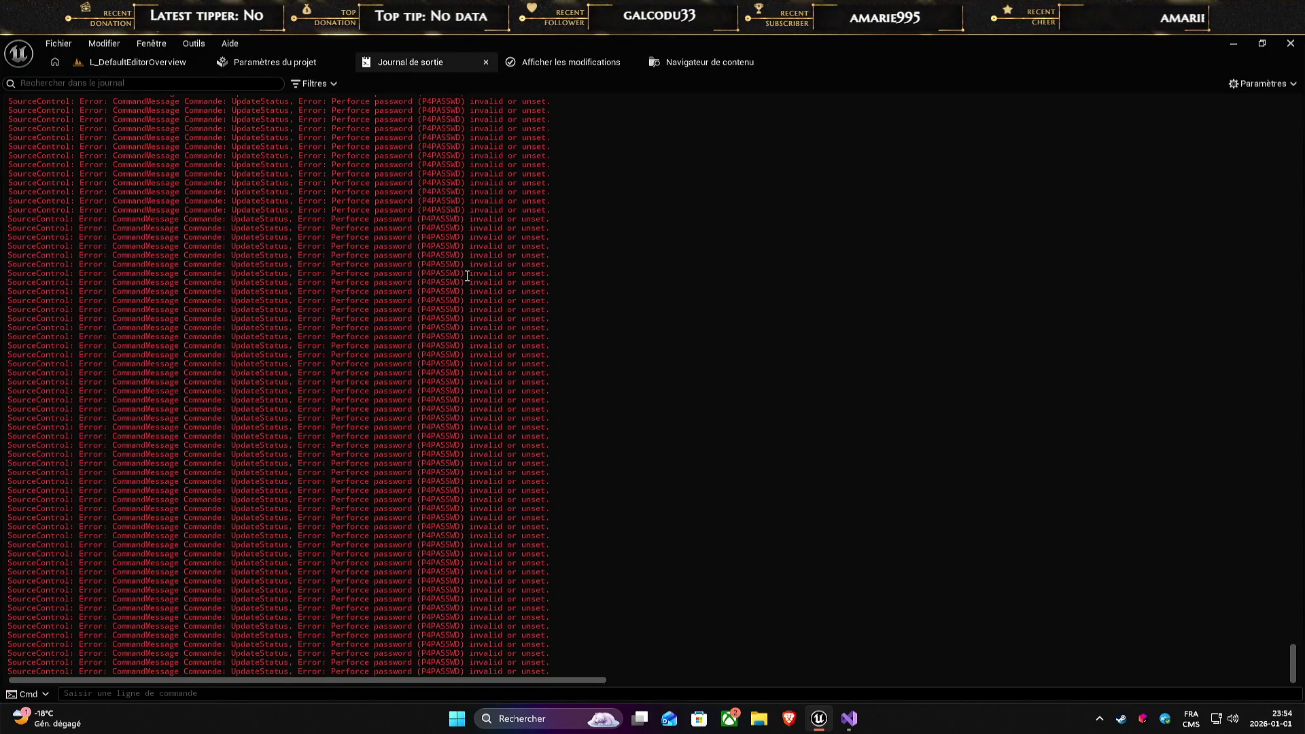
click(111, 62)
- Reapply the revision control connection settings with Perforce kept as the provider
click(1222, 691)
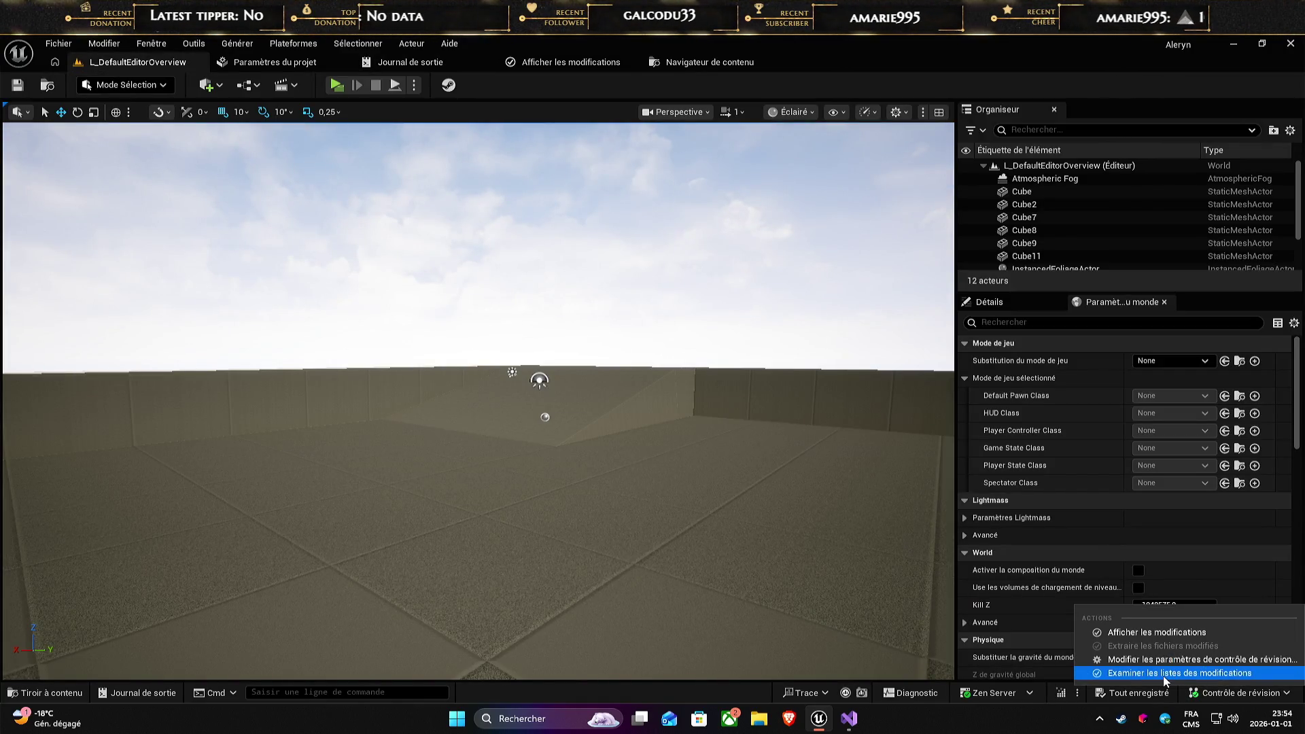
click(1169, 659)
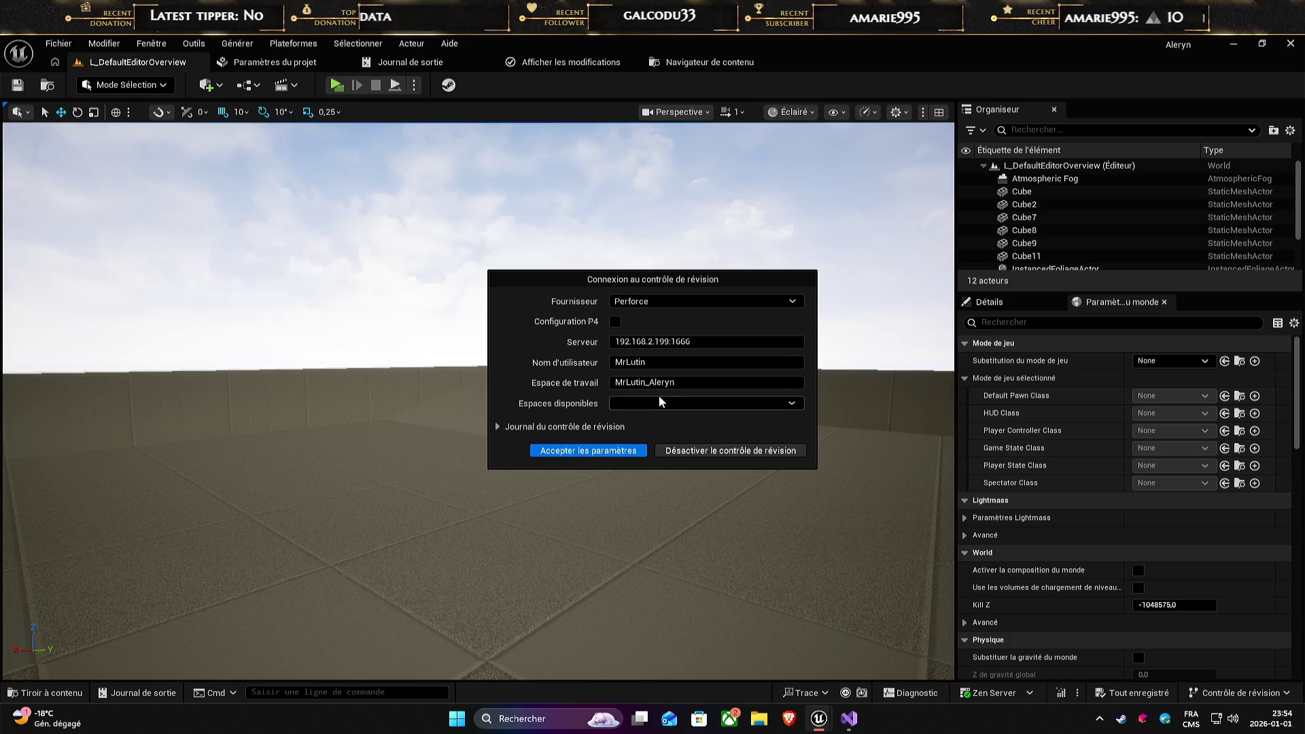
click(663, 299)
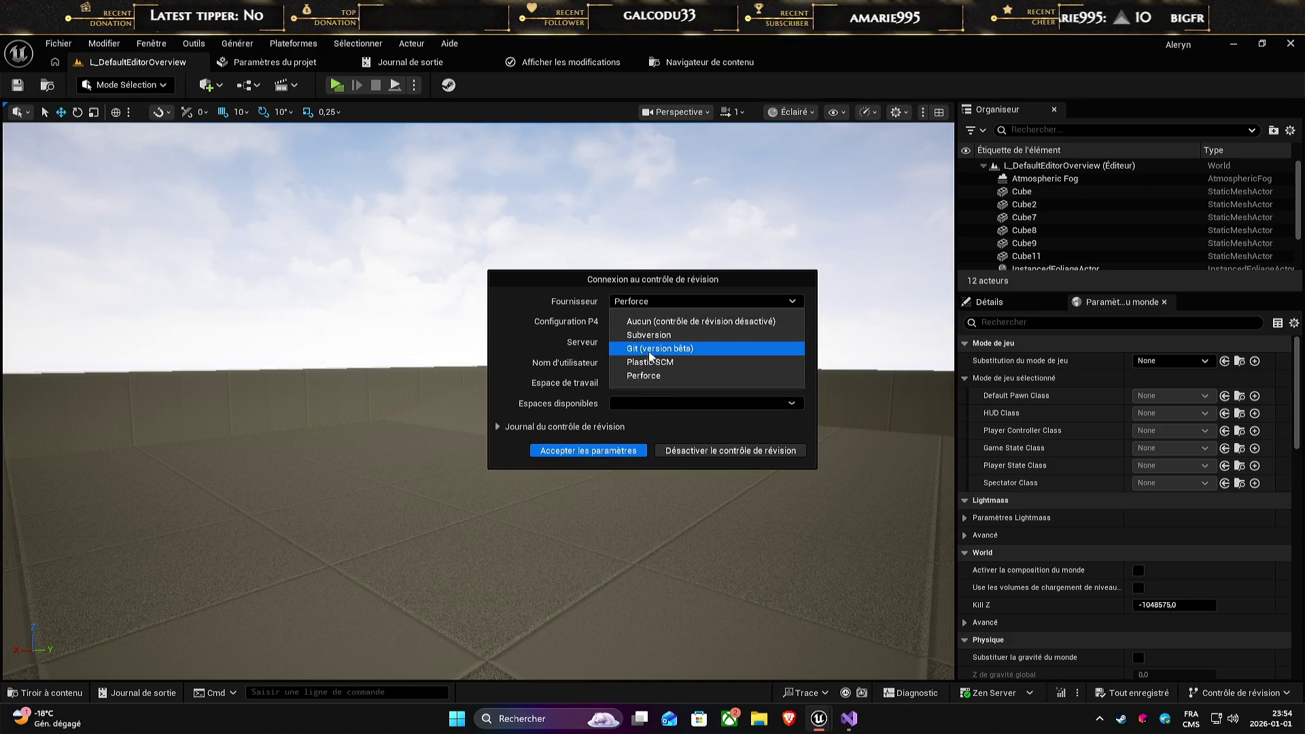
click(649, 375)
click(631, 453)
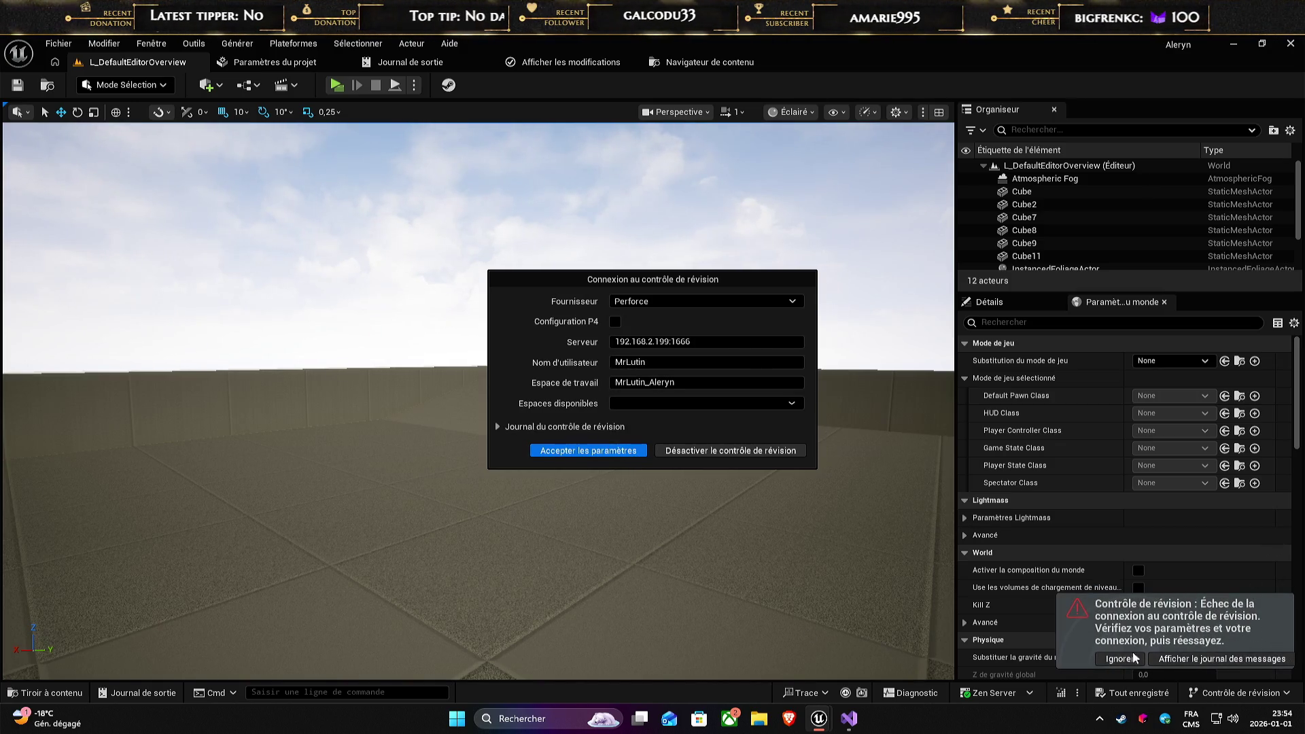
- View the connection error in the message log, close it, and shut down Unreal Editor
click(1199, 659)
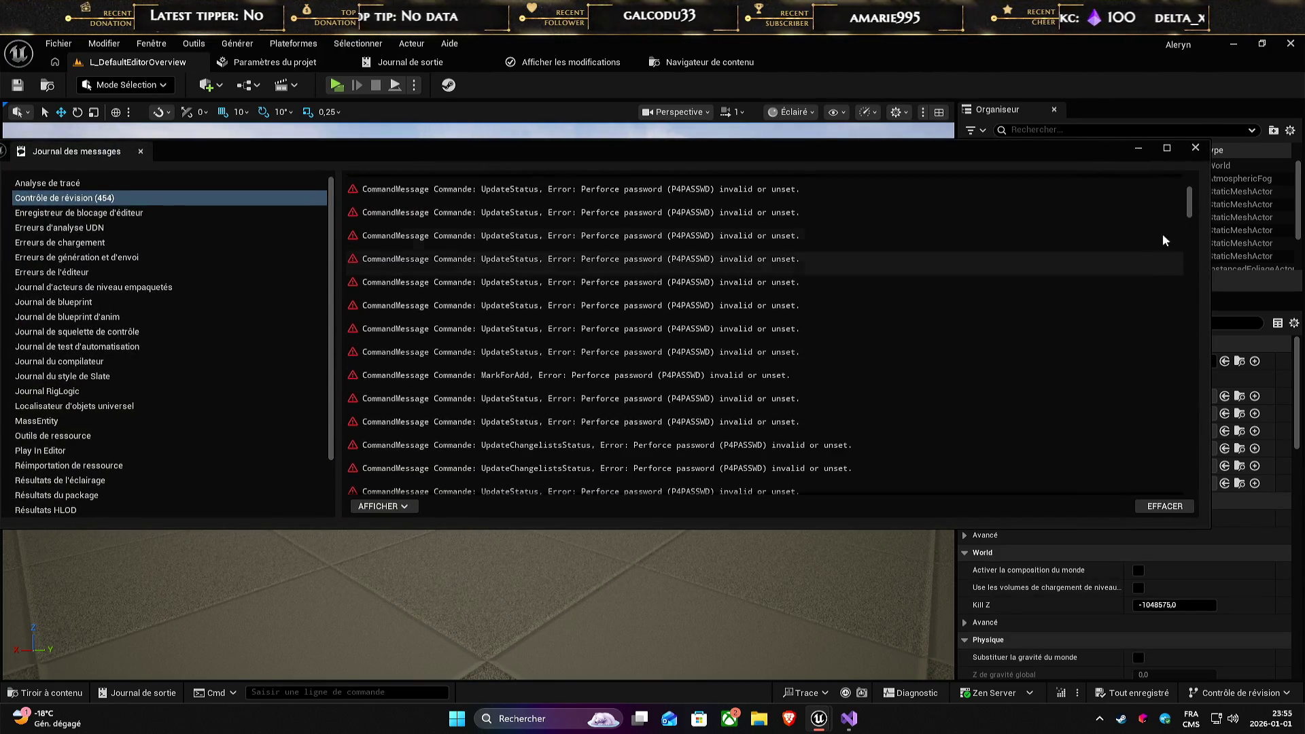
click(1195, 147)
click(1298, 50)
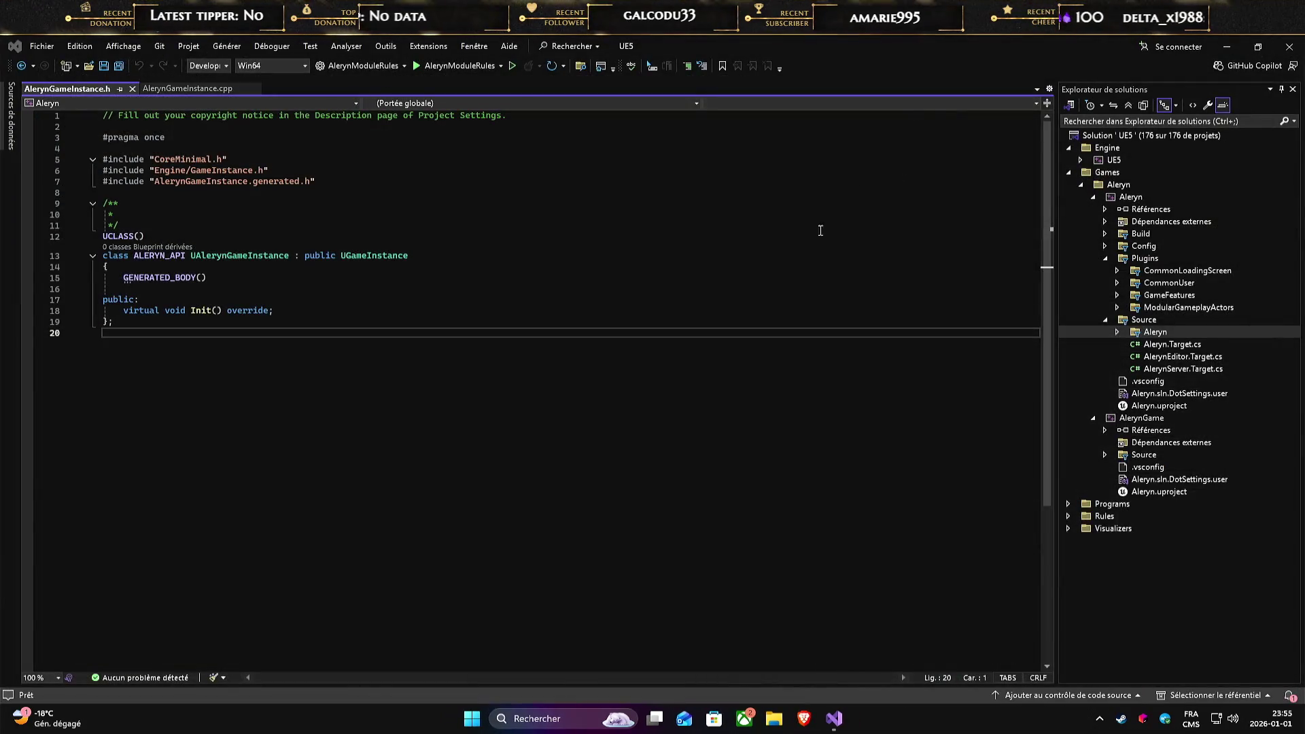
- Launch P4V and connect to the server, entering the account password
click(472, 718)
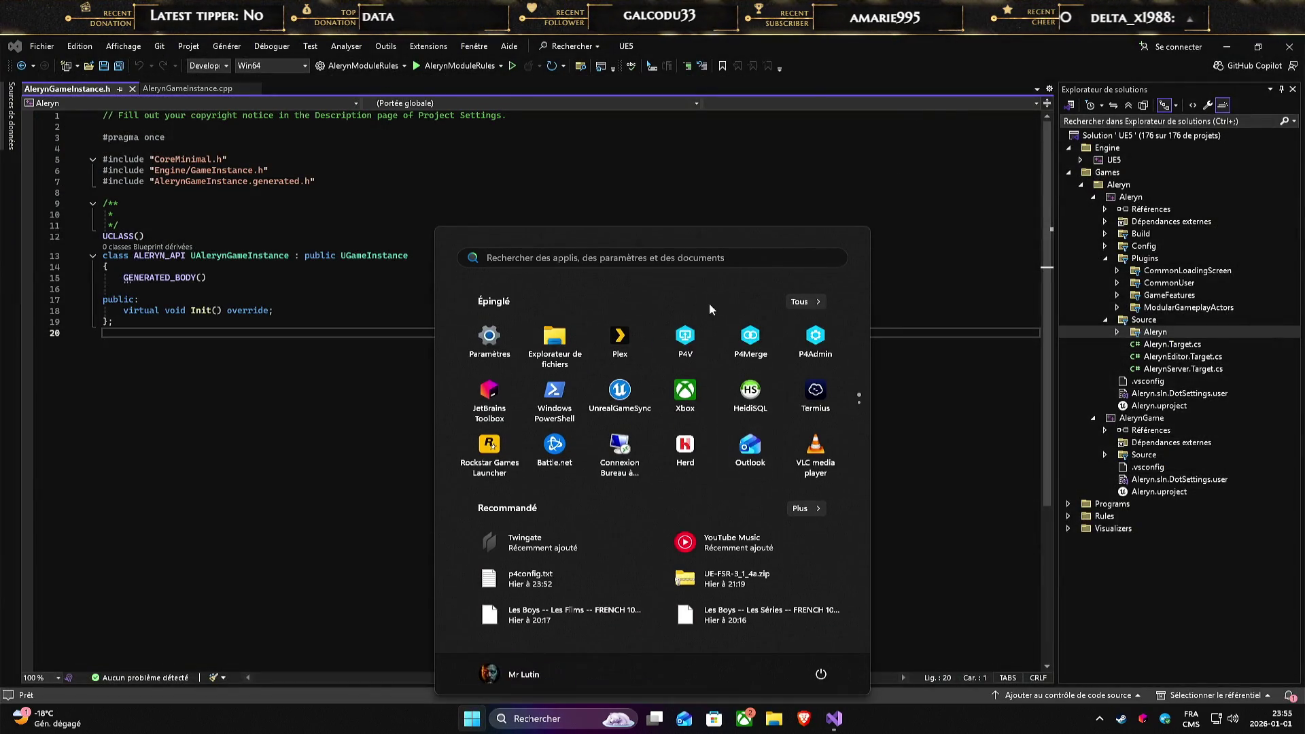
key(Escape)
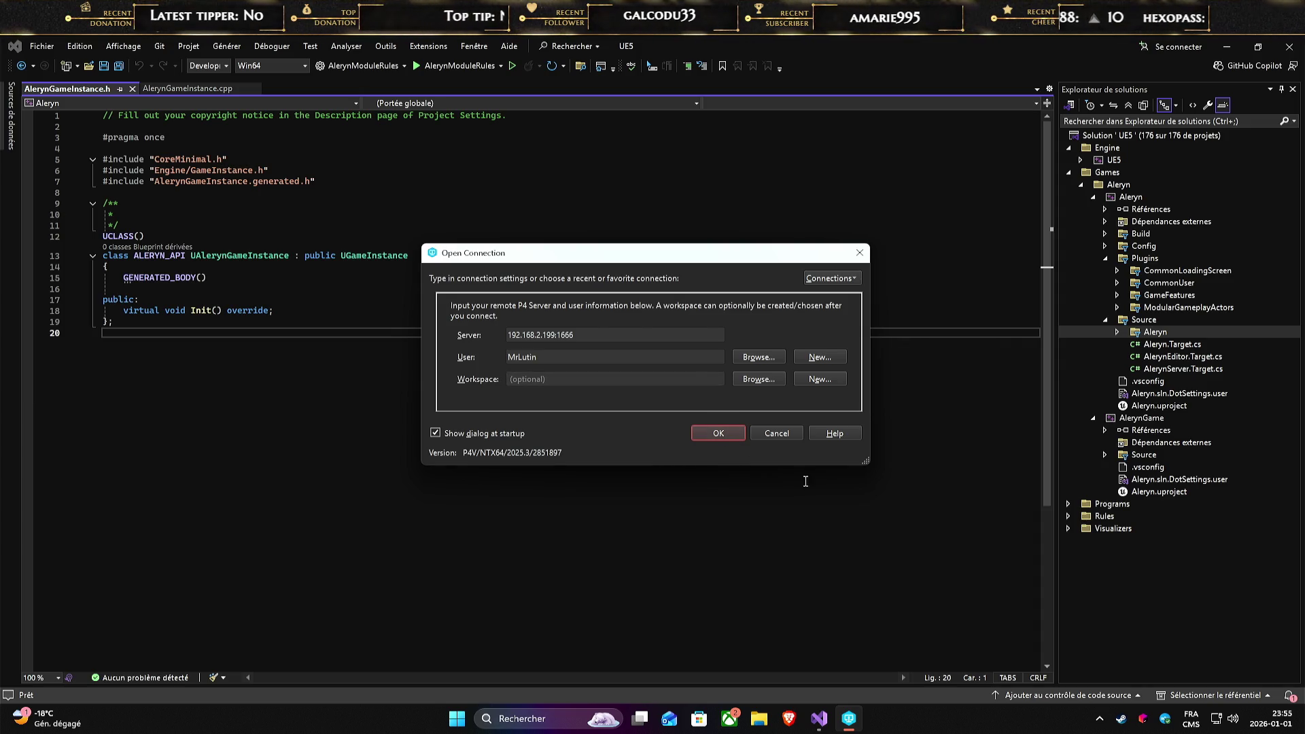
key(Return)
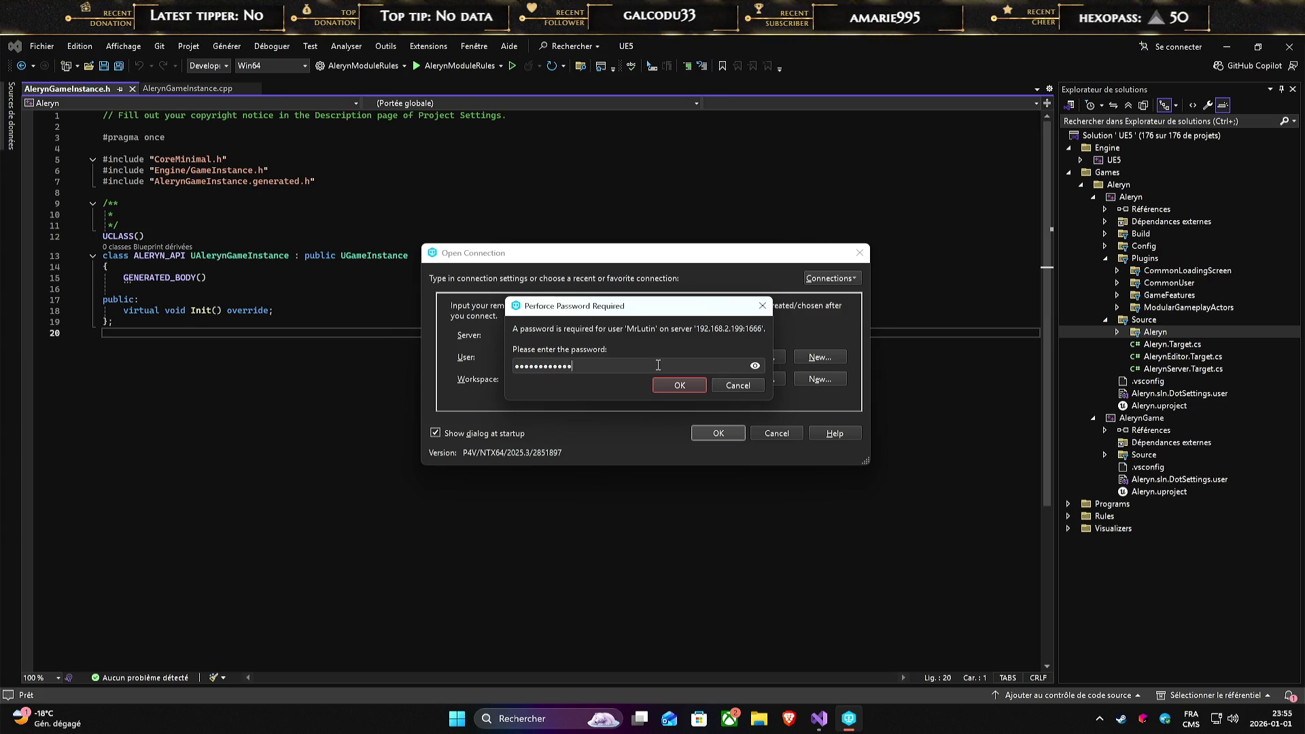
key(Return)
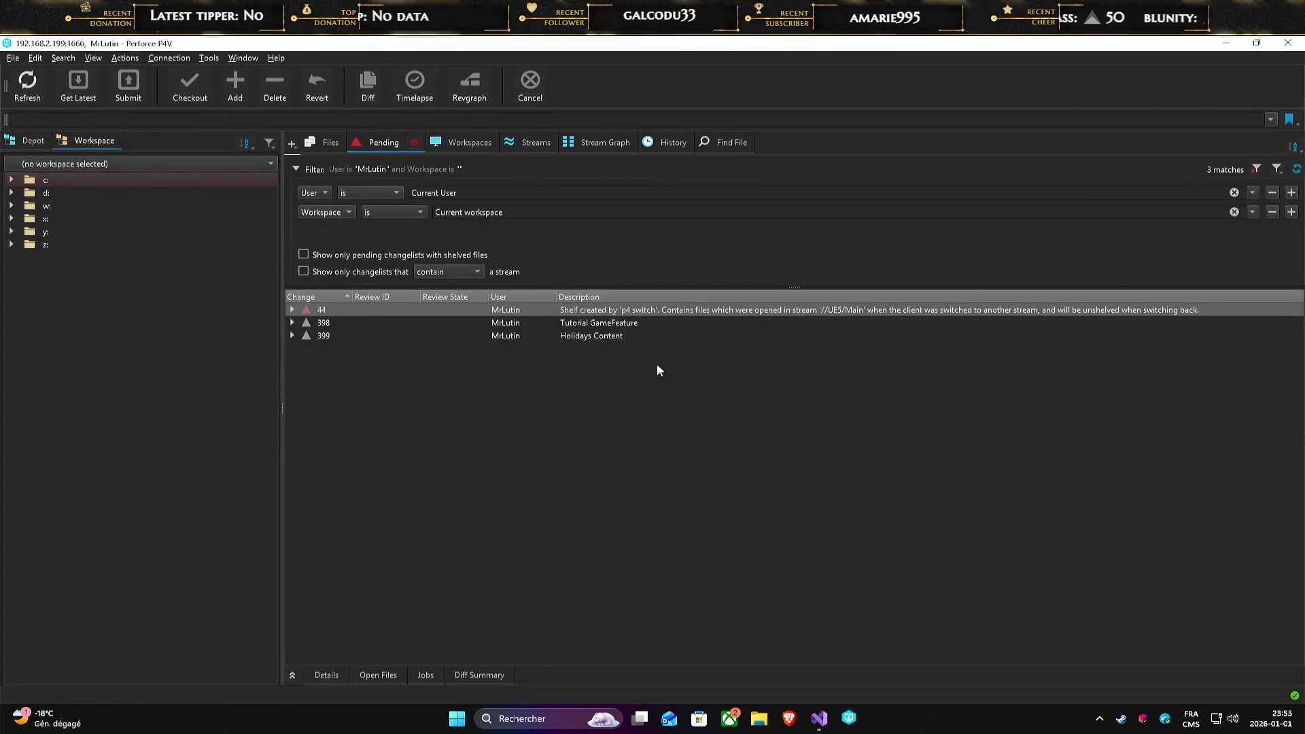
- Switch P4V to the Aleryn workspace from the recent workspaces list
click(163, 164)
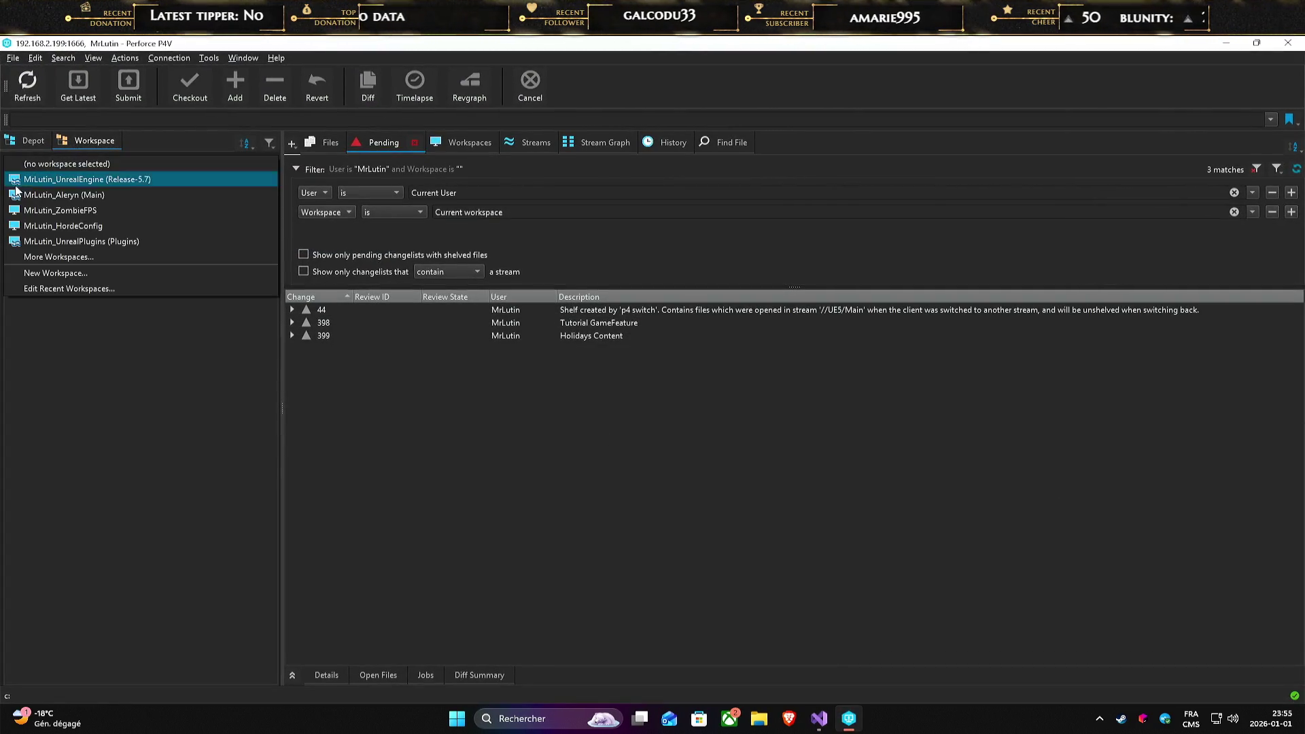
click(93, 180)
click(95, 163)
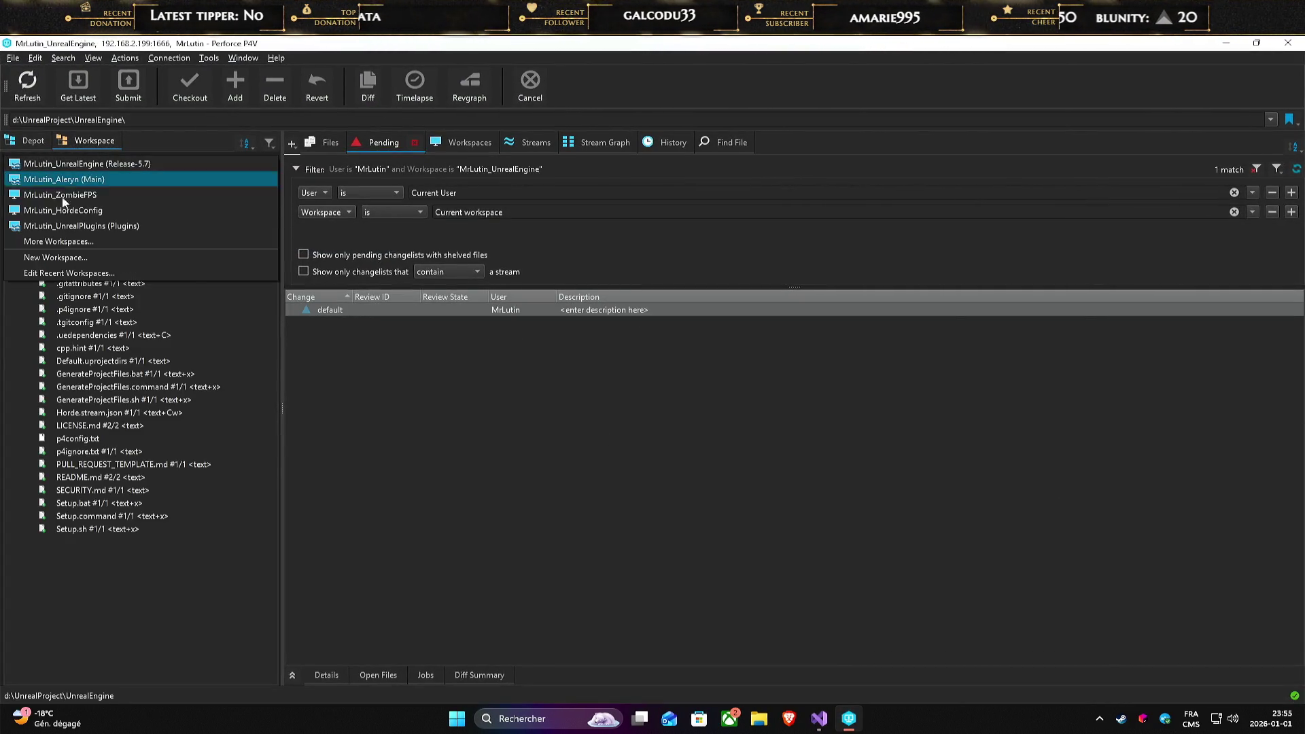
click(96, 180)
- Alt+Tab back to Visual Studio, showing AlerynGameInstance.h with its Init() override
key(alt+Tab)
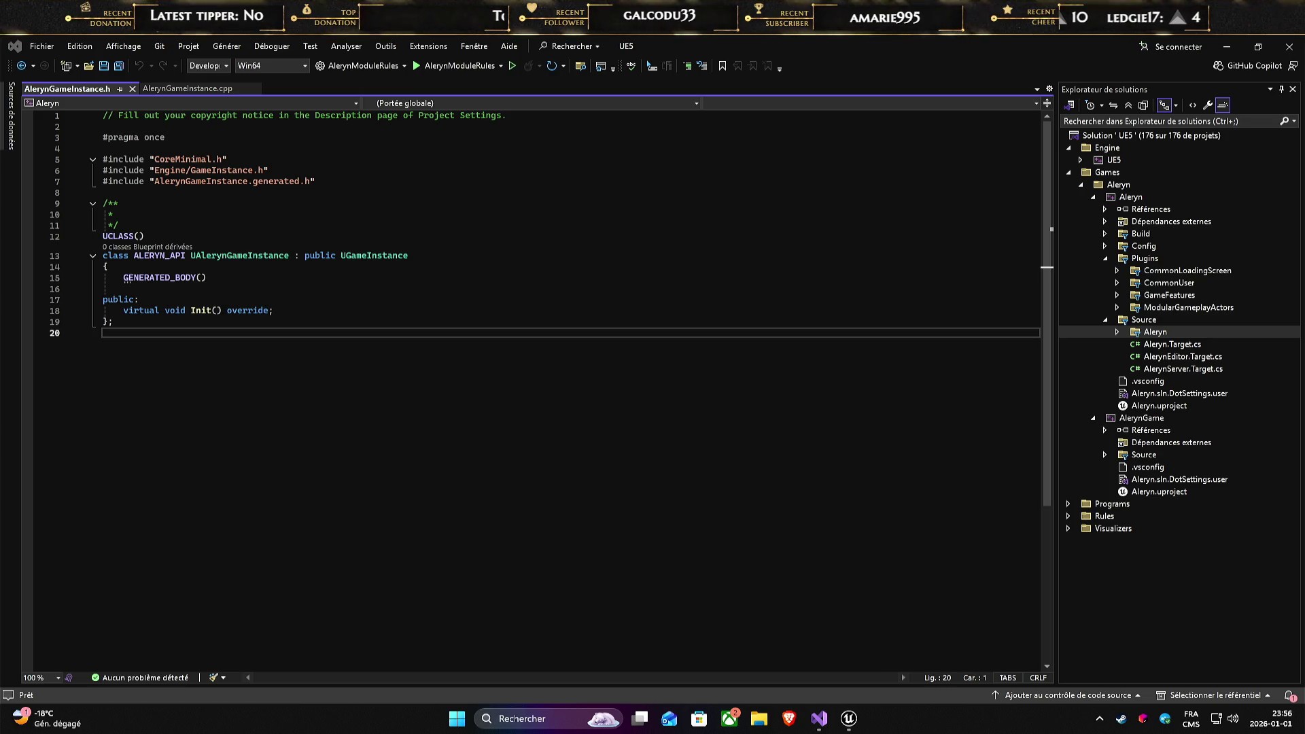
- Review the AlerynGameInstance.h declaration in Visual Studio, placing the cursor inside the class body
click(744, 375)
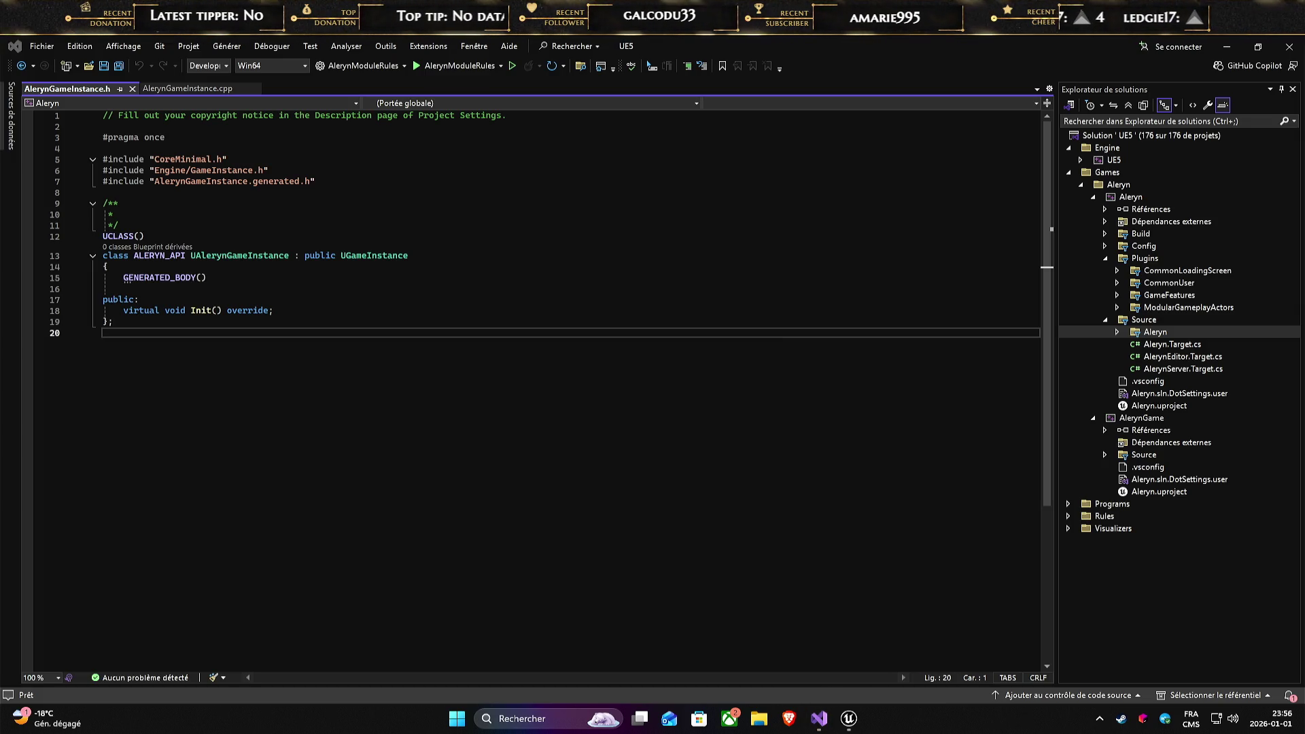
click(529, 446)
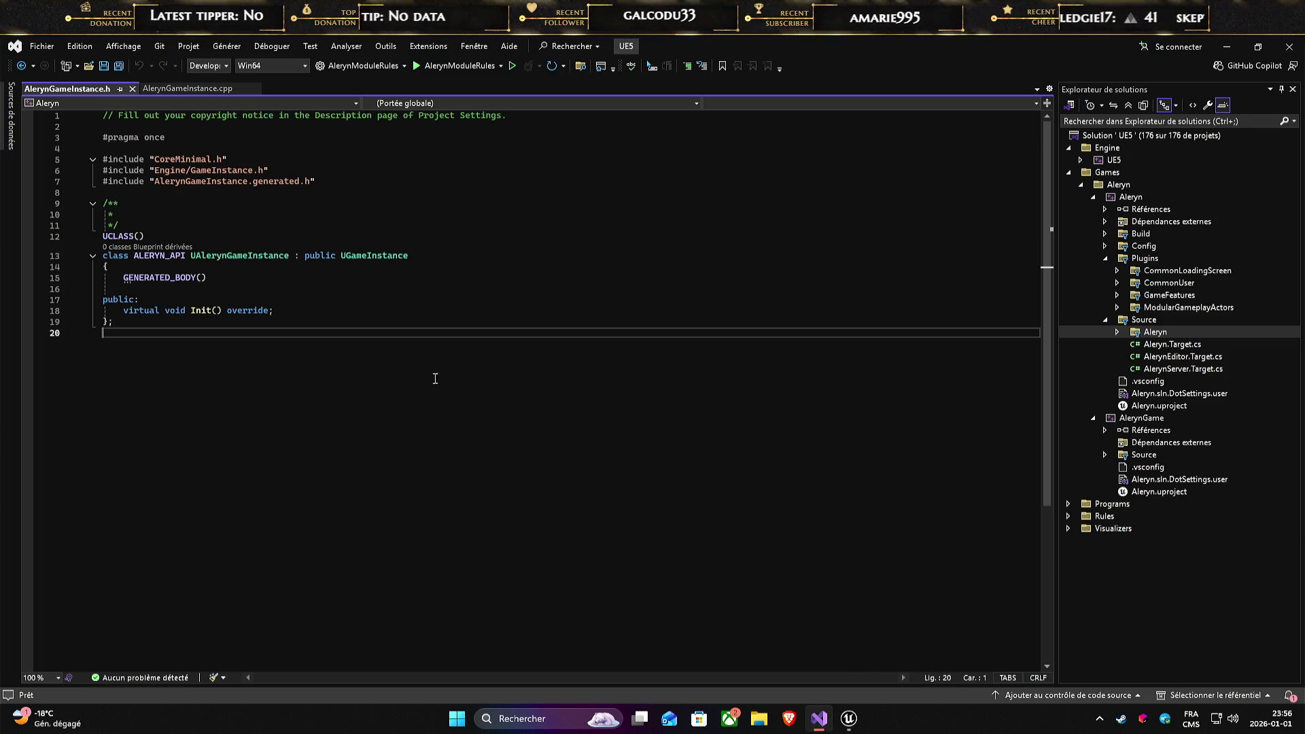
click(646, 288)
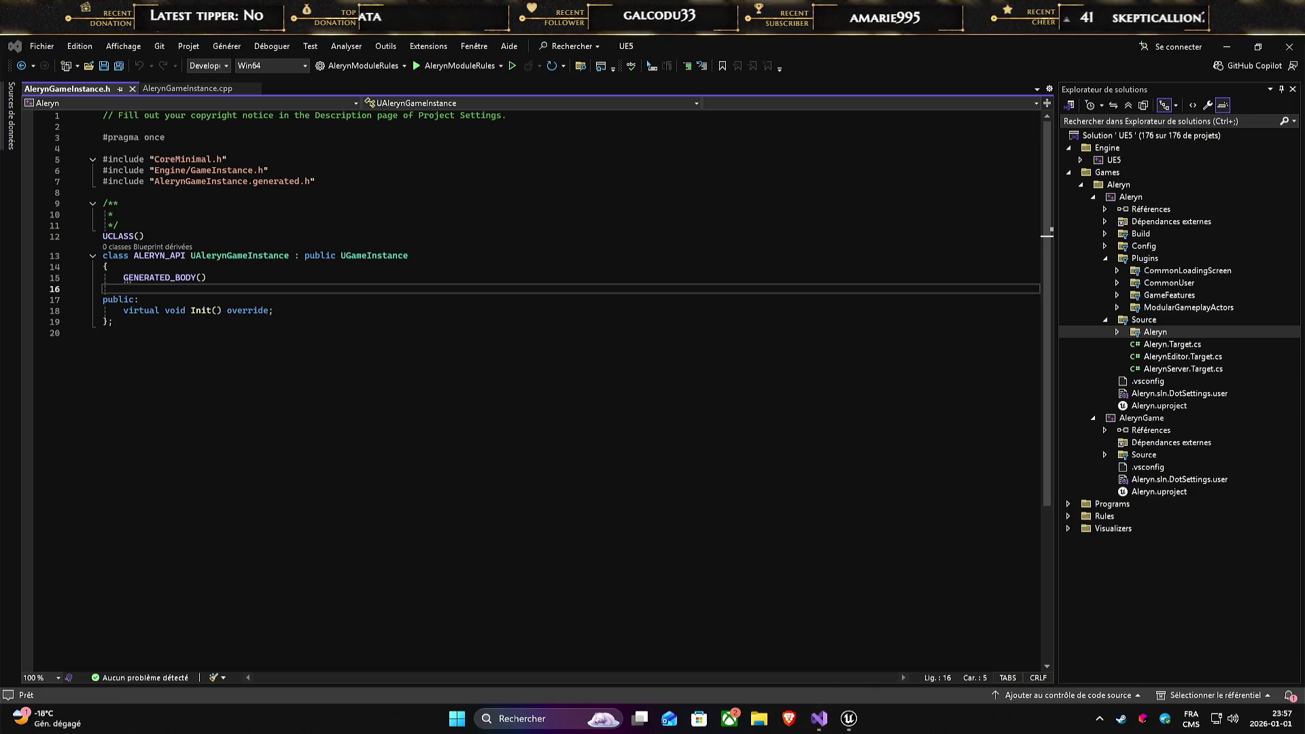
- Switch to Unreal Editor and check the pending changelists before returning to the level
click(849, 718)
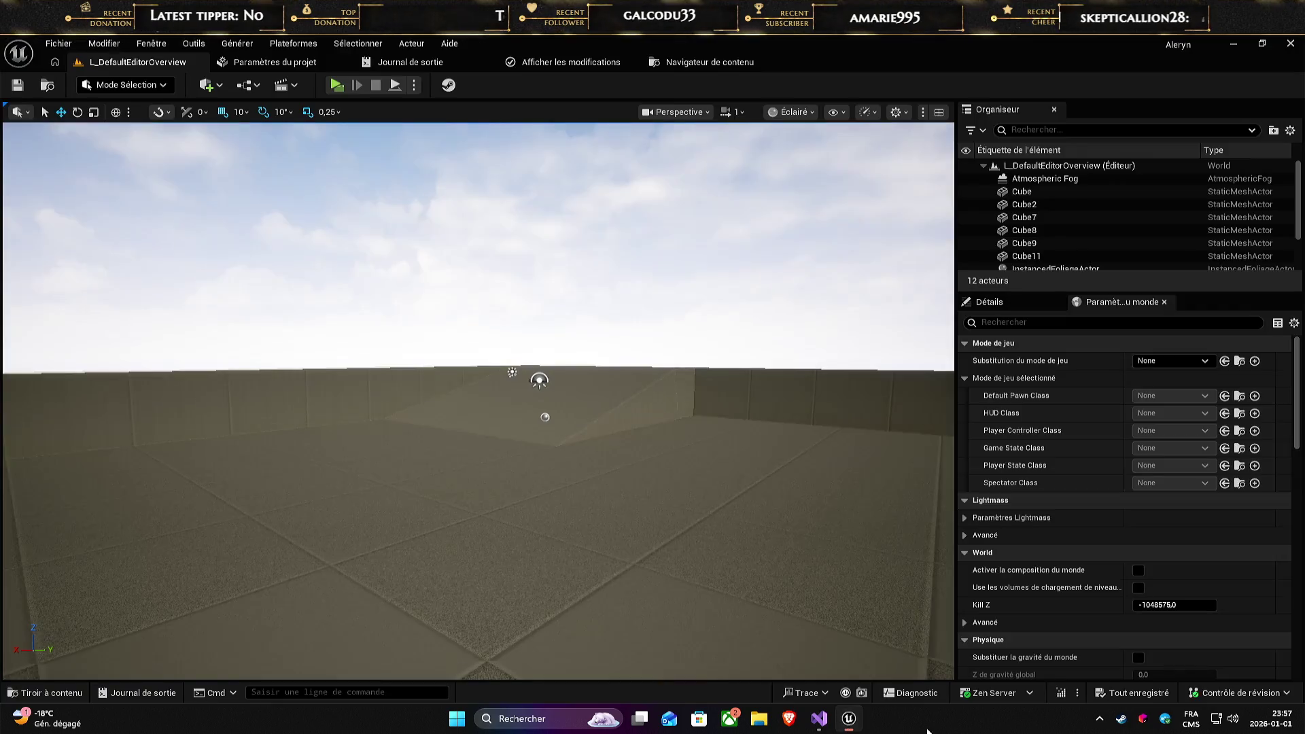
click(1238, 692)
click(1155, 631)
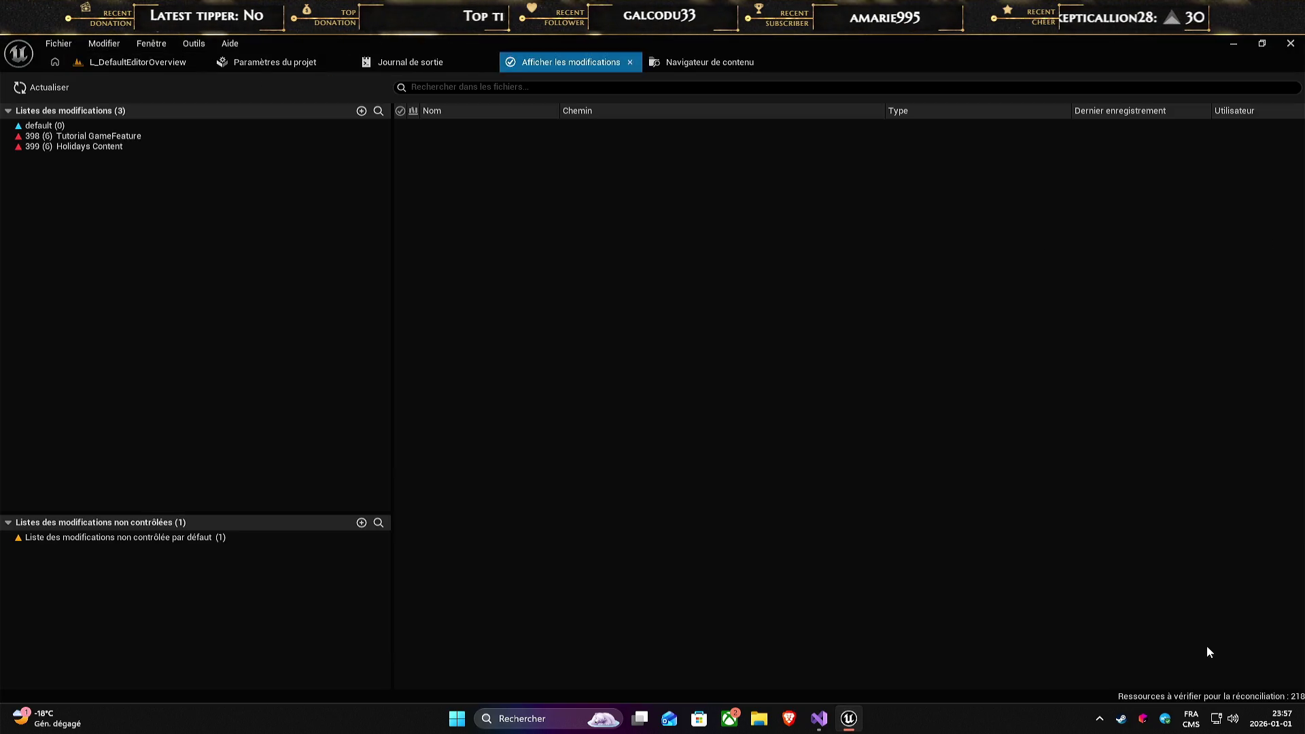
click(161, 61)
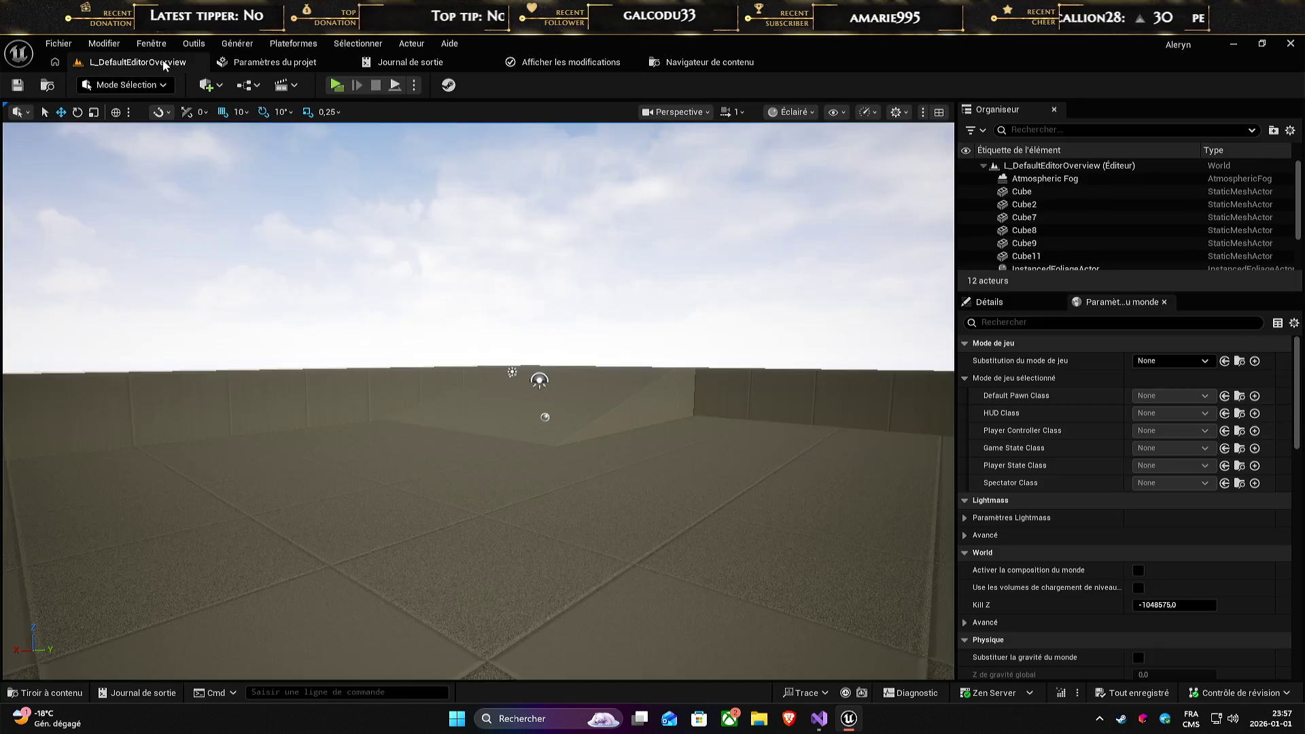
- Mark BP_AlerynGameMode for add in revision control from the Content Drawer
click(44, 692)
click(653, 435)
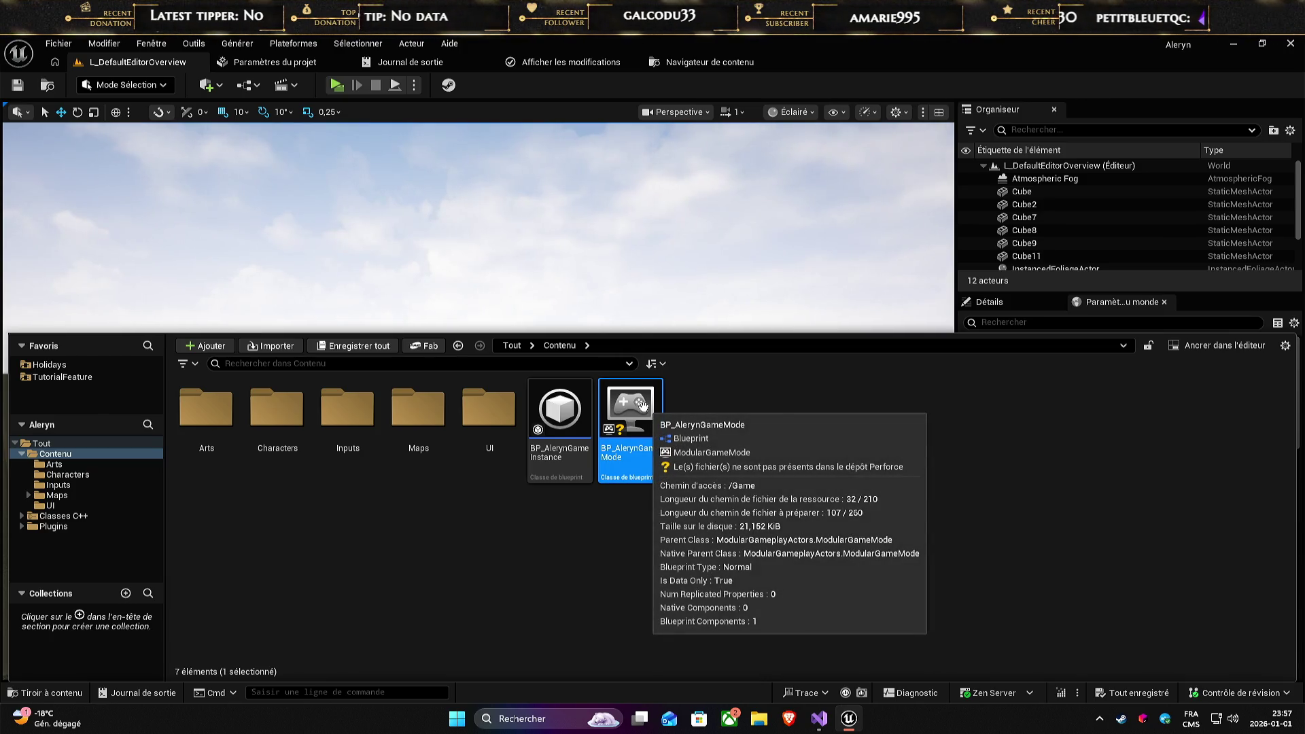
right_click(642, 406)
mouse_move(721, 473)
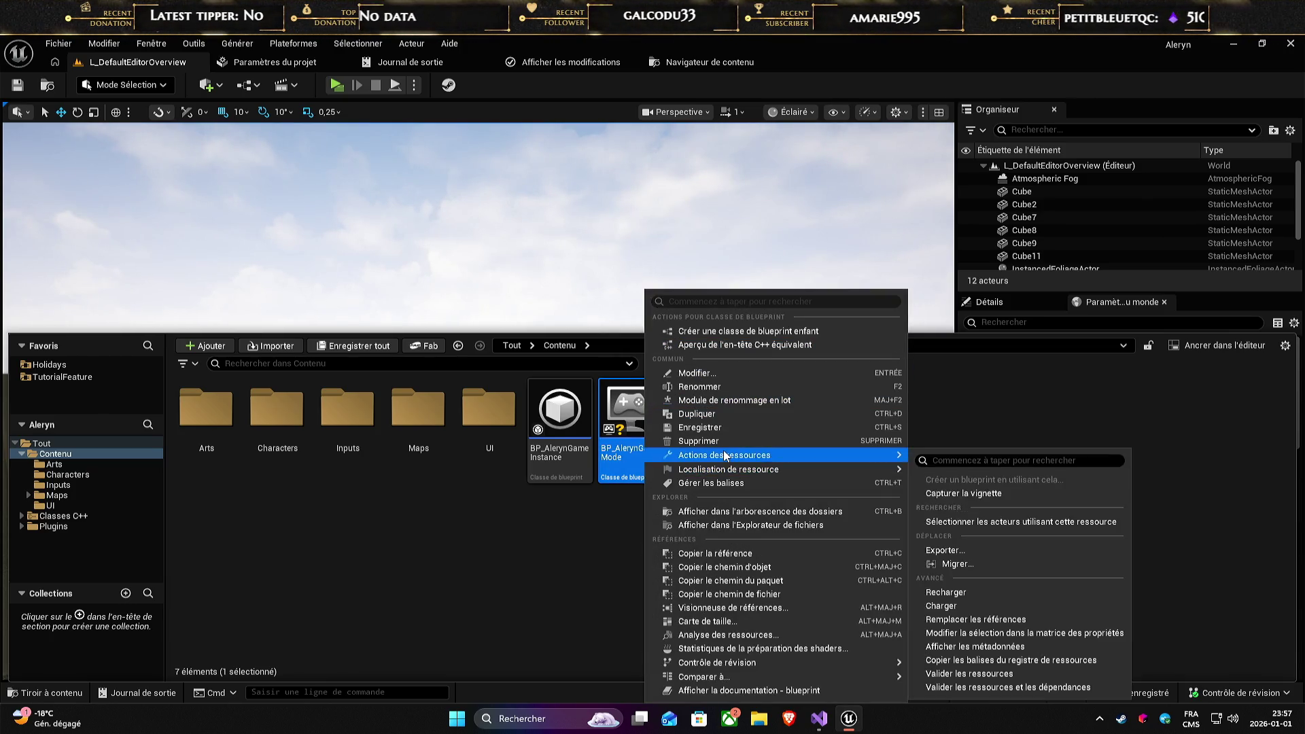
mouse_move(729, 682)
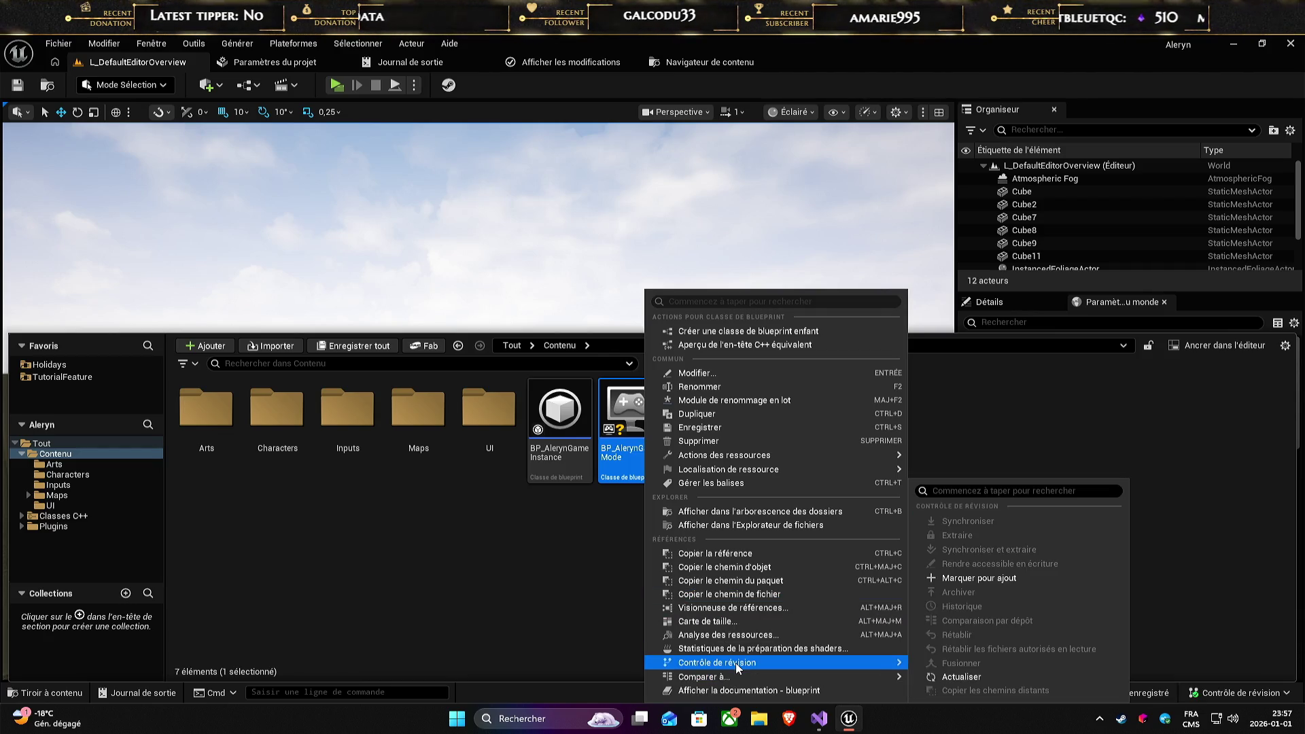
click(988, 581)
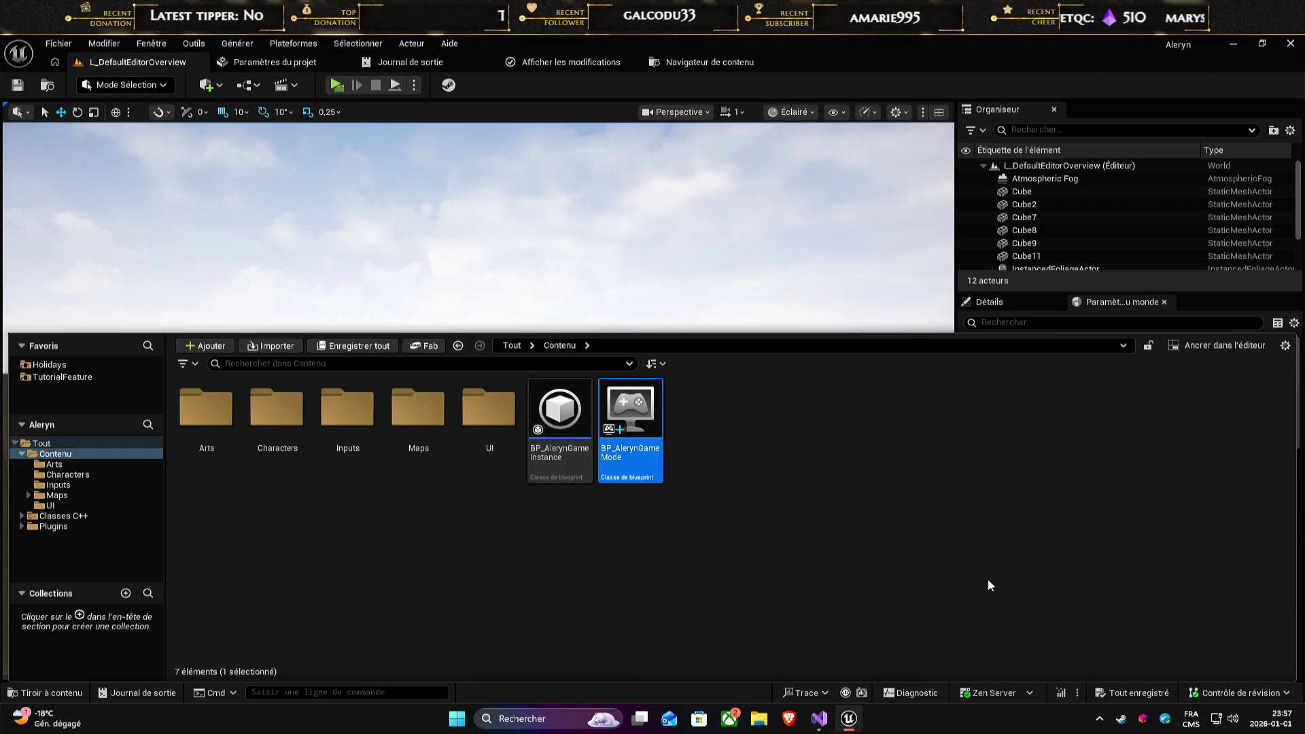
click(988, 586)
- Confirm BP_AlerynGameMode now appears in the default changelist under View Changes
click(1230, 691)
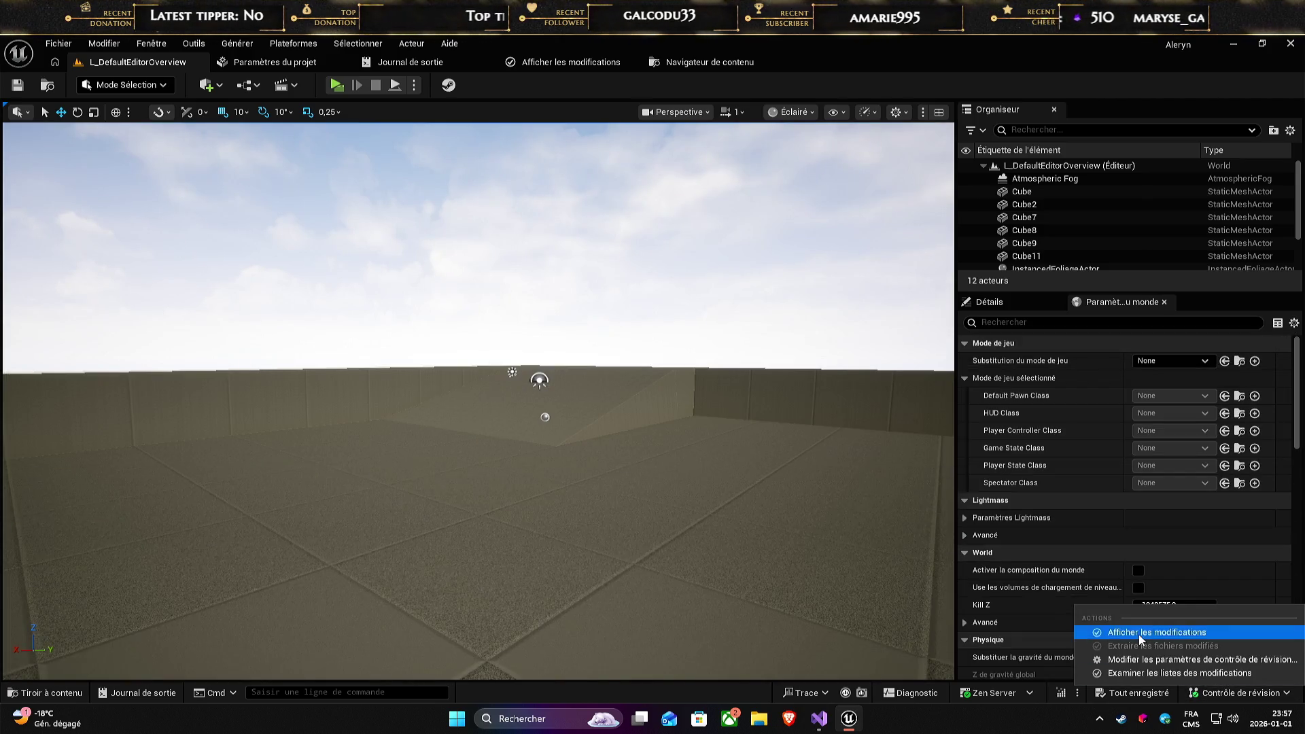
click(1141, 632)
click(59, 129)
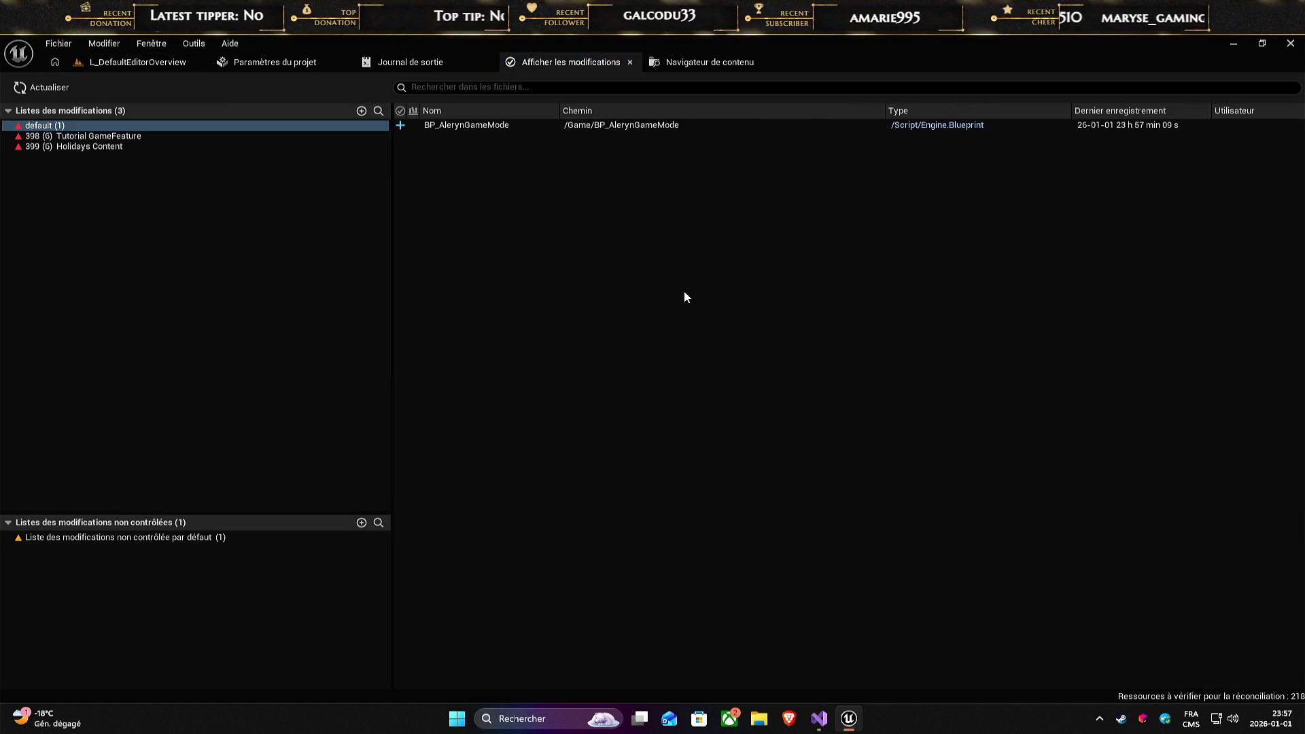
double_click(471, 125)
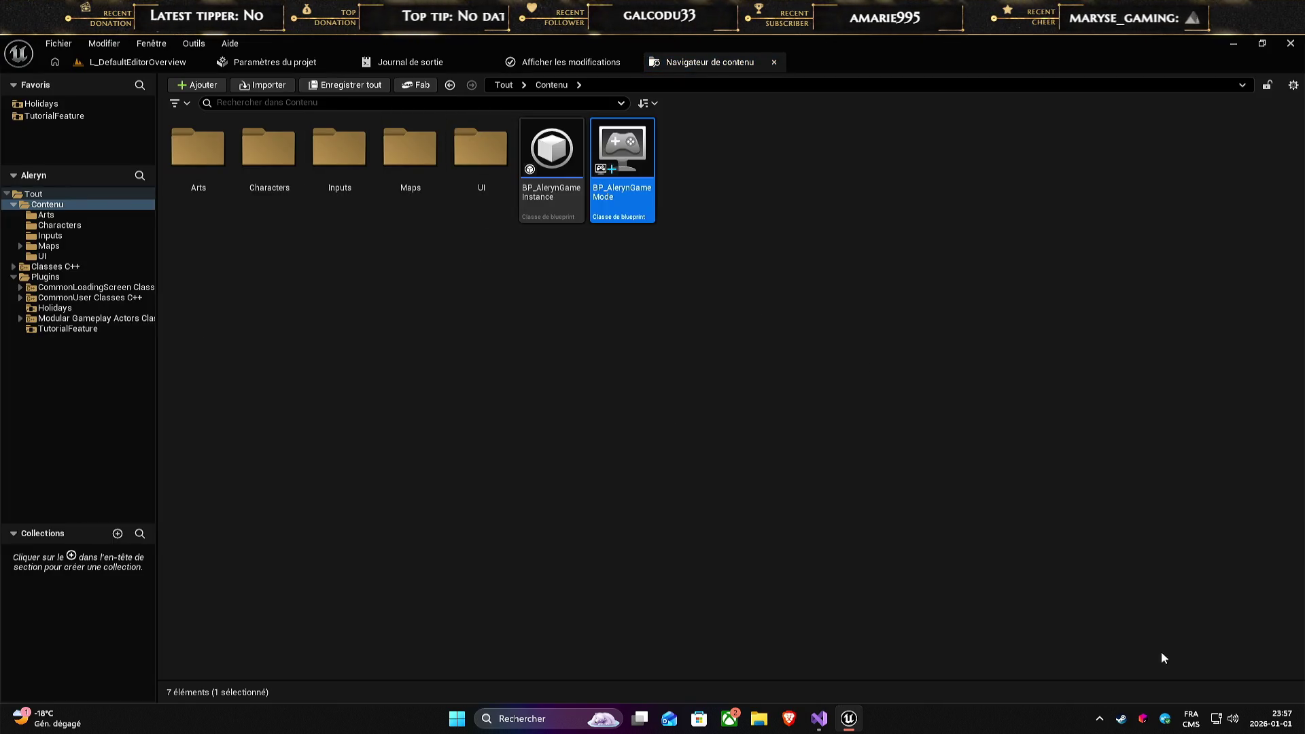
click(524, 68)
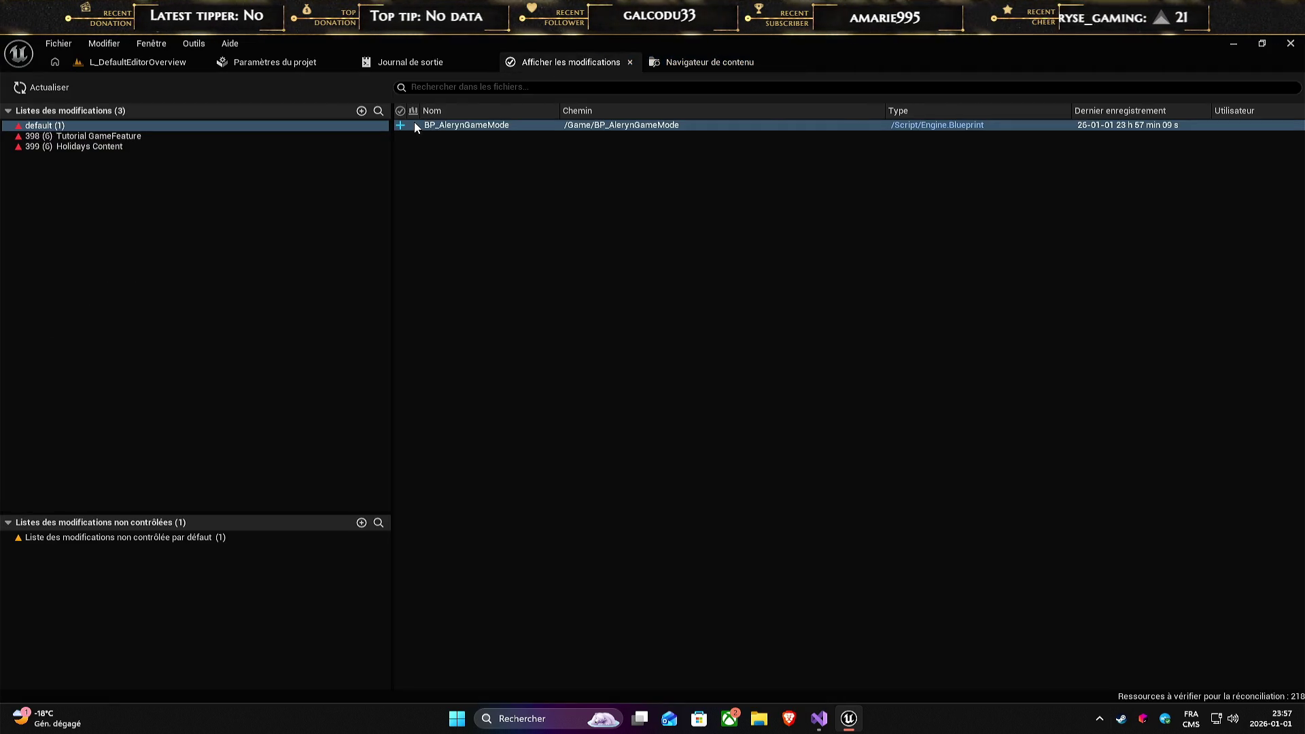
- Submit the default changelist to Perforce with the description 'Add Base modular Gamemode'
double_click(40, 127)
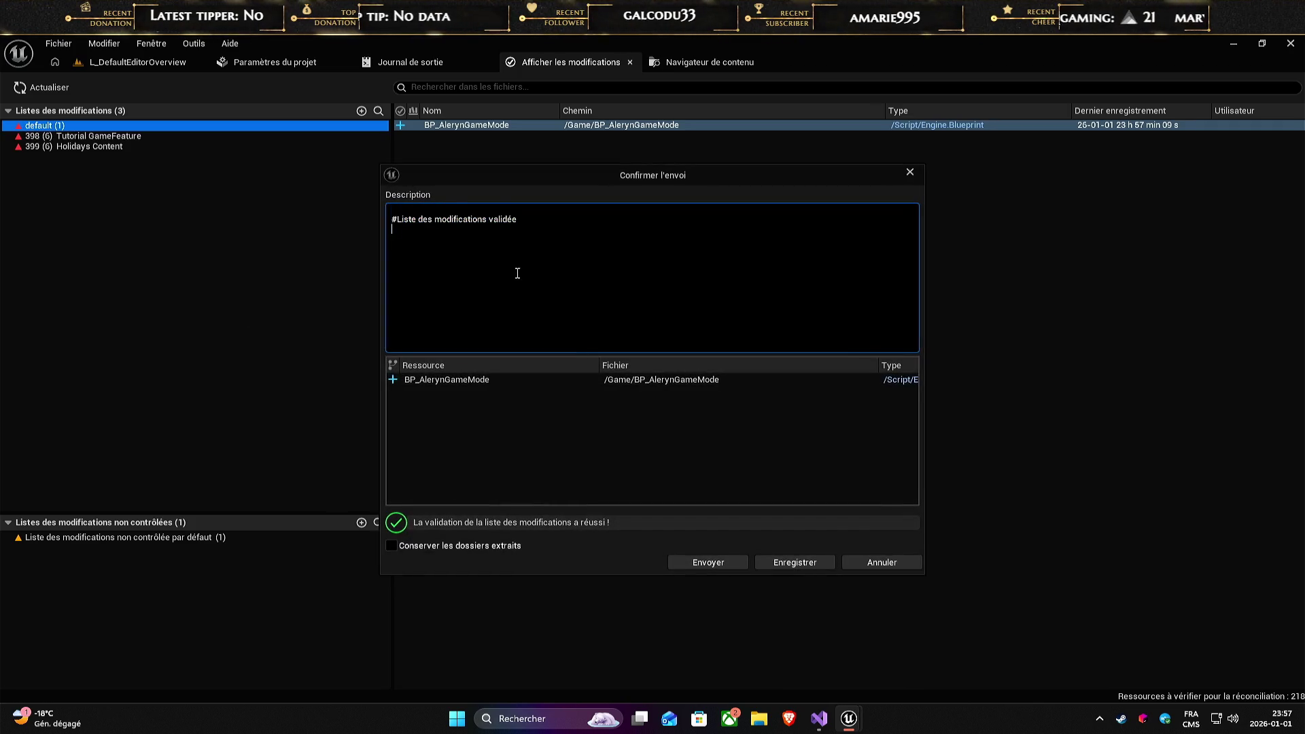
click(405, 212)
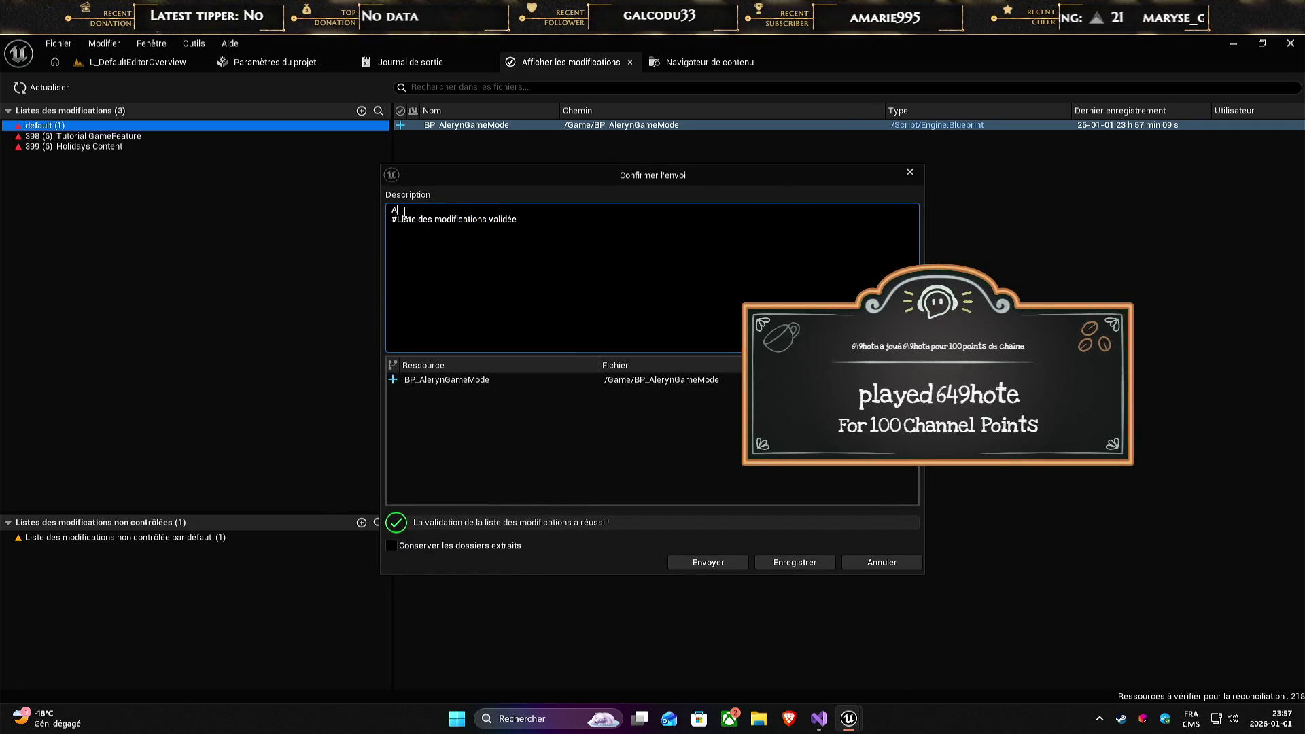
text(Ajout)
key(BackSpace)
key(BackSpace)
key(BackSpace)
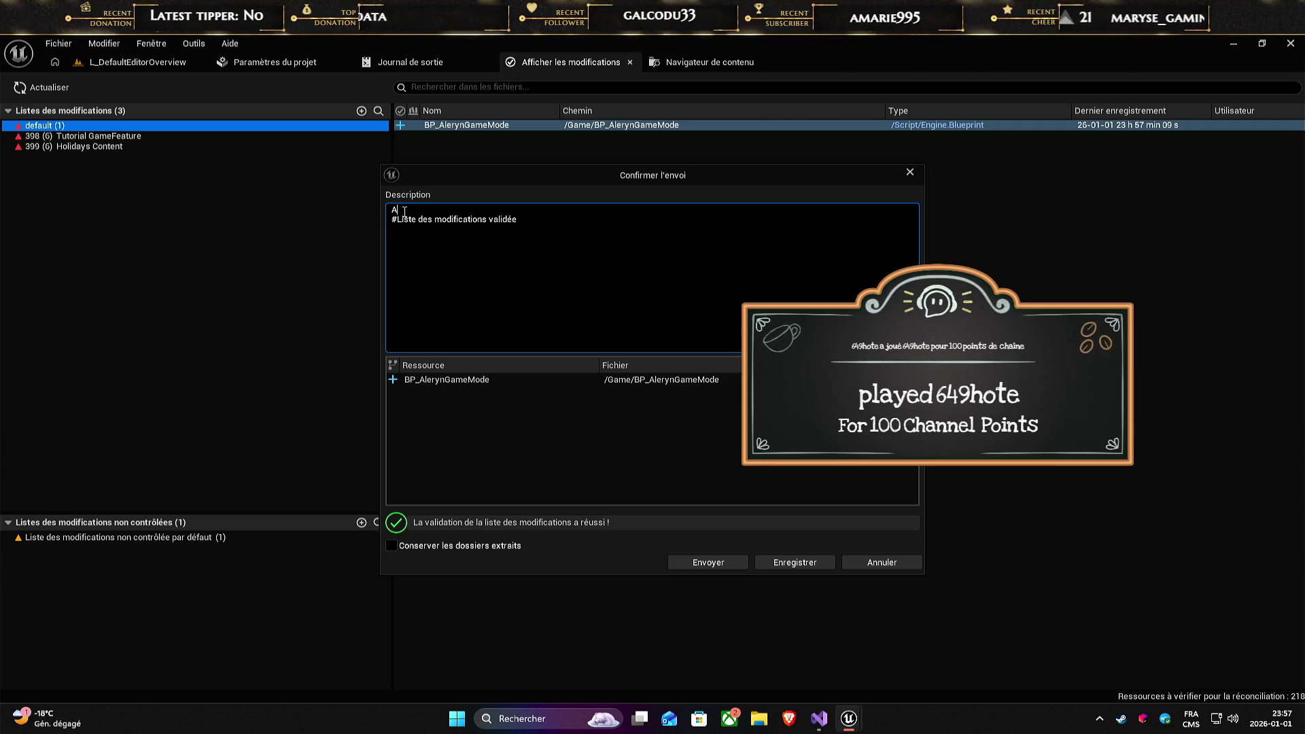
text(dd Base modu)
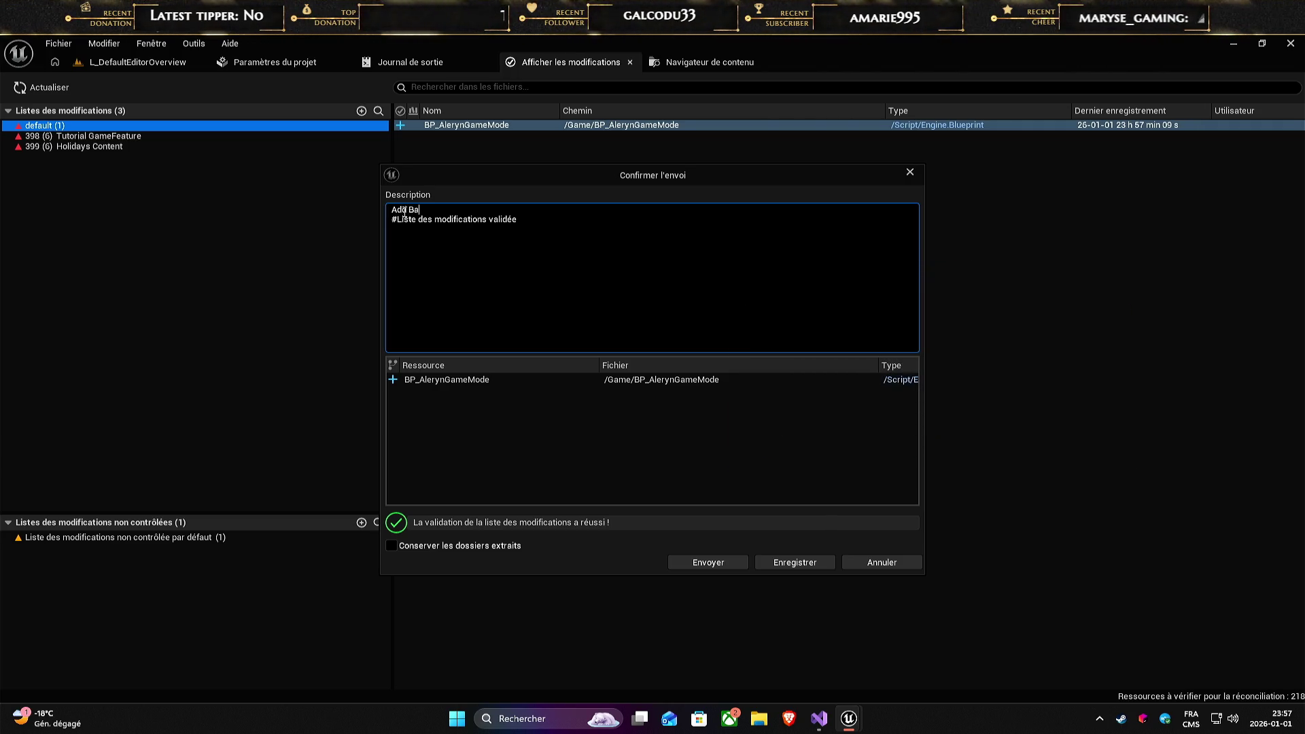
text(la)
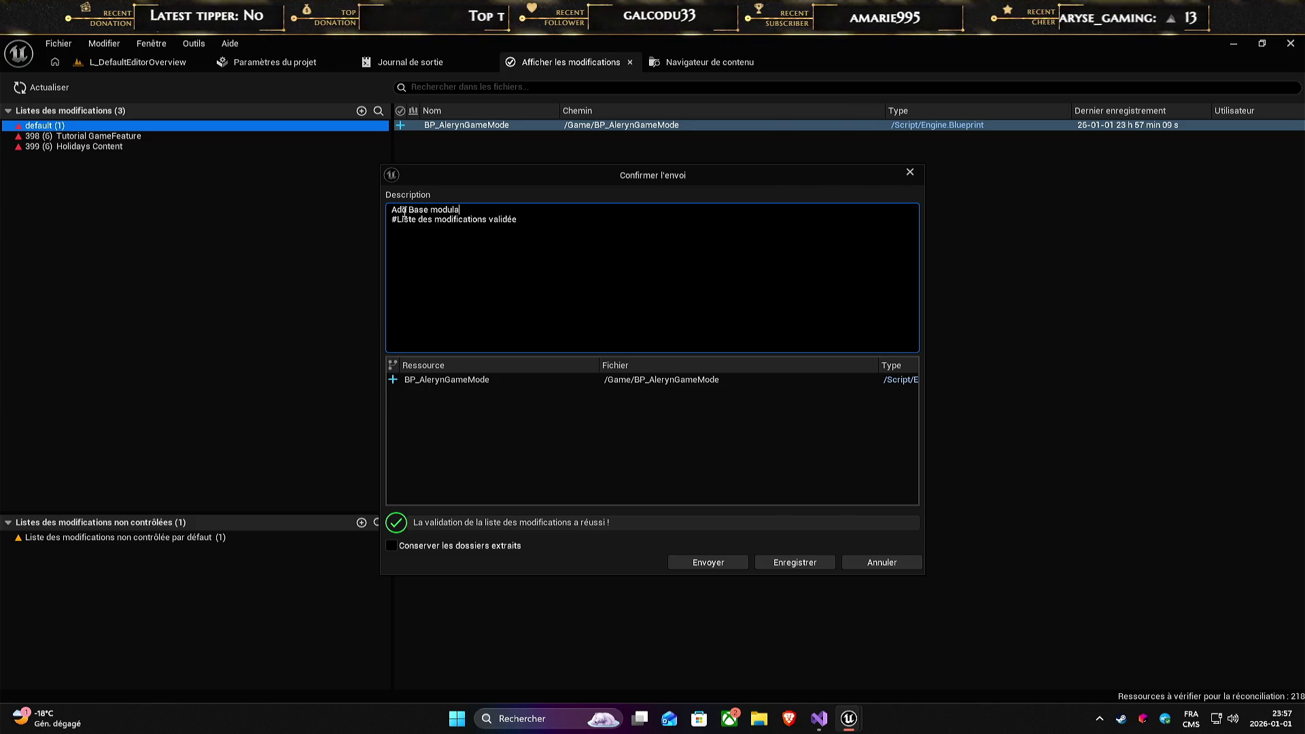
text(r Gamemode)
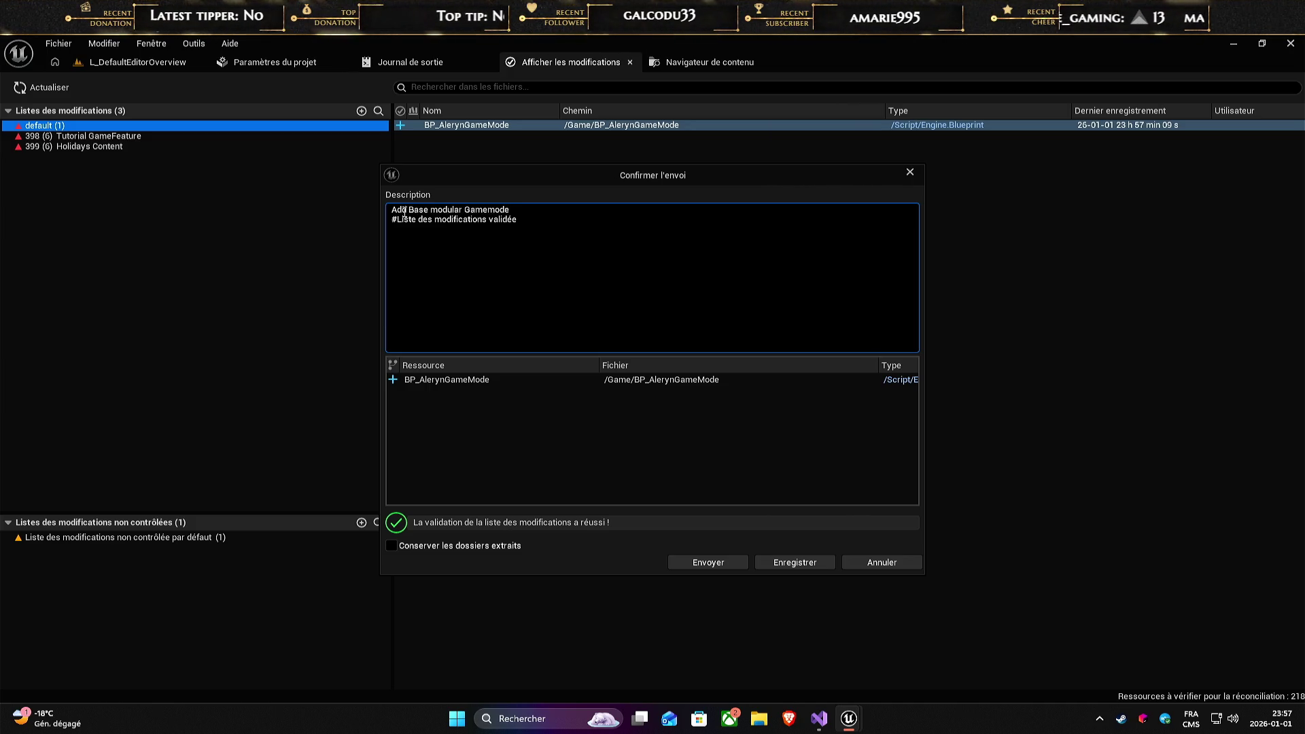
click(716, 564)
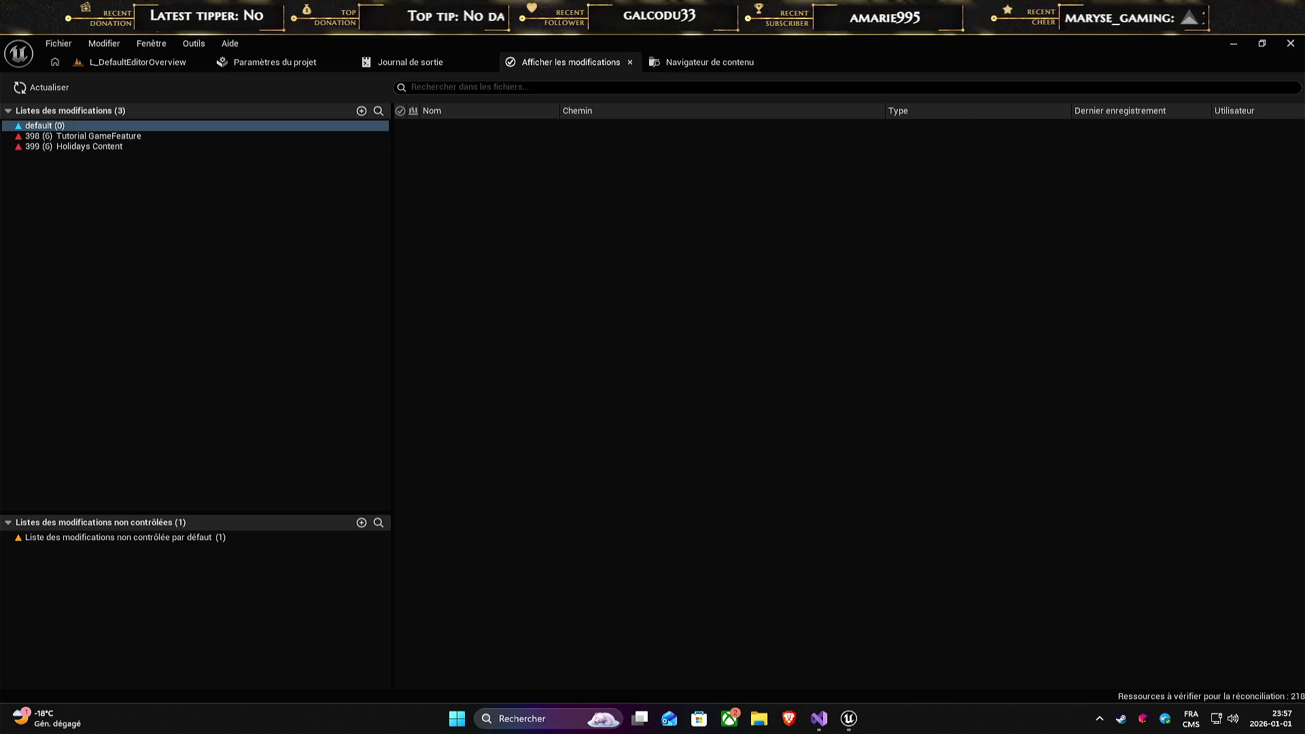
- Inspect the files in the 398 Tutorial GameFeature changelist, then open Edit > Plugins
click(145, 213)
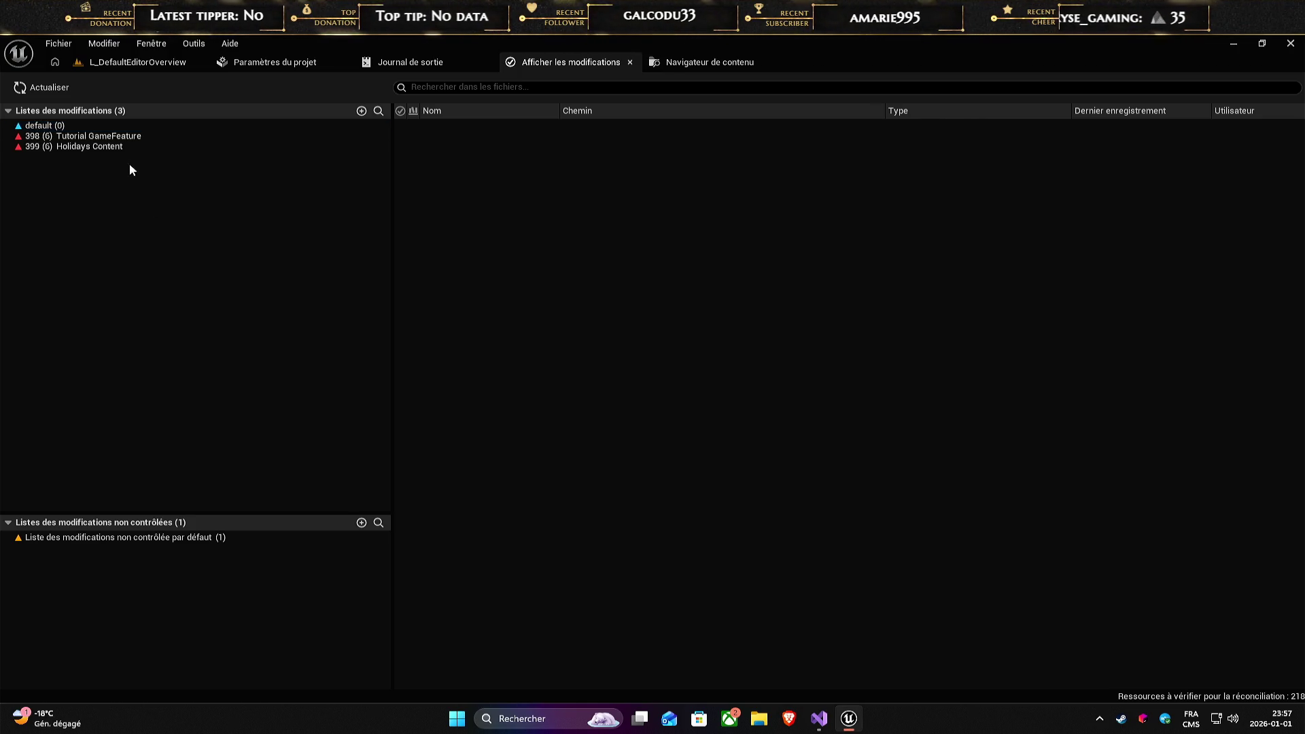
click(136, 138)
click(443, 355)
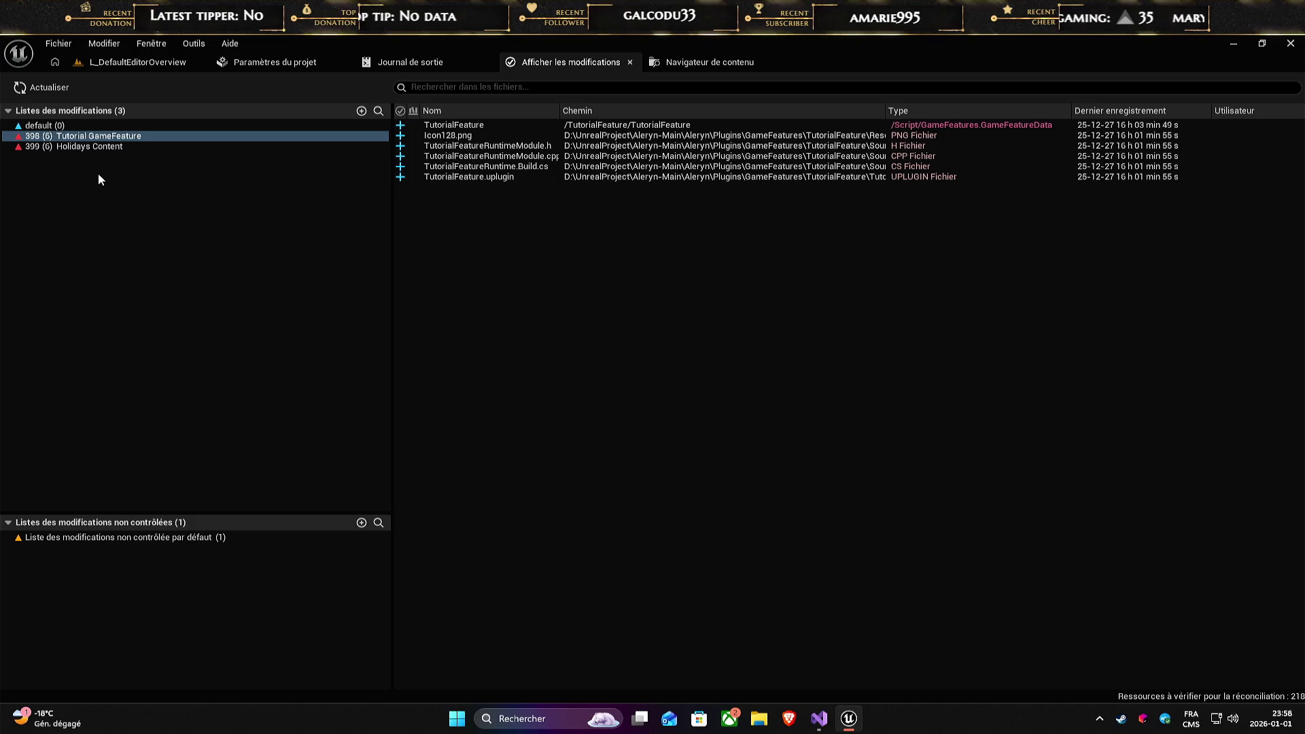
click(164, 196)
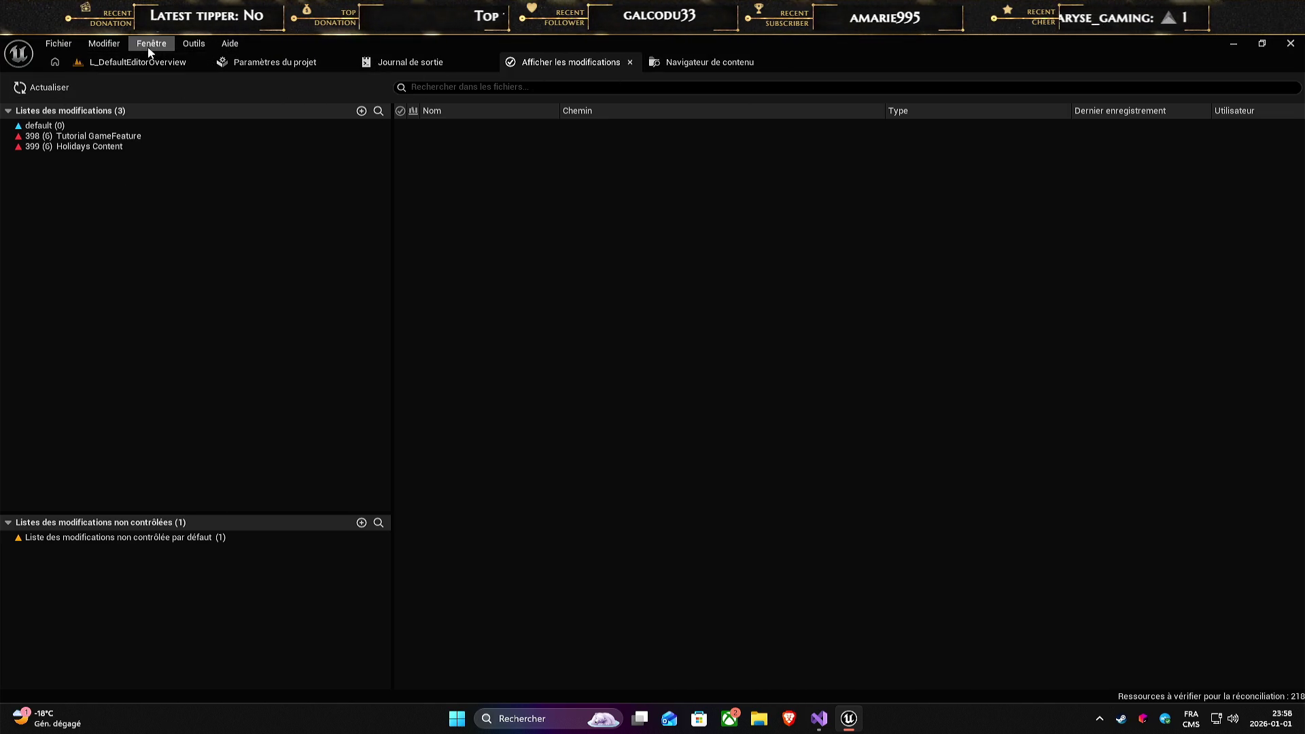
click(85, 44)
click(128, 159)
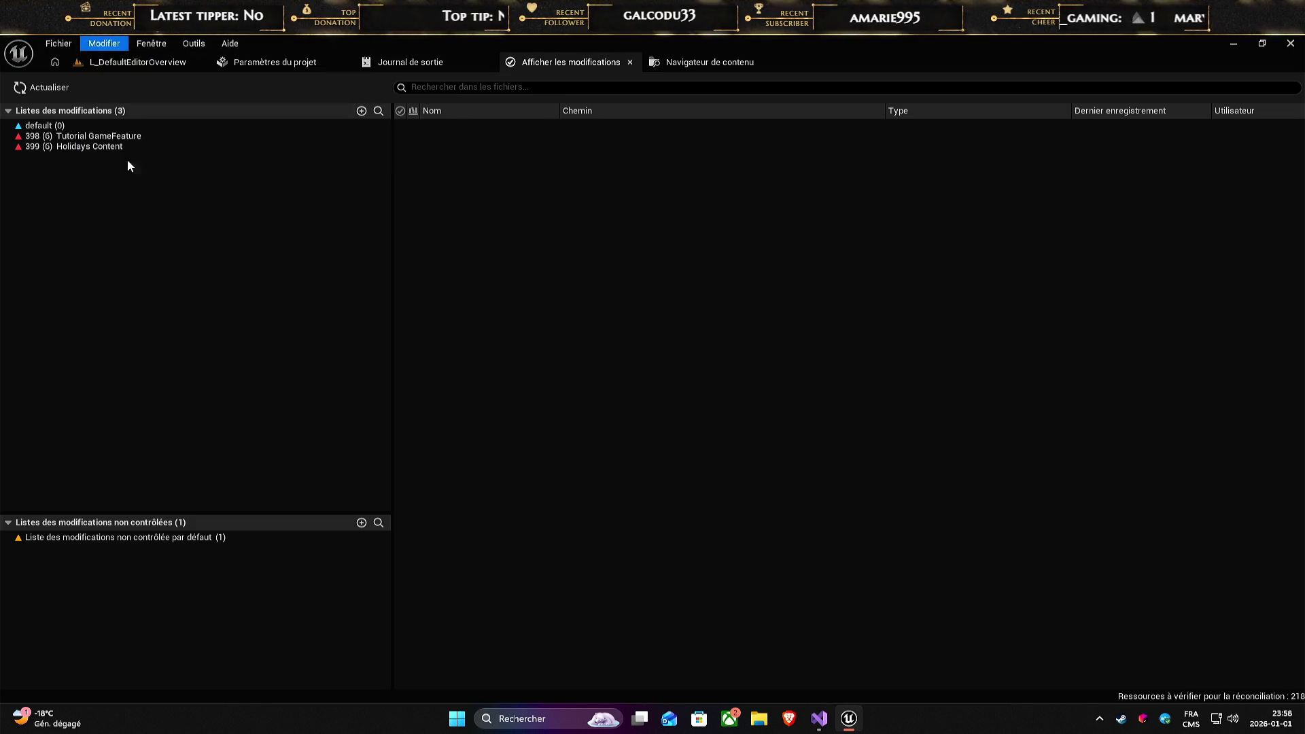
- Create a content-only Game Feature plug-in named BetaPackage with an author and beta-tester description
click(332, 199)
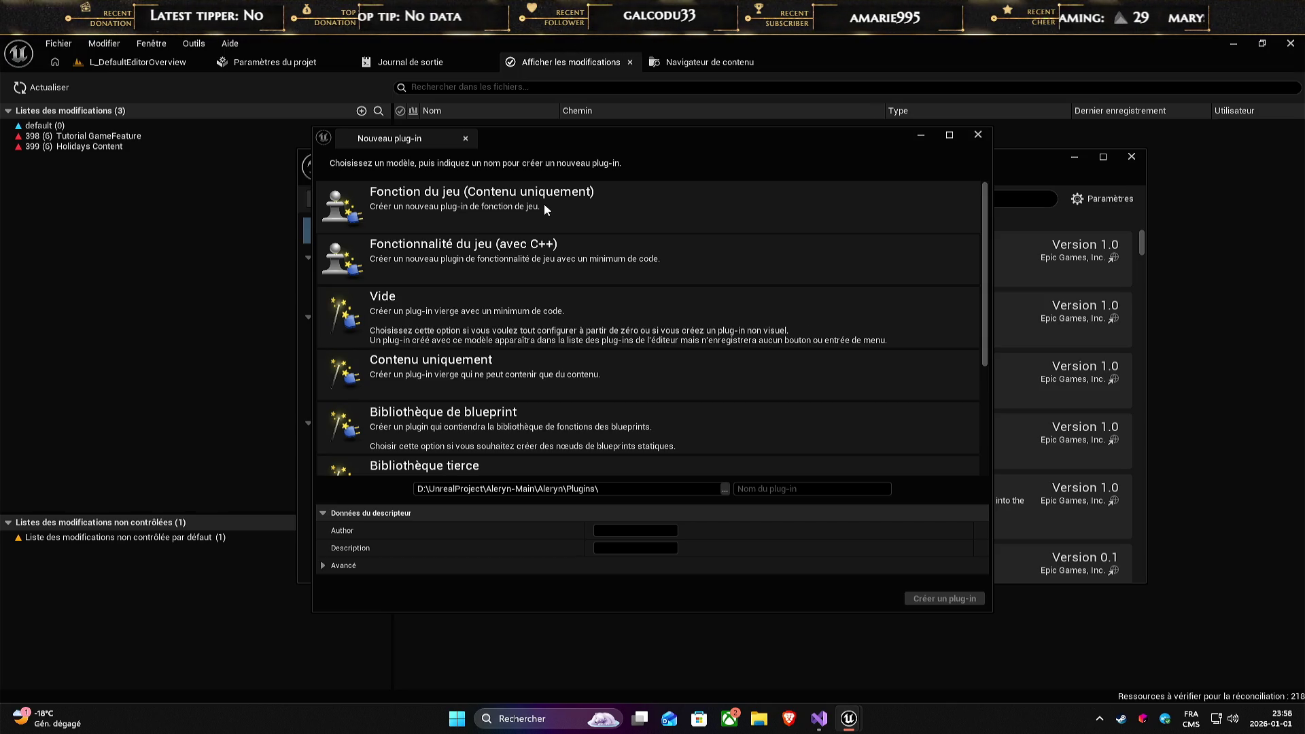
click(544, 248)
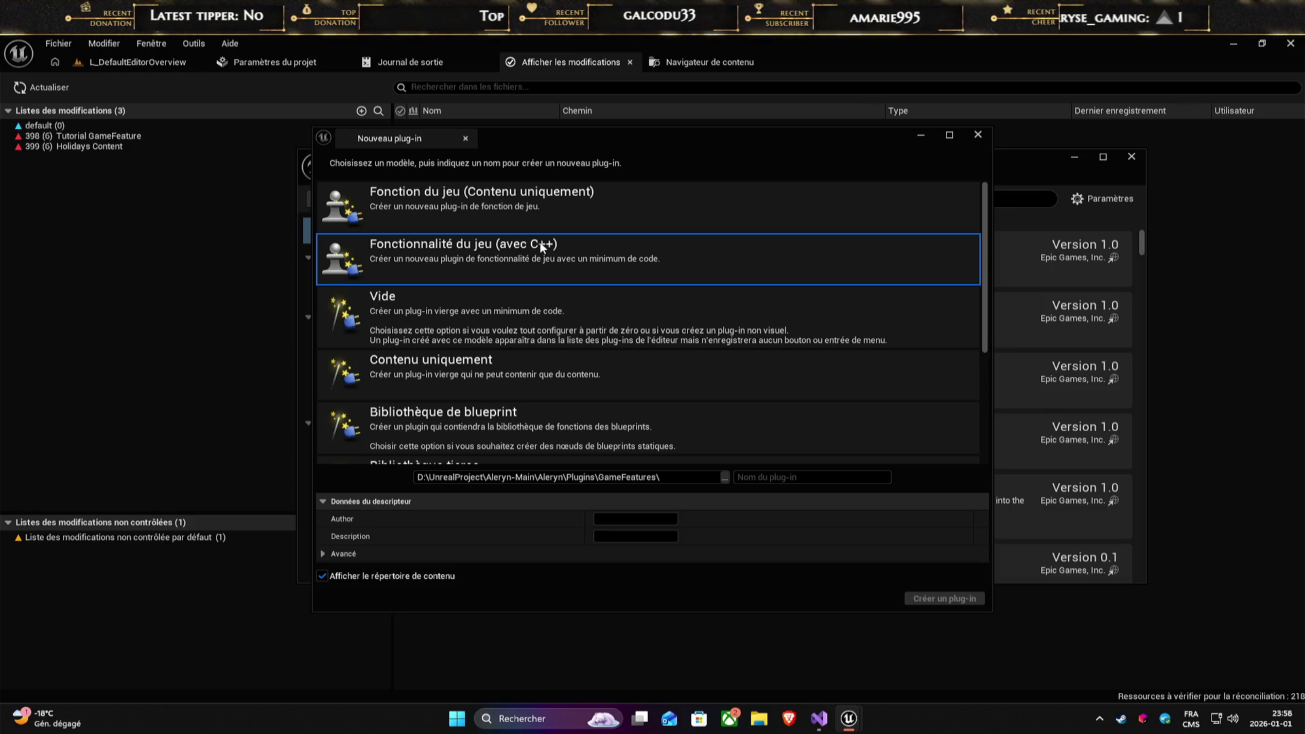
click(545, 219)
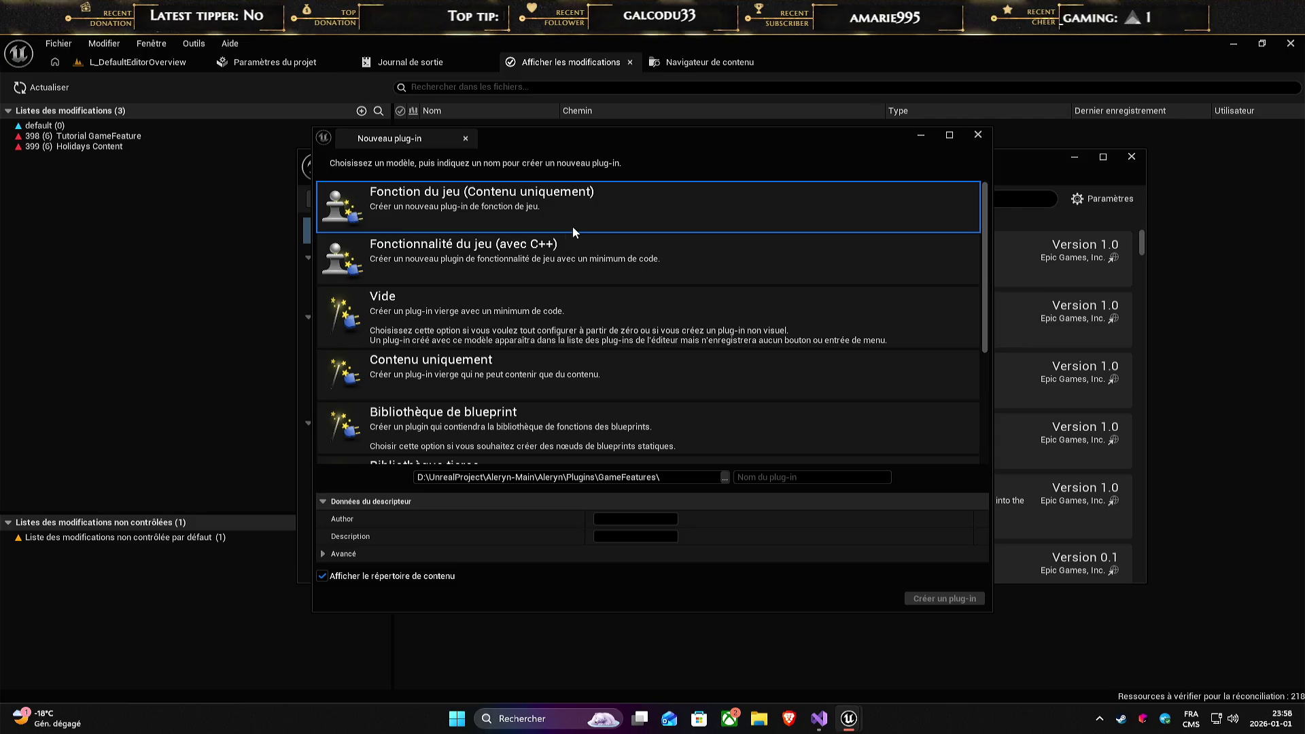
click(816, 475)
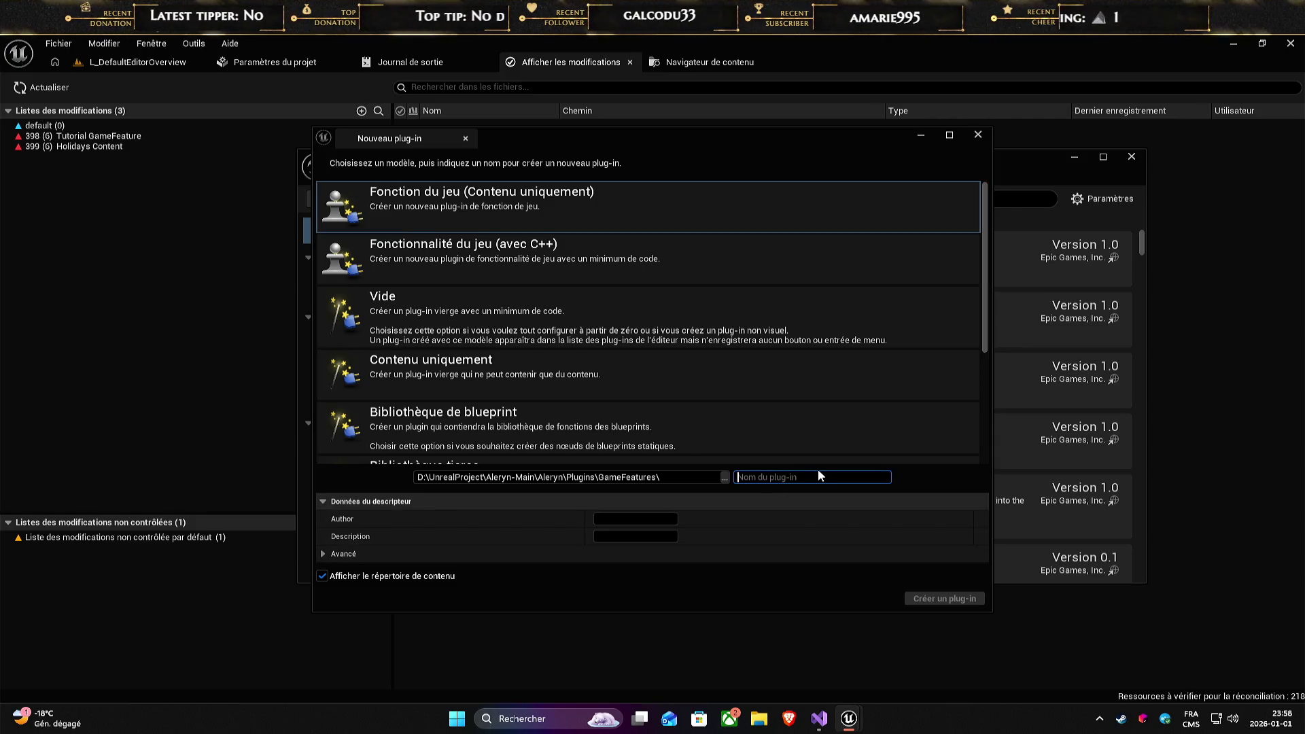
text(Beta)
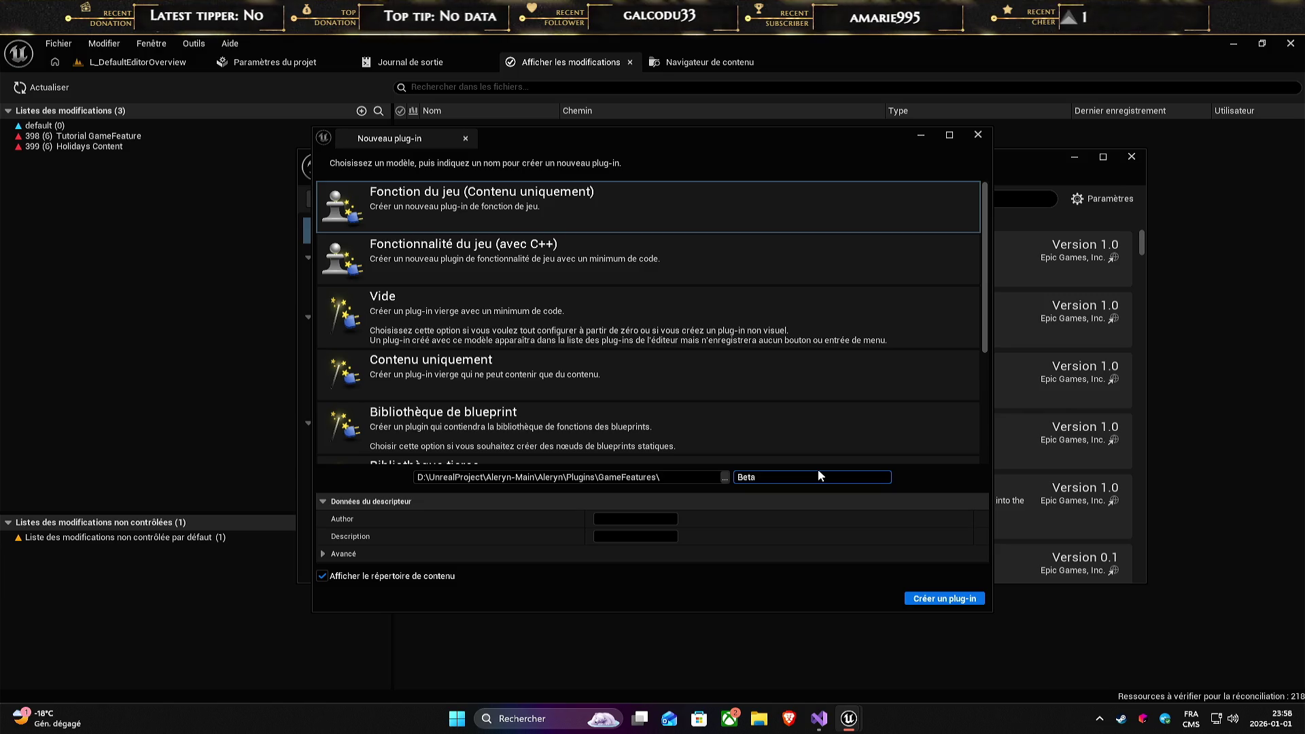
text(Package)
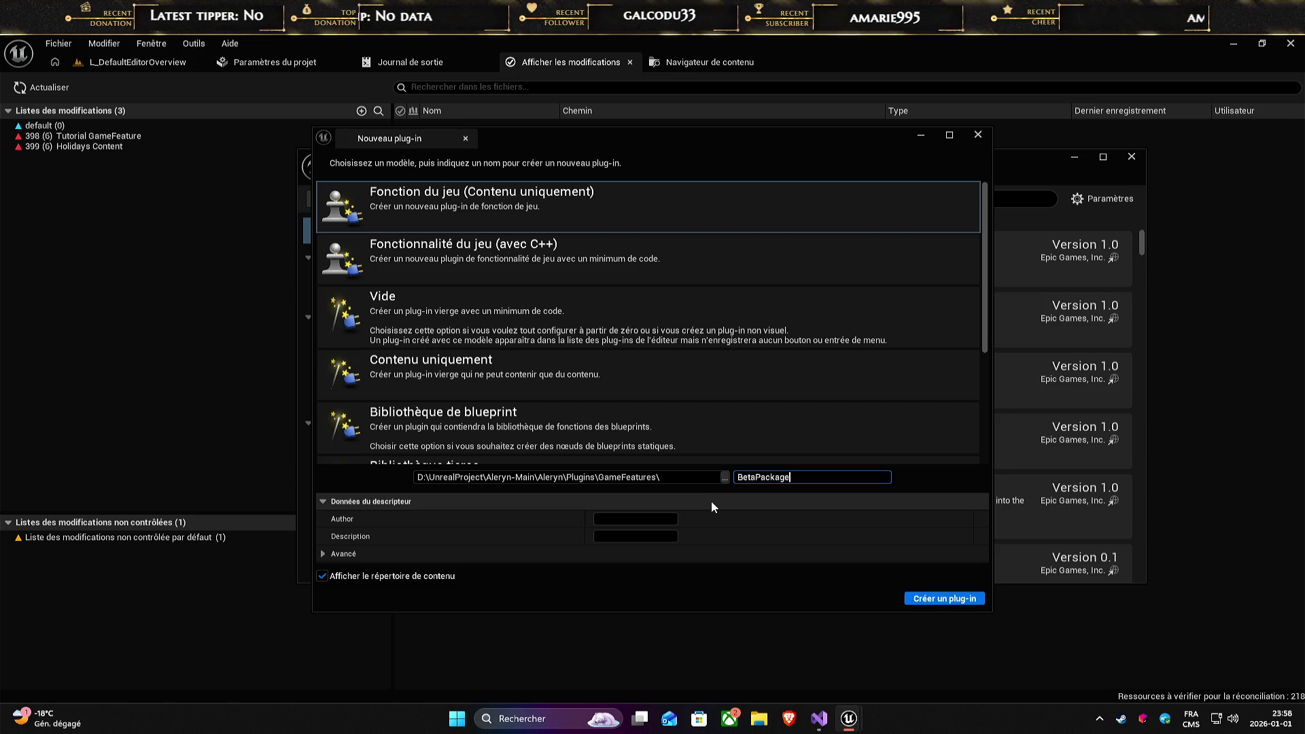
click(664, 517)
text(MrLutinStudios)
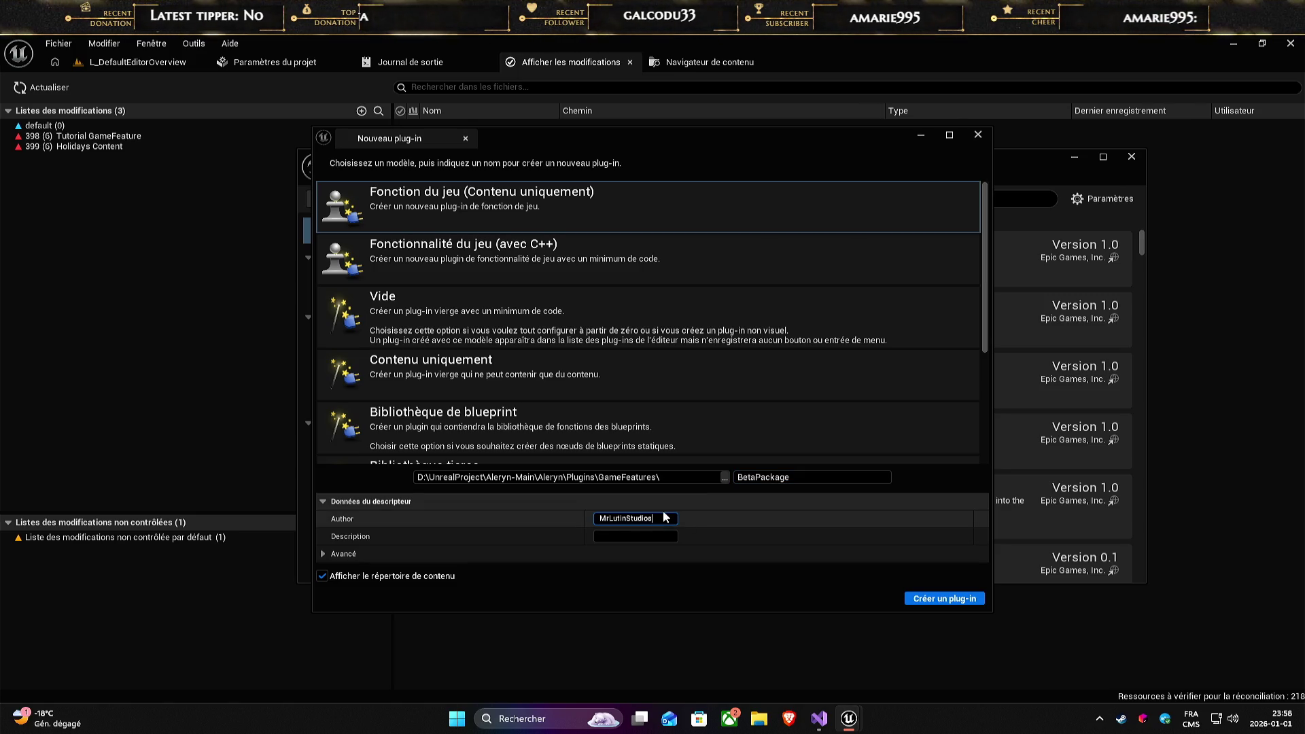
key(BackSpace)
key(Tab)
text(Pack for beta tester)
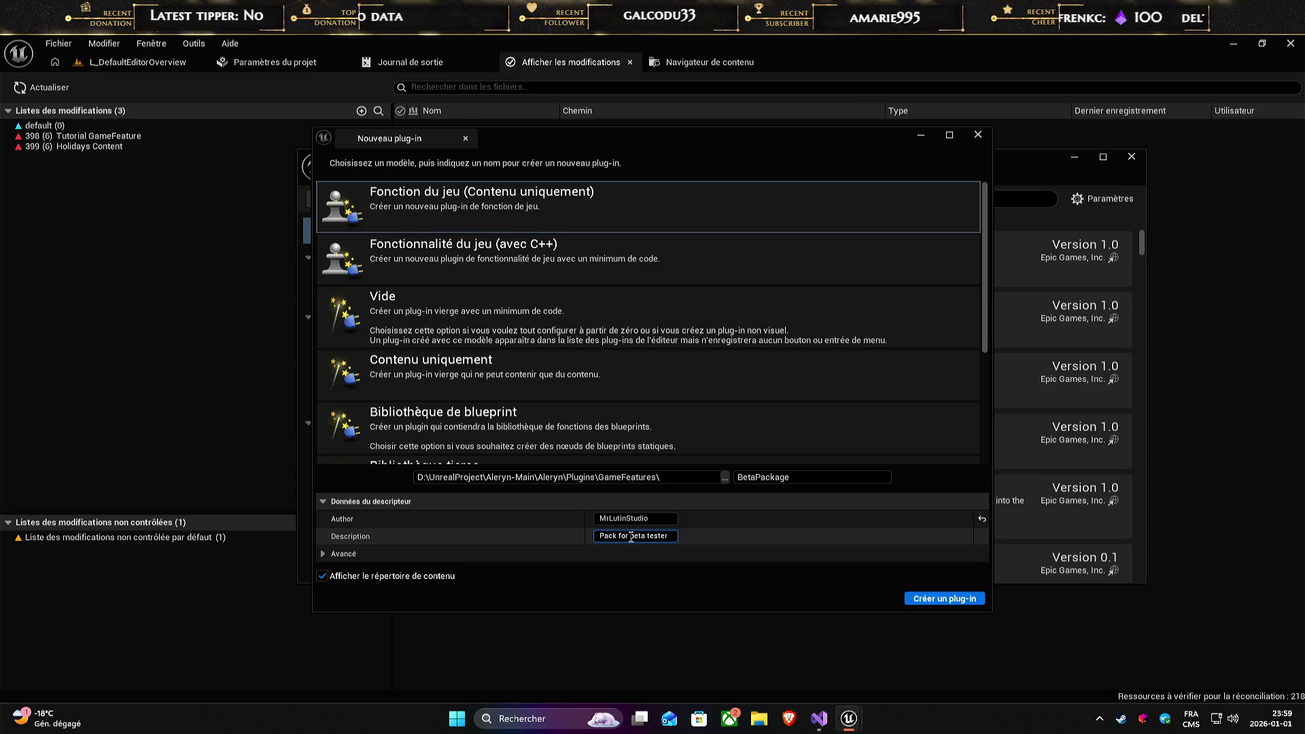
click(545, 223)
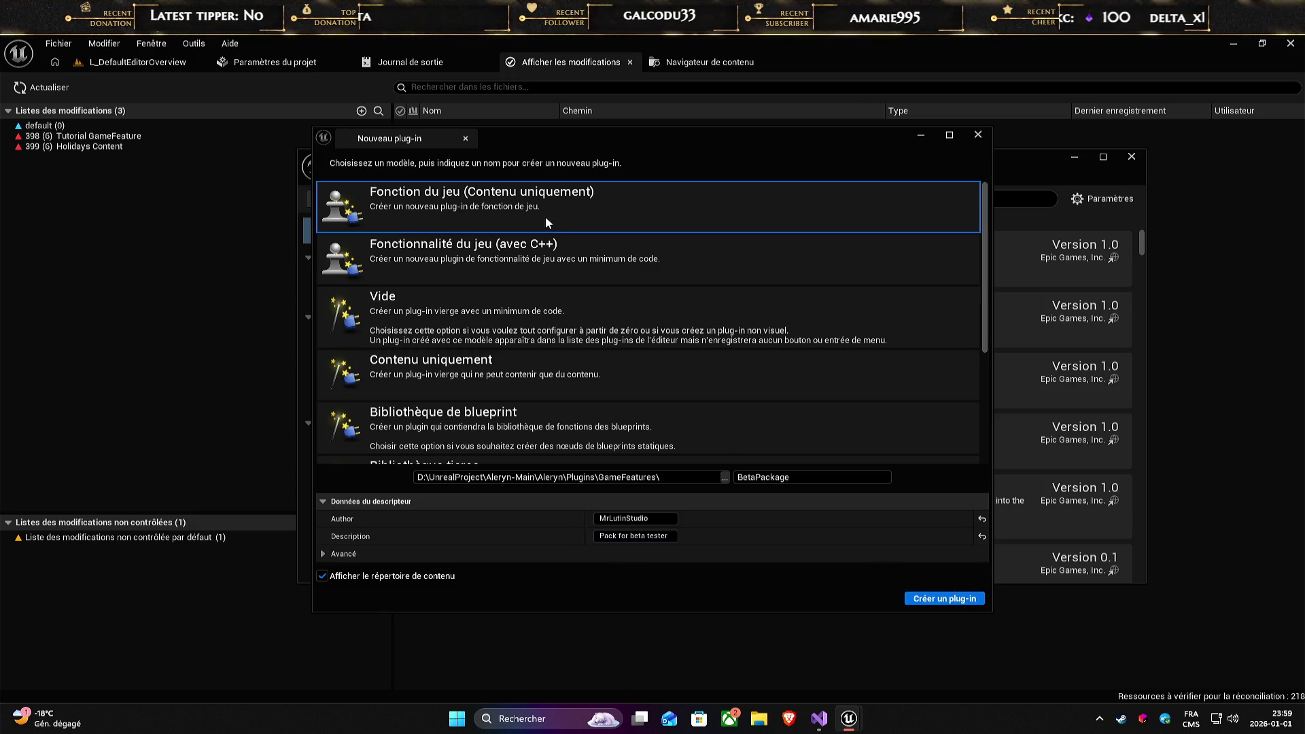
click(932, 600)
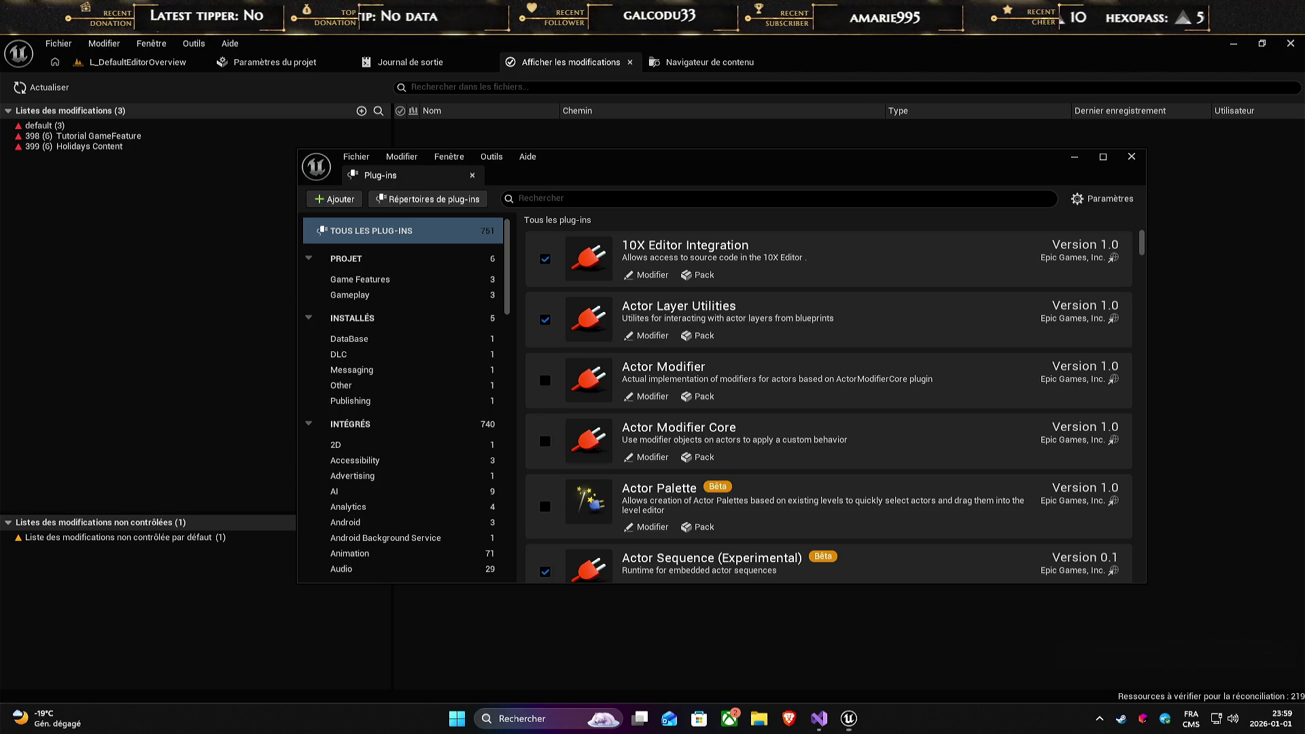
- Filter the plug-ins list to the project's Game Features, then close the Plugins window
click(367, 258)
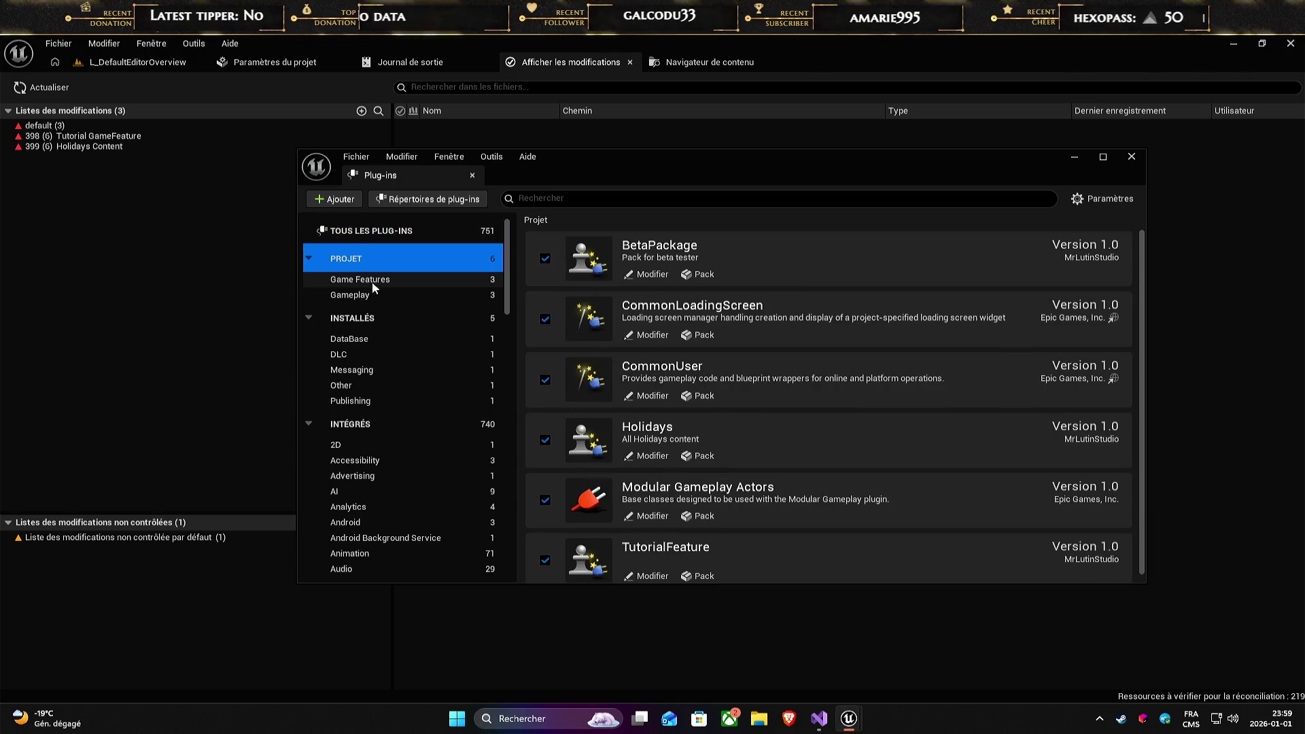
click(372, 281)
click(150, 260)
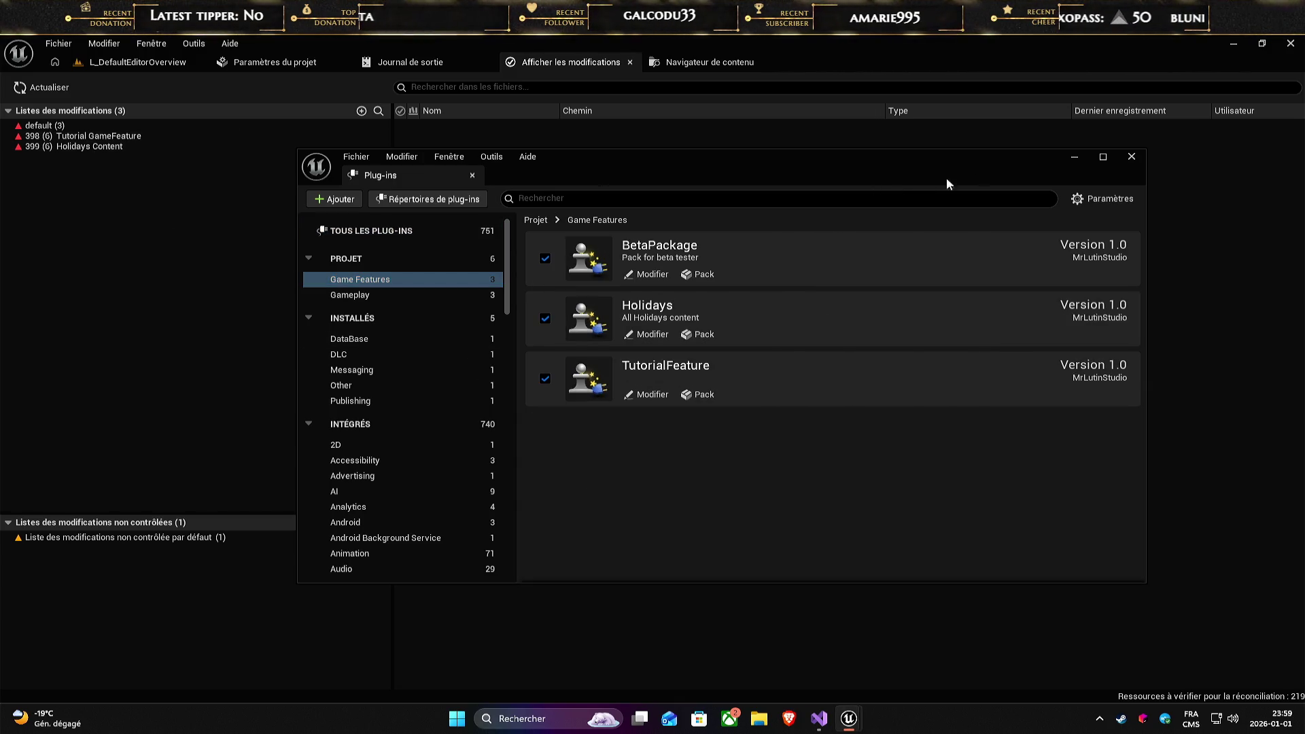
click(1073, 159)
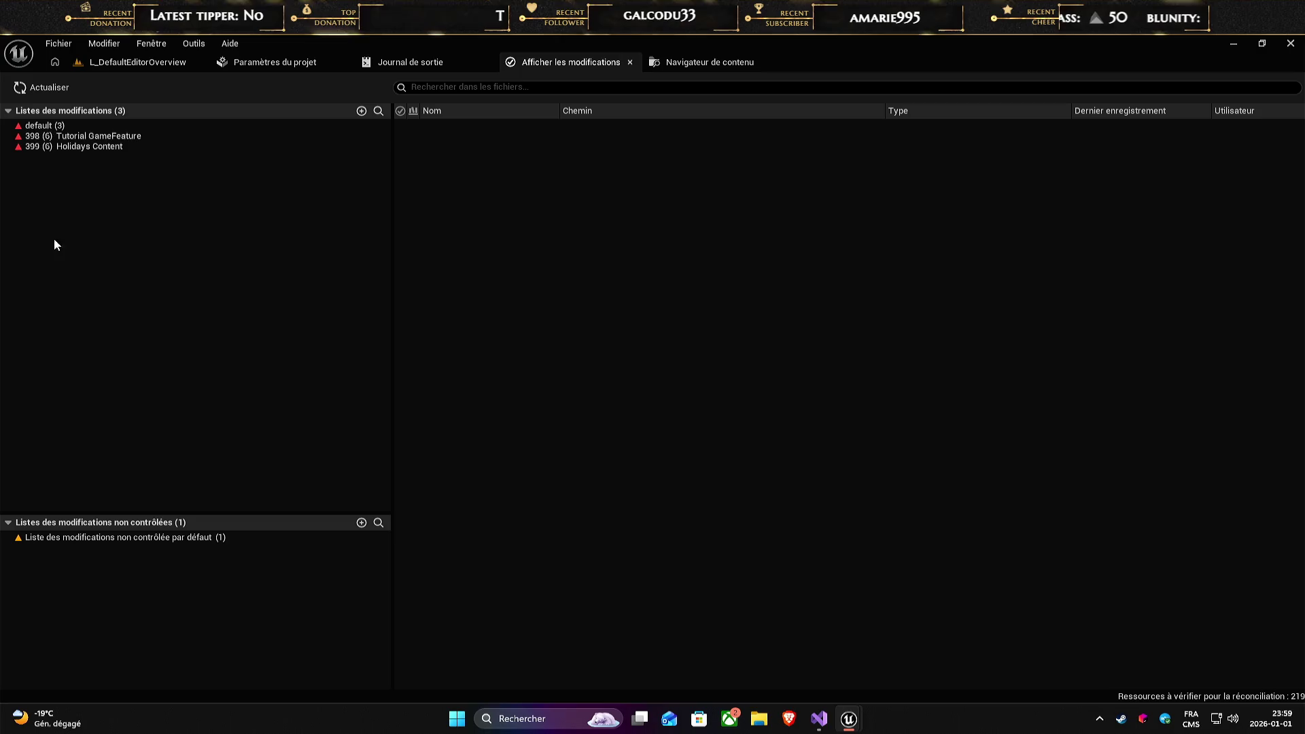
- Create a new changelist named BetaPack
click(361, 111)
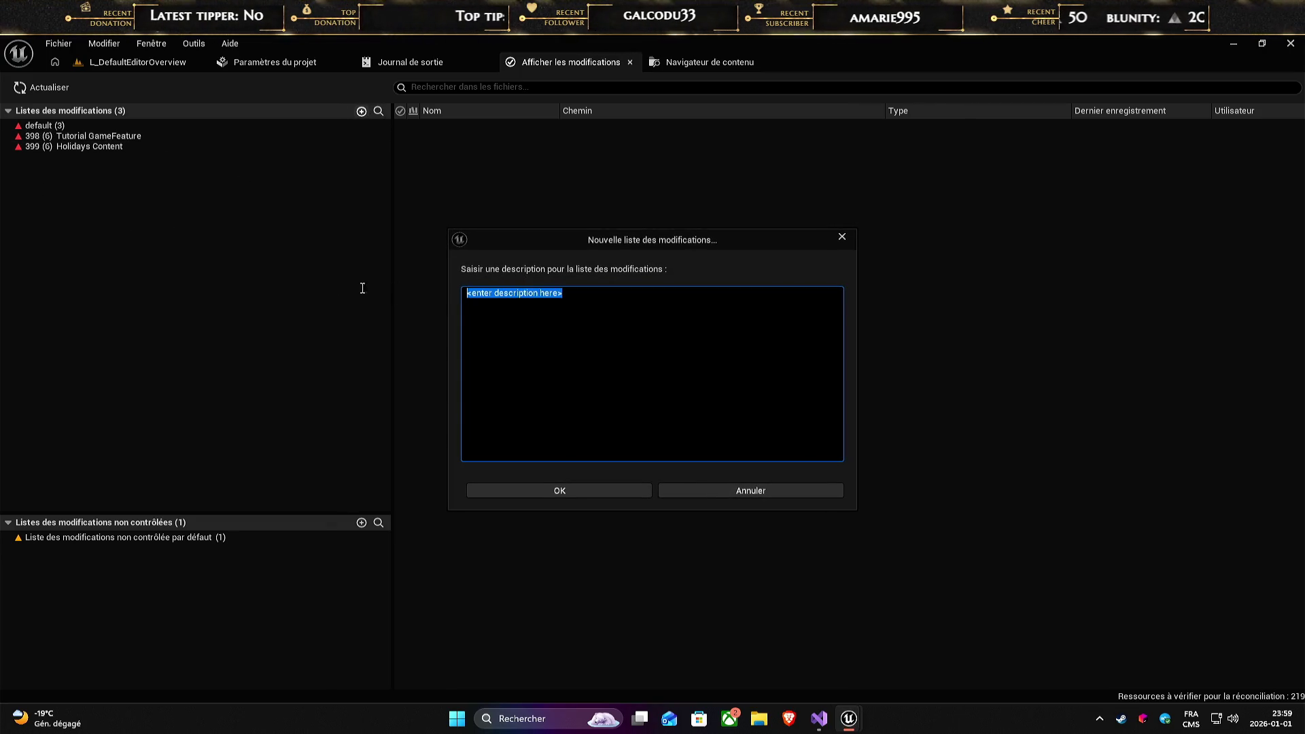
text(Beta)
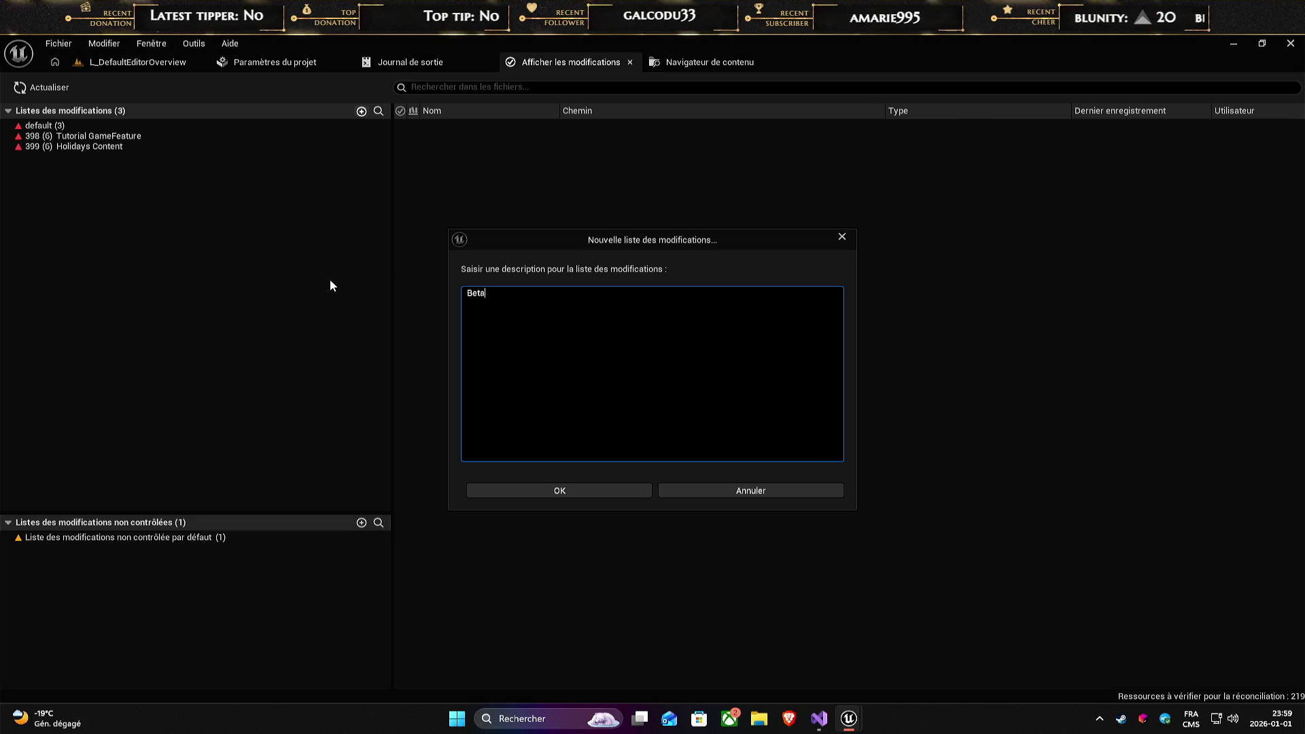
text(Pack)
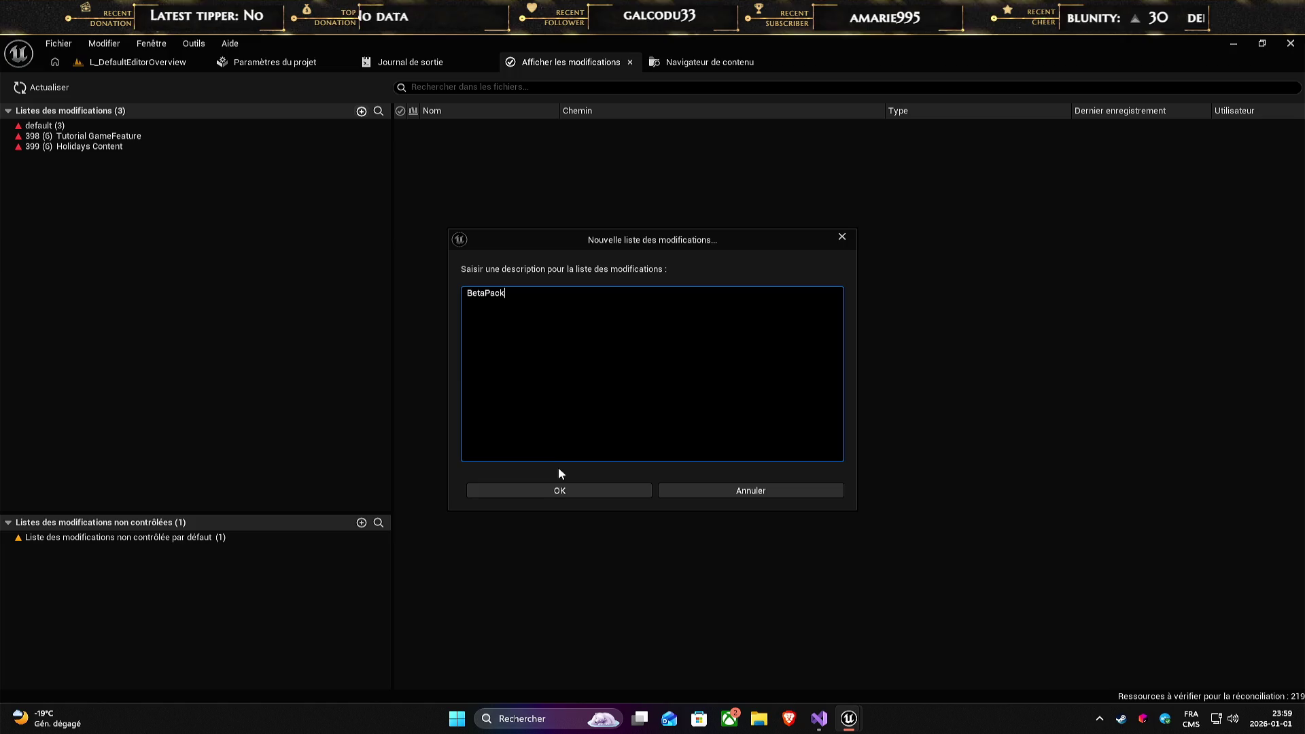
click(570, 491)
- Move the three BetaPackage files from the default changelist into BetaPack
click(40, 127)
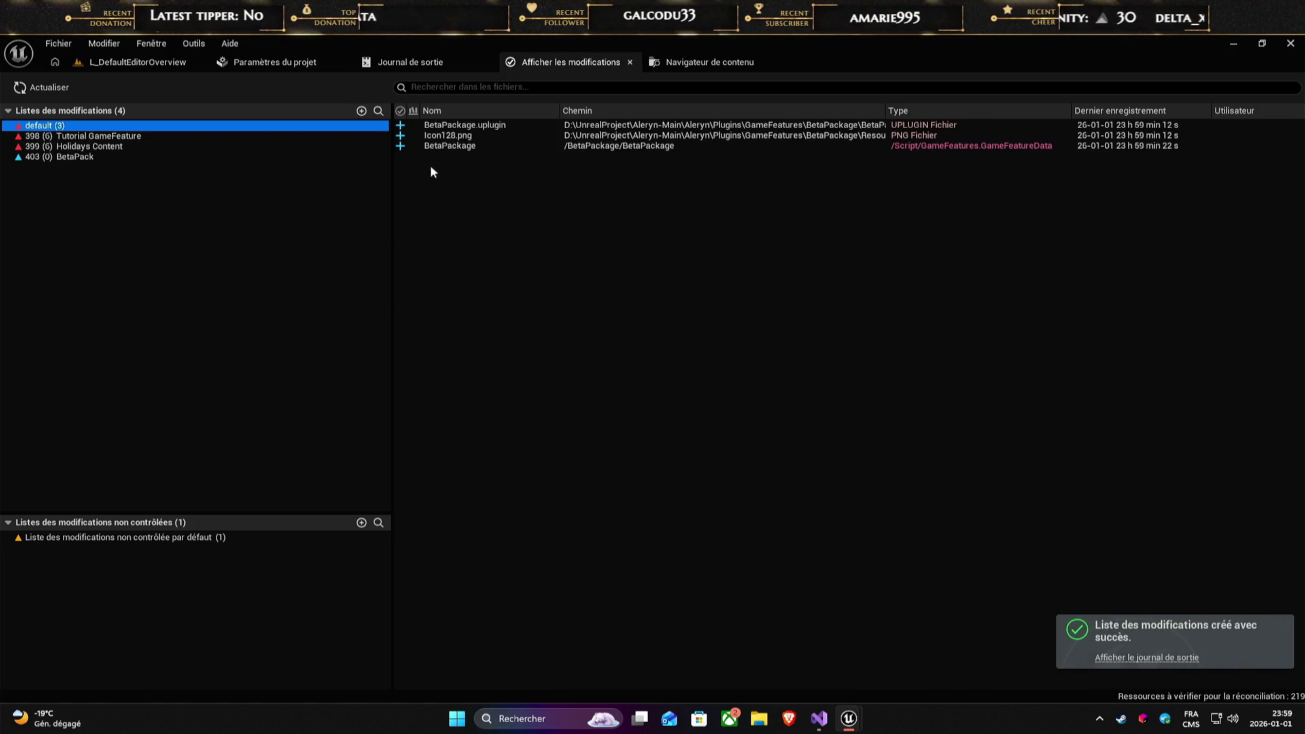
drag(450, 126, 455, 139)
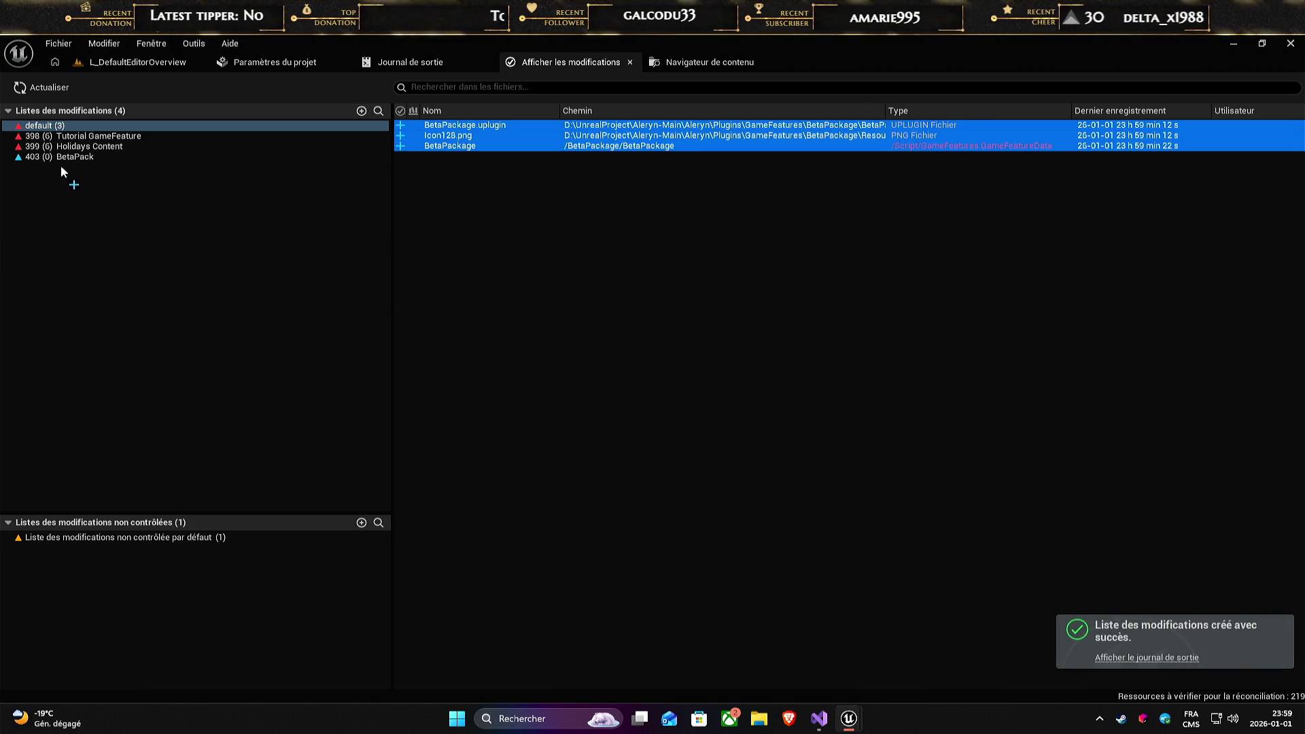
drag(68, 161, 66, 159)
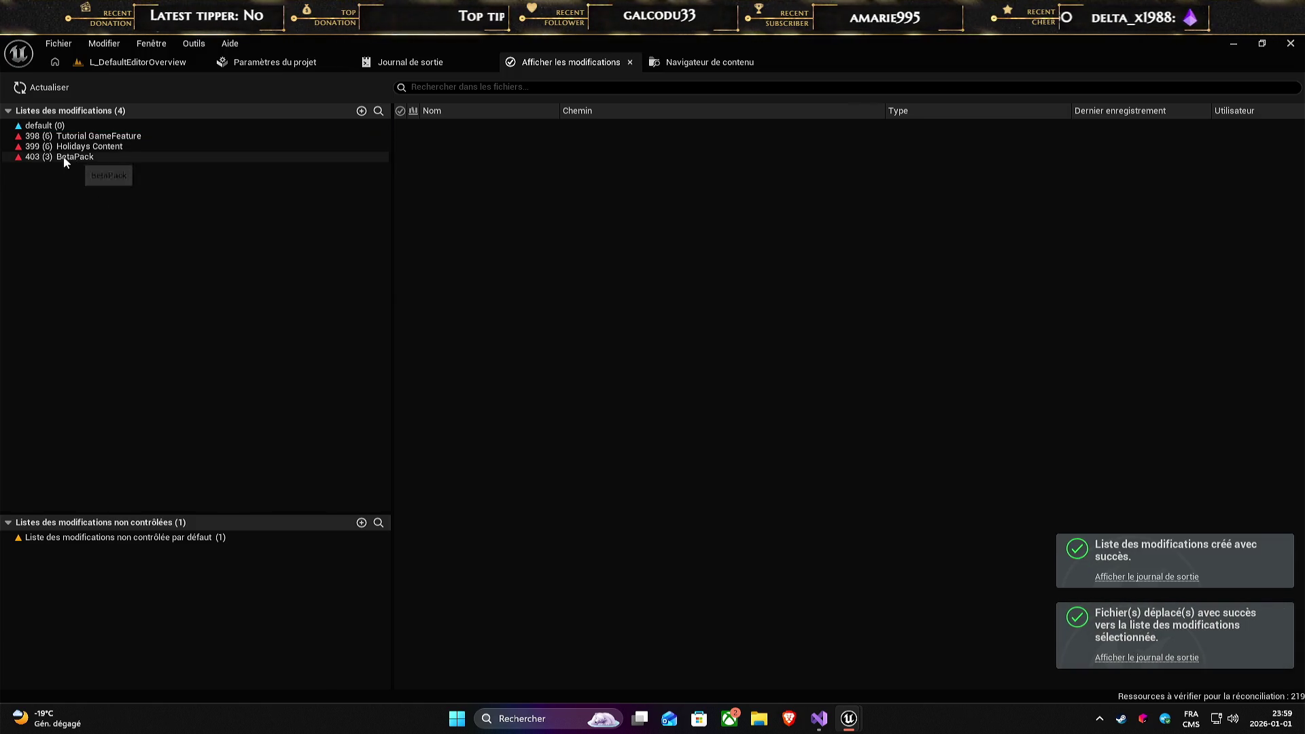
click(64, 157)
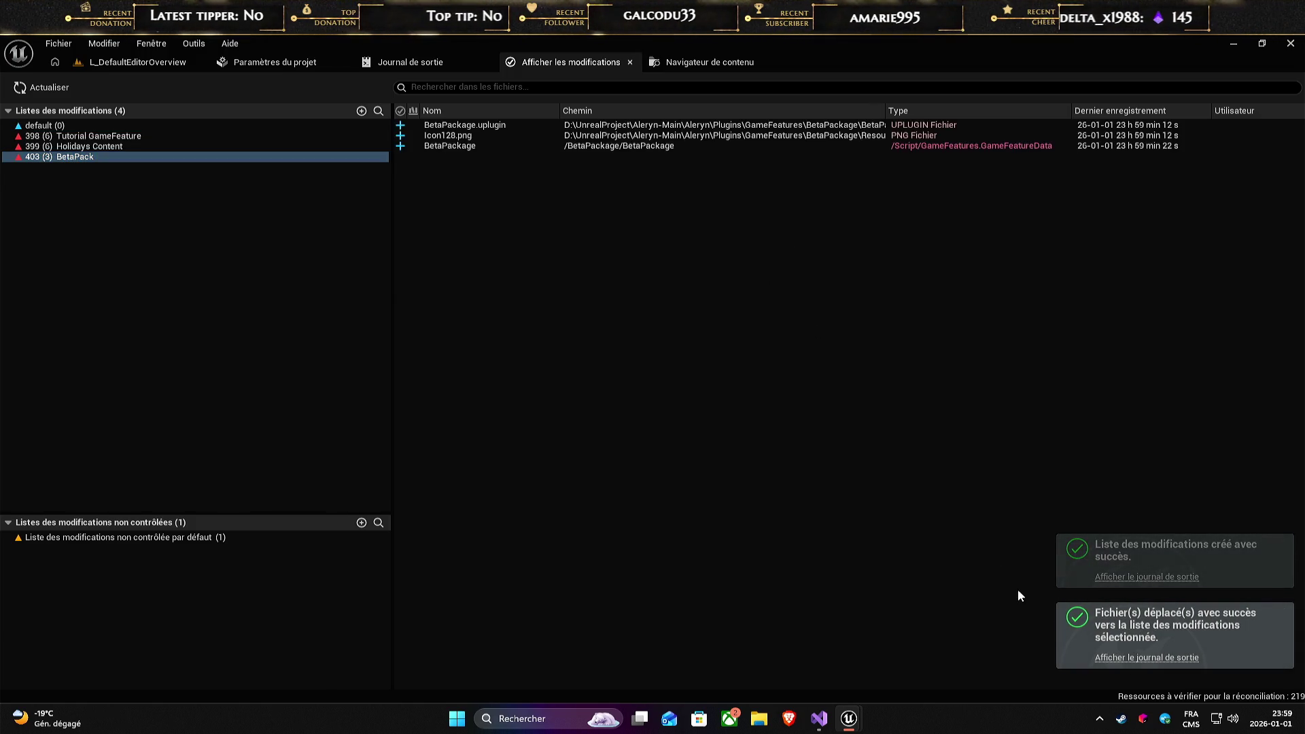
click(136, 62)
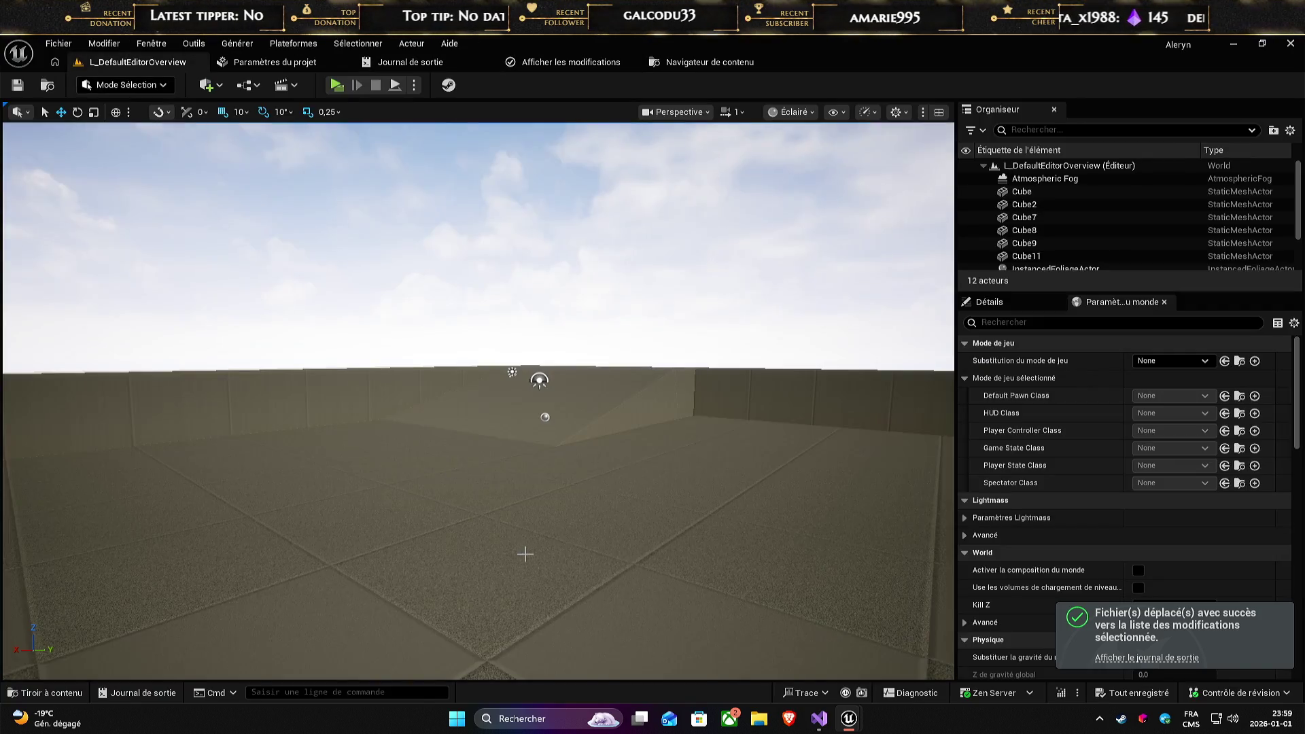
- Add the BetaPackage plugin folder to favourites from the Plugins tree
click(56, 690)
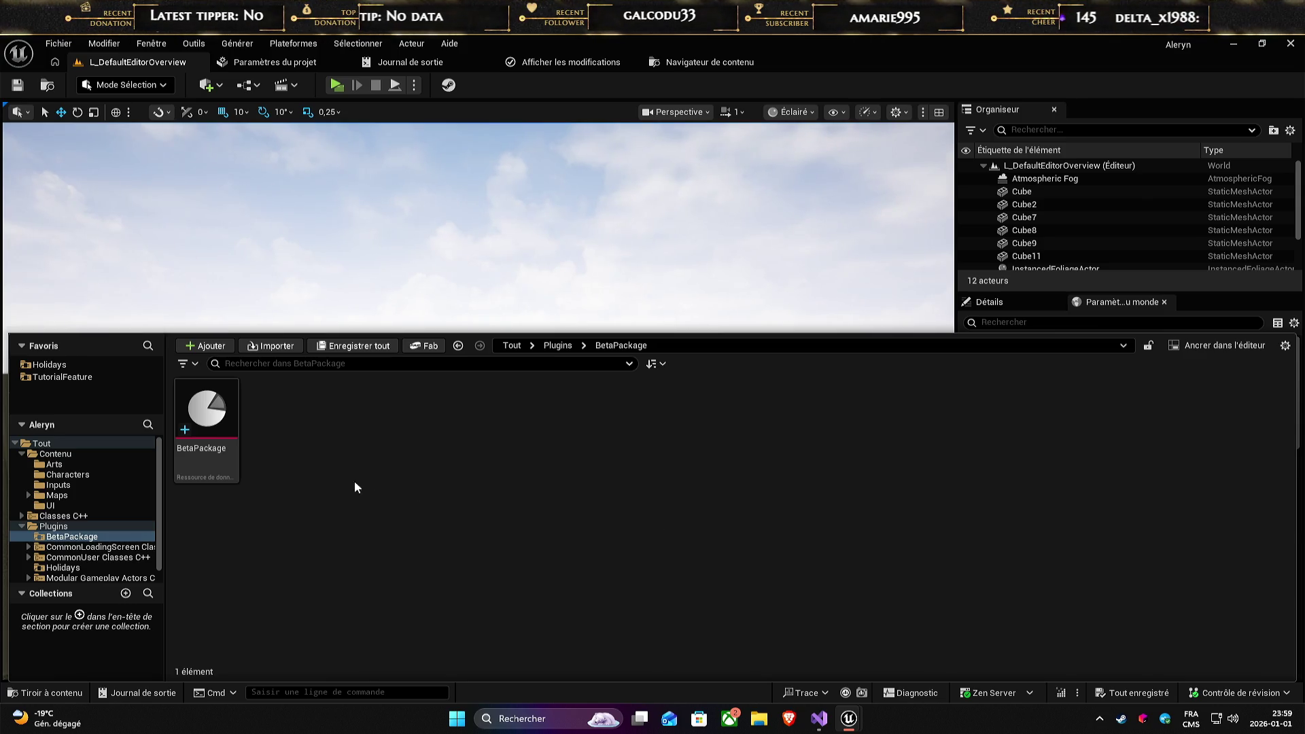
click(49, 454)
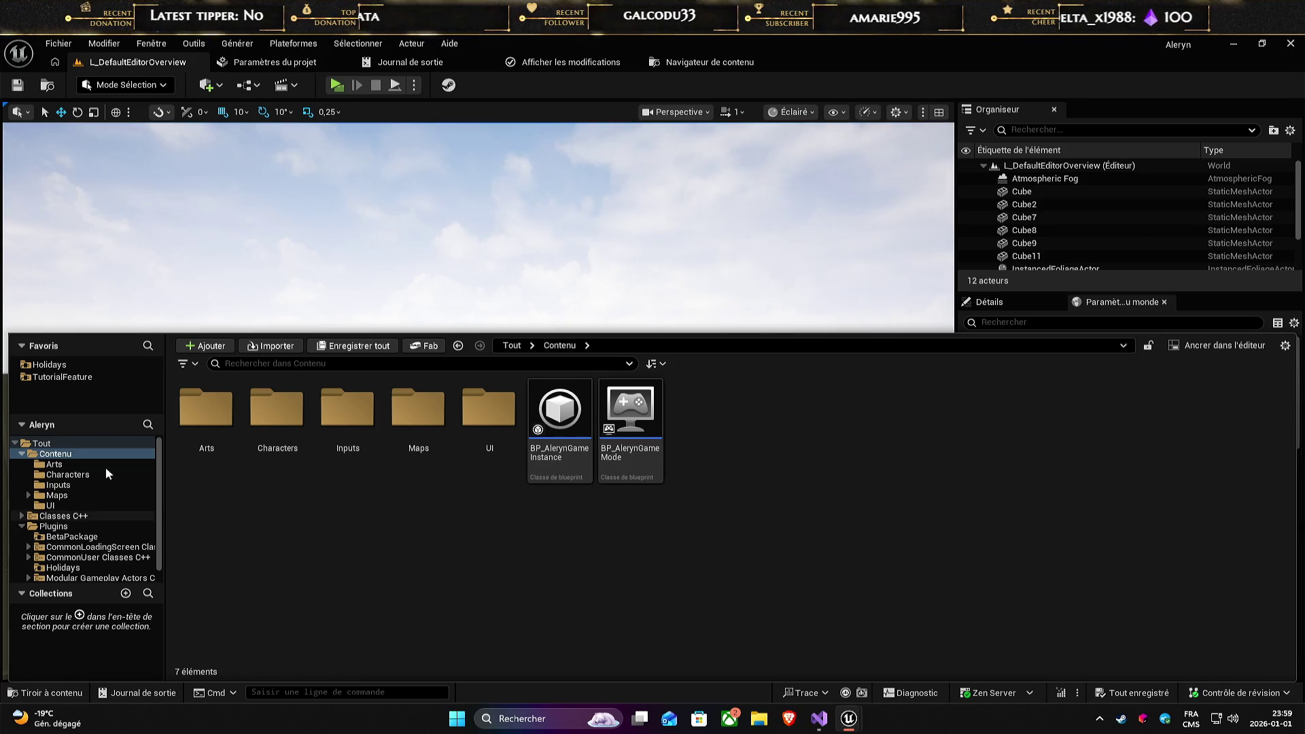
scroll(68, 503, down, 1)
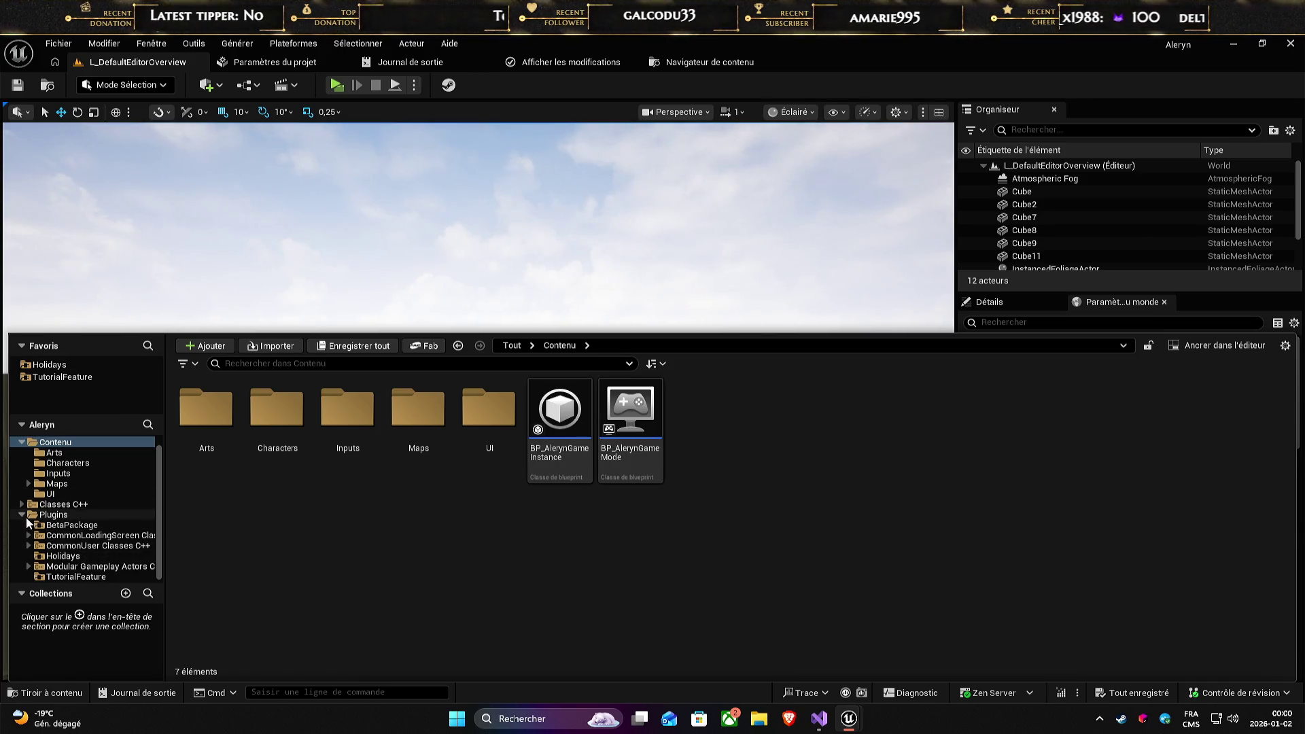
click(23, 515)
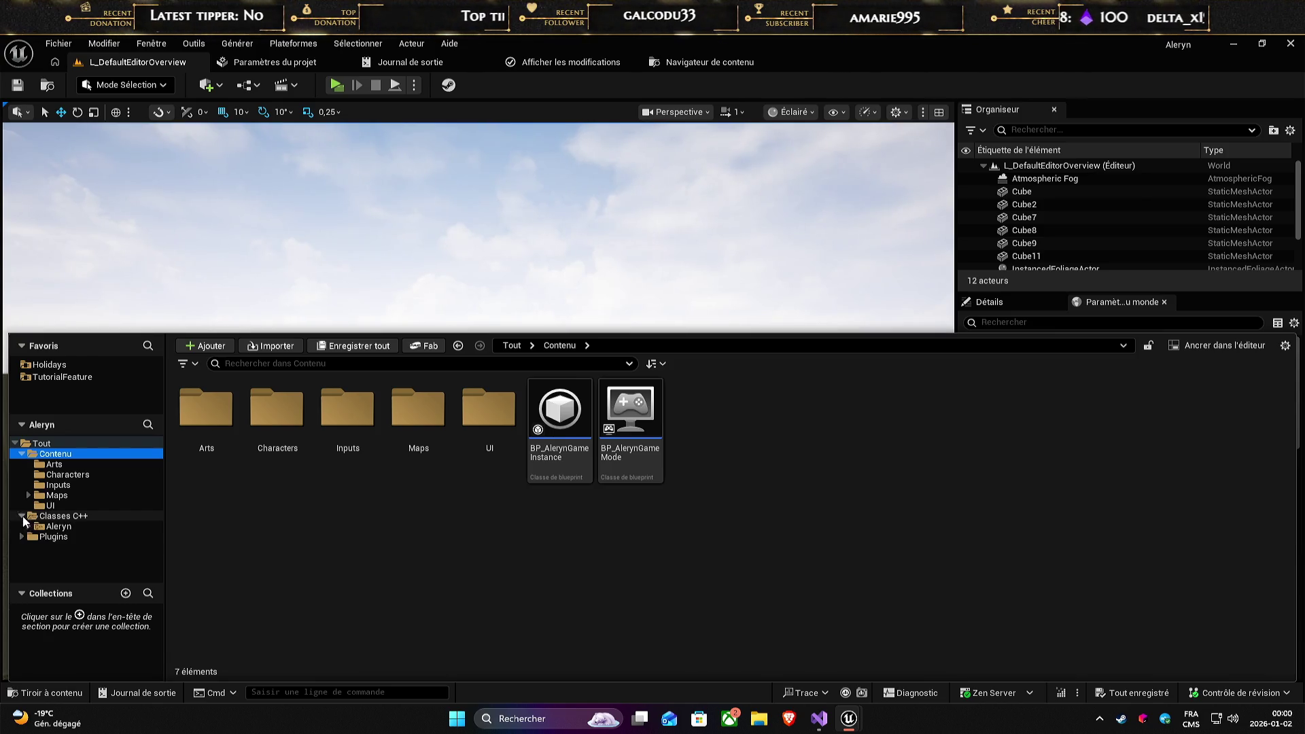
click(22, 536)
scroll(68, 530, down, 2)
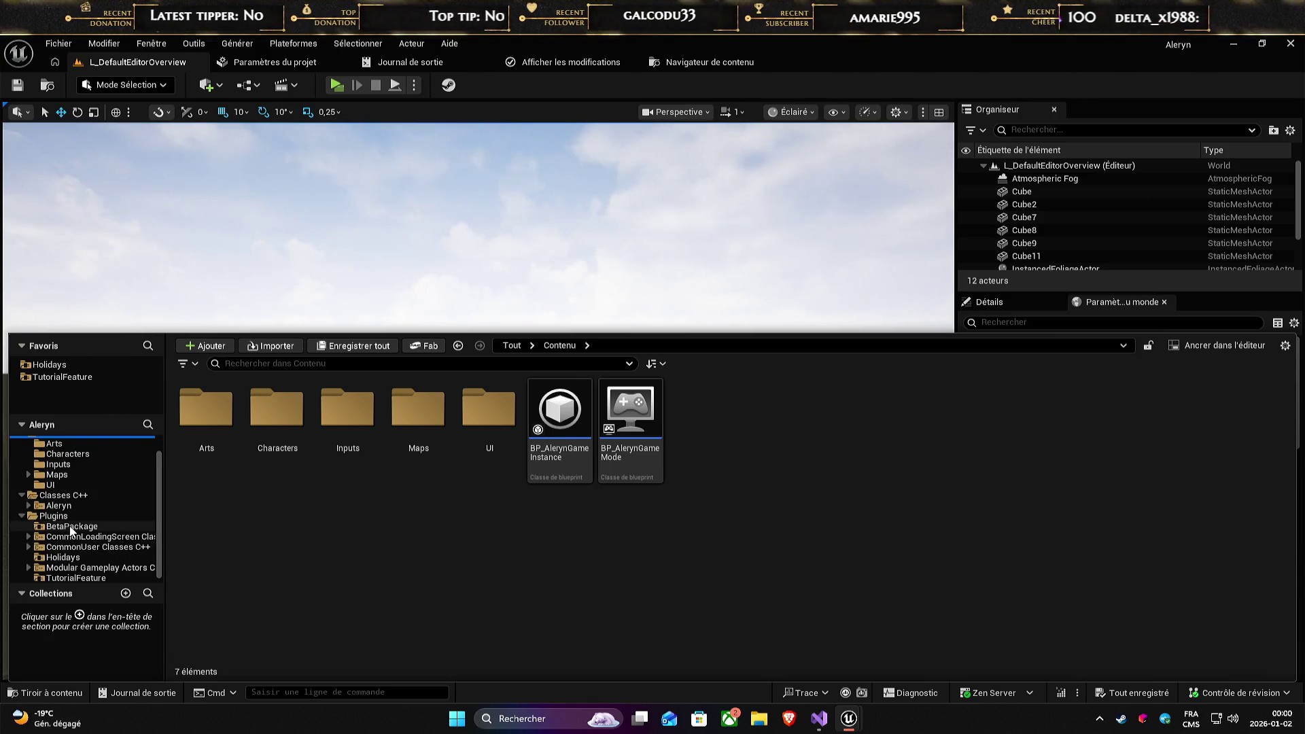
click(72, 527)
right_click(72, 527)
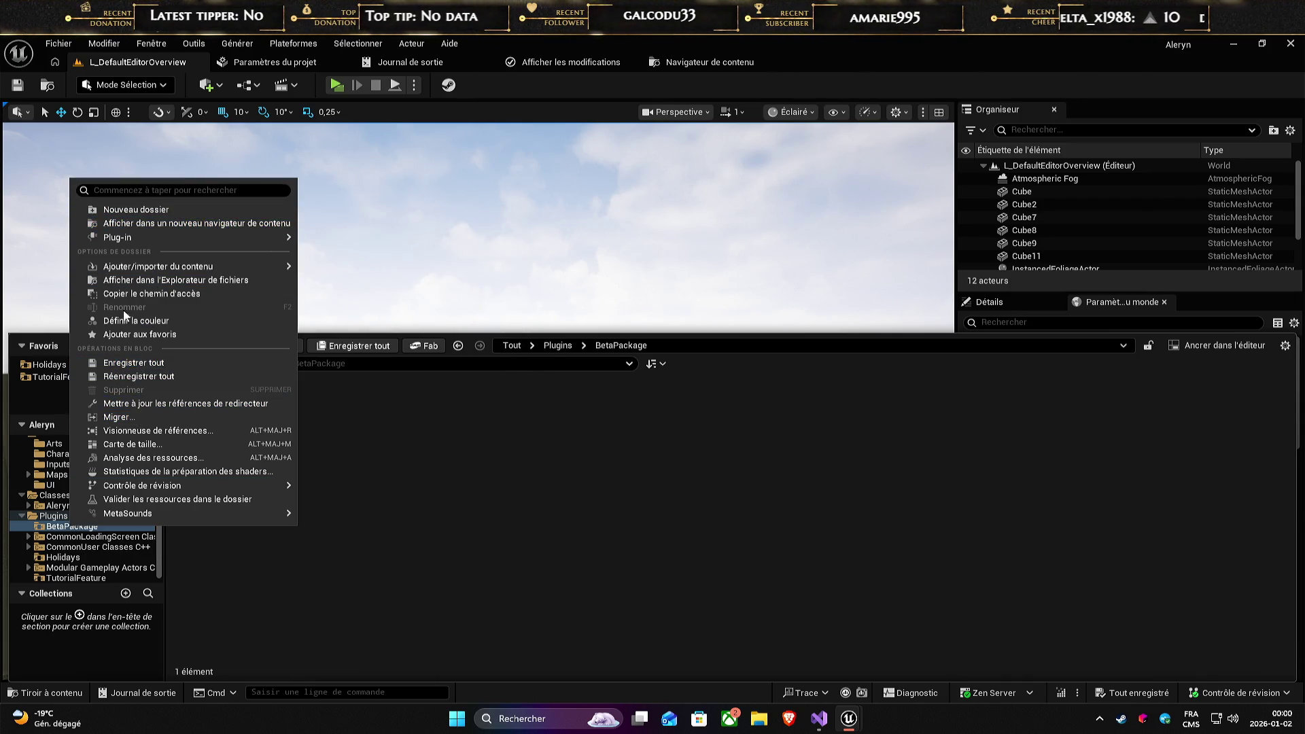
click(117, 335)
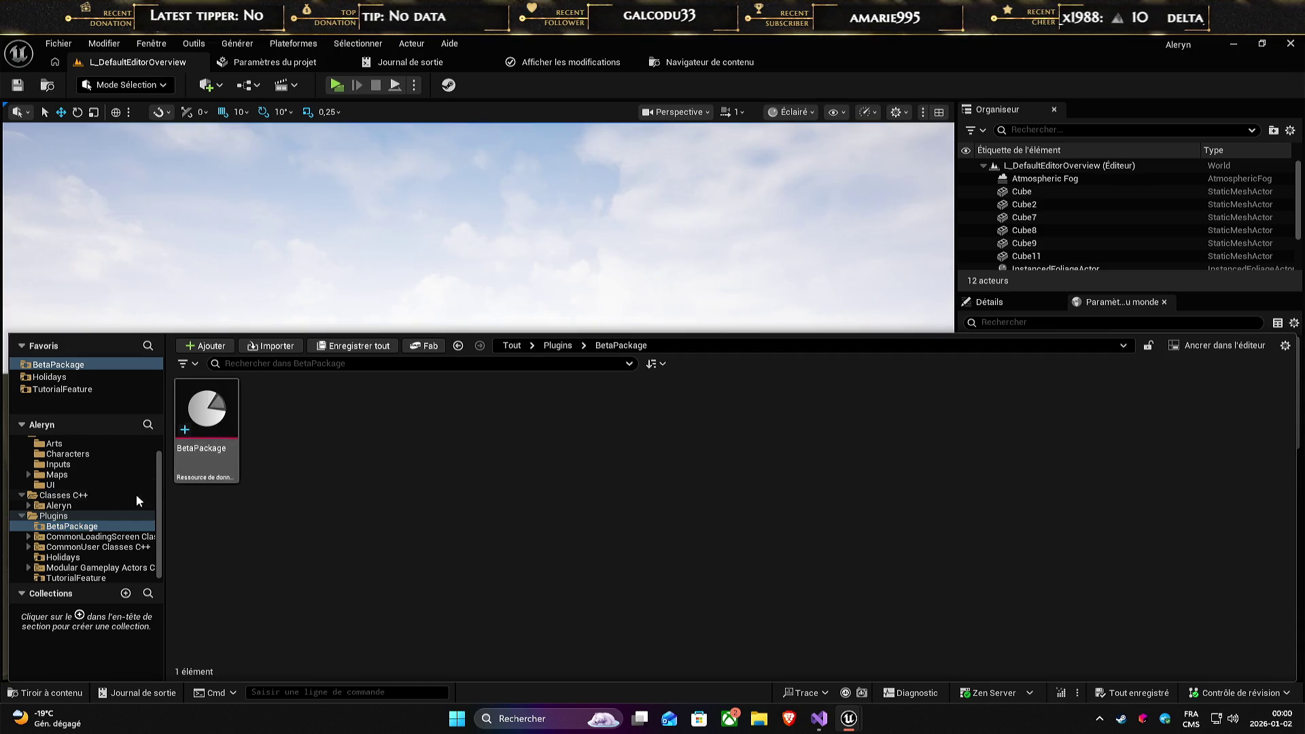
- Collapse the plugin folders, return to the Content folder, and open Project Settings
click(22, 516)
click(23, 515)
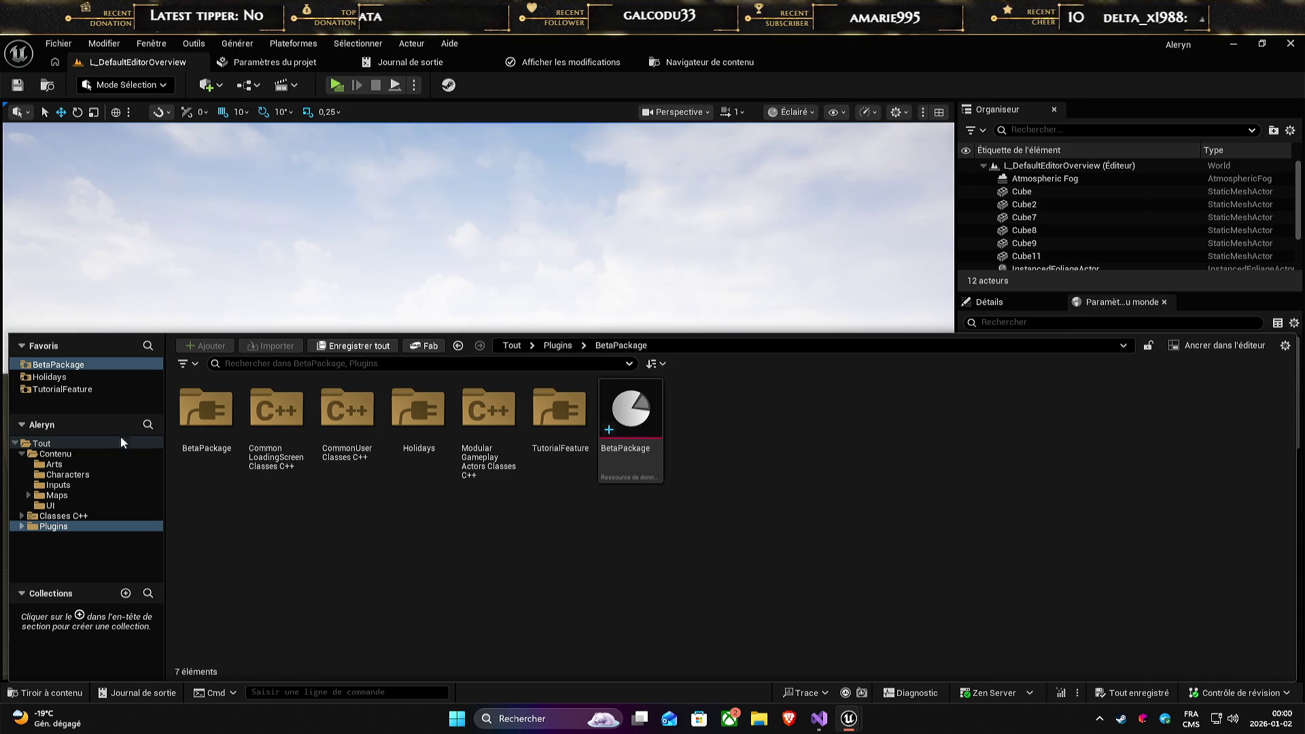
click(49, 453)
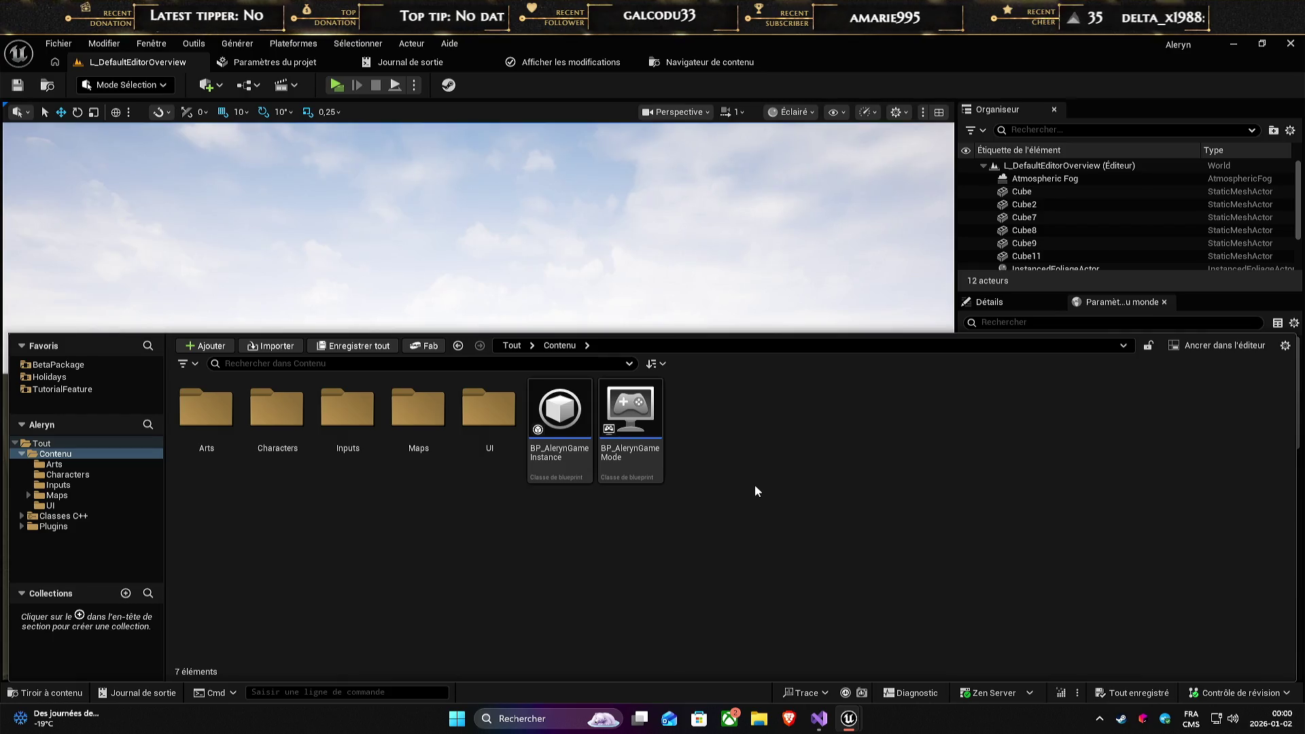
click(277, 60)
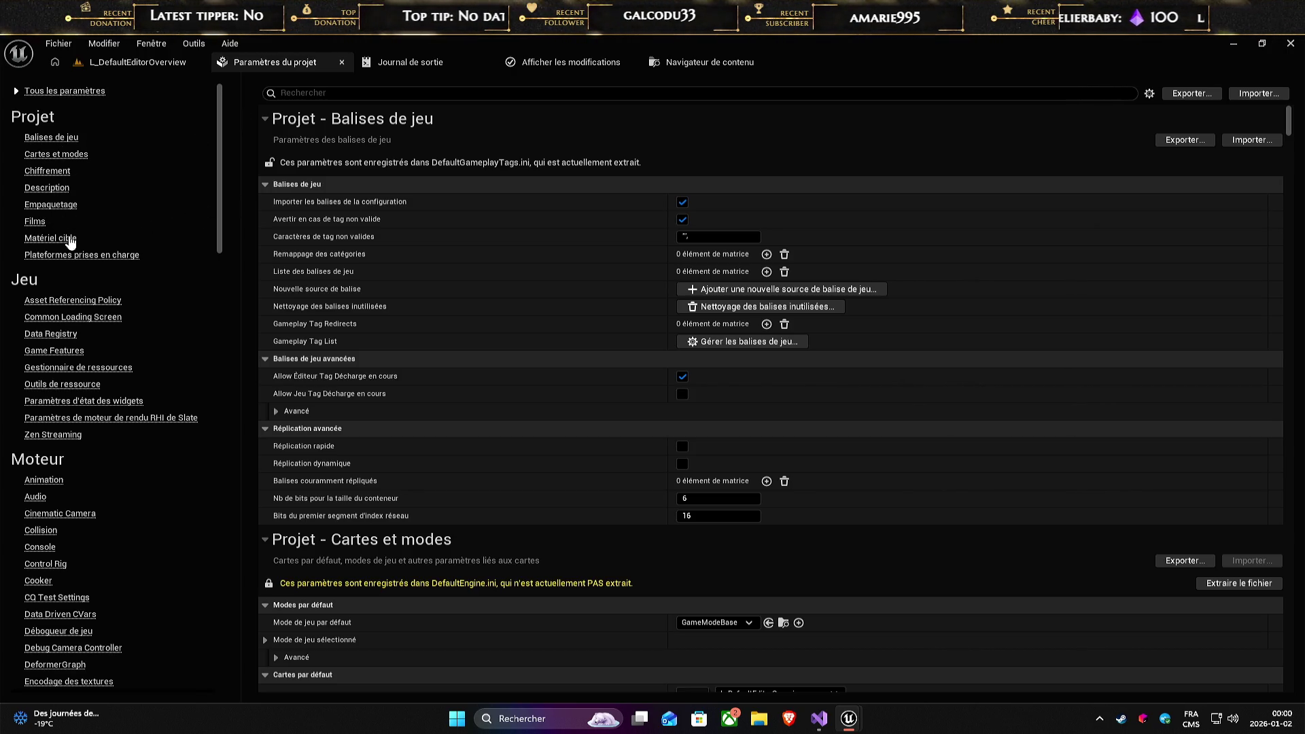
- Set Default GameMode to BP_AlerynGameMode in Maps & Modes and expand its class settings
click(75, 156)
click(753, 202)
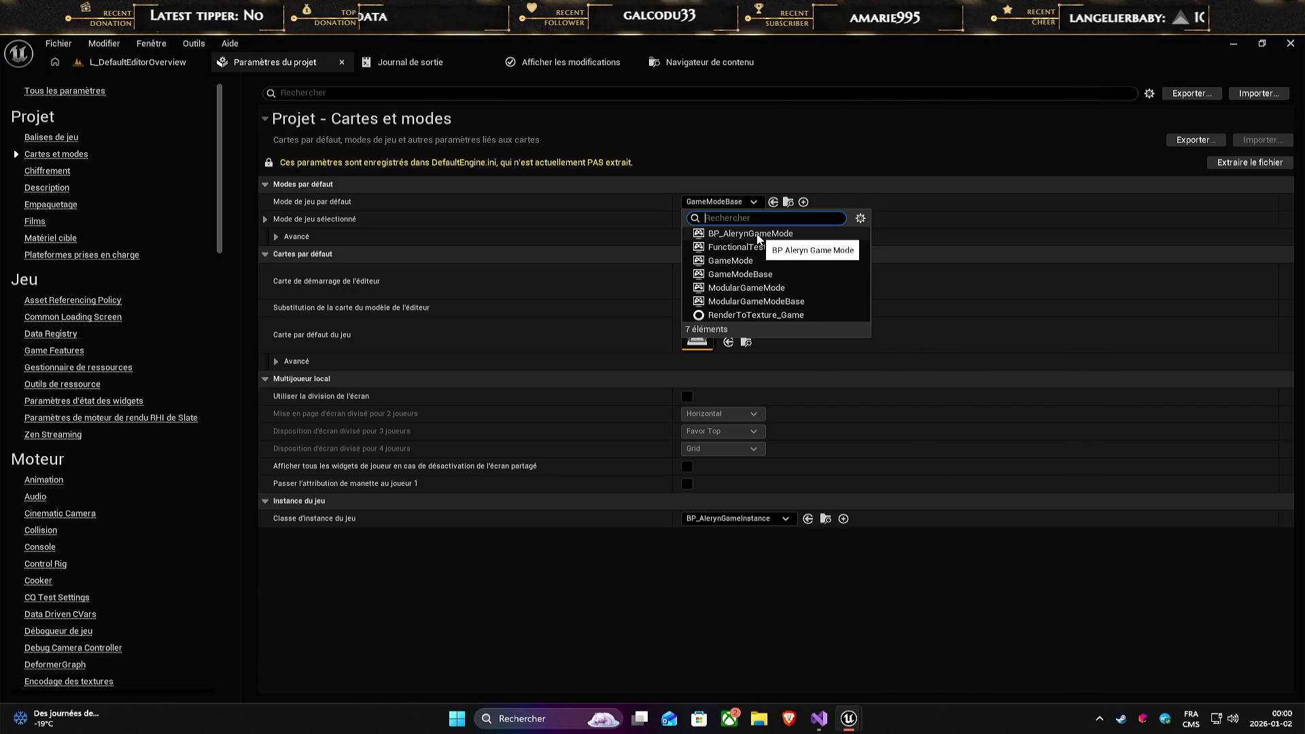
click(754, 234)
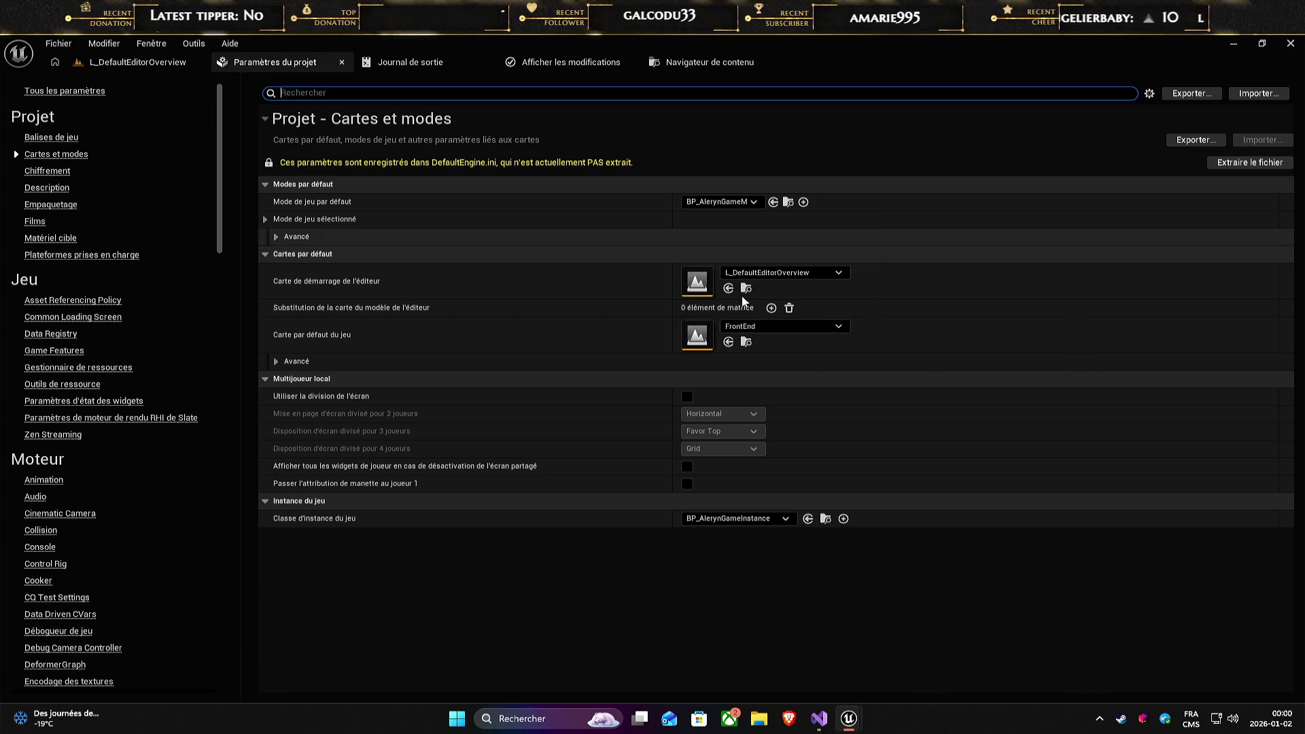
click(265, 219)
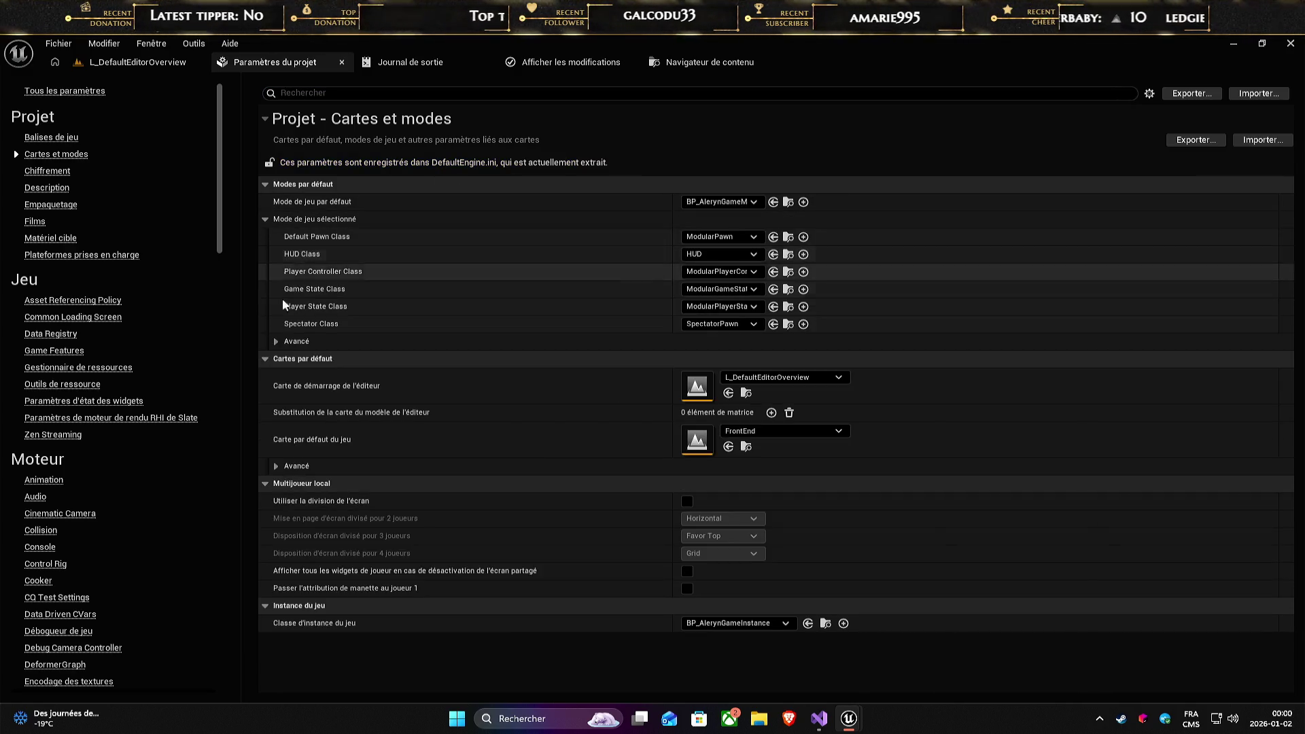
click(276, 341)
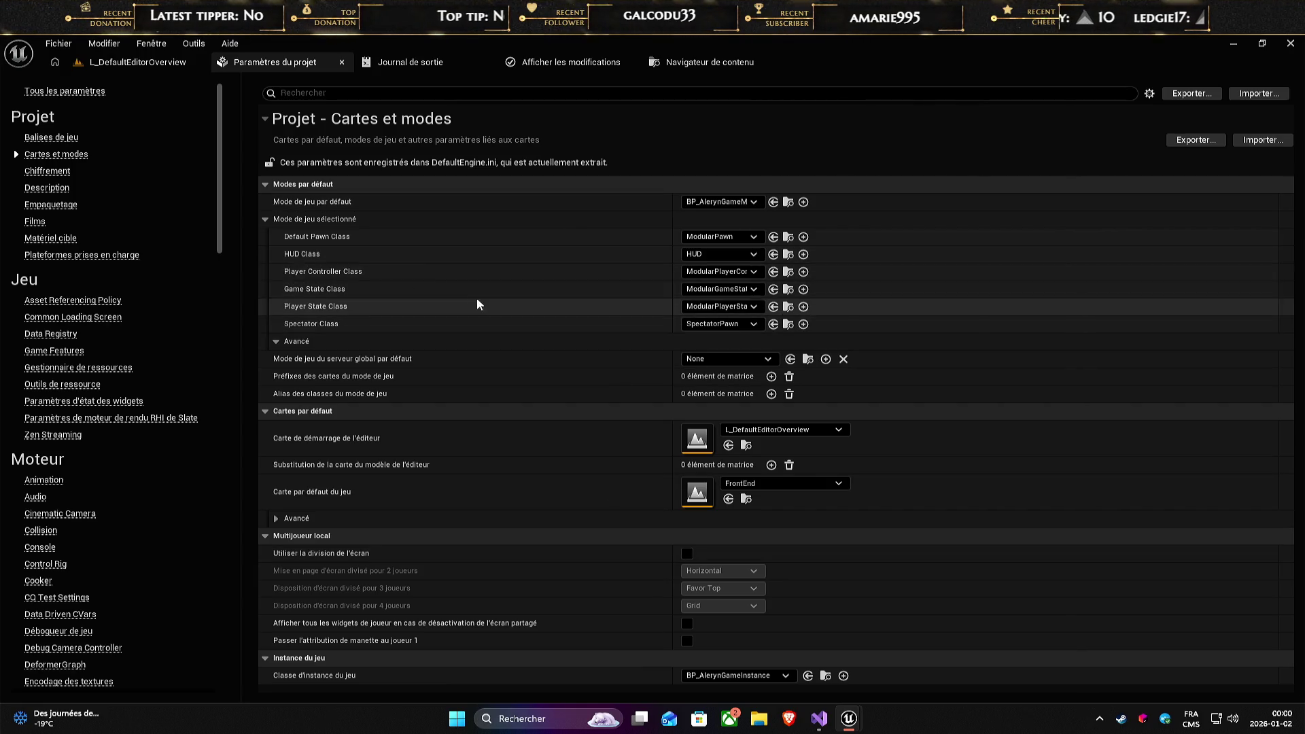
click(105, 64)
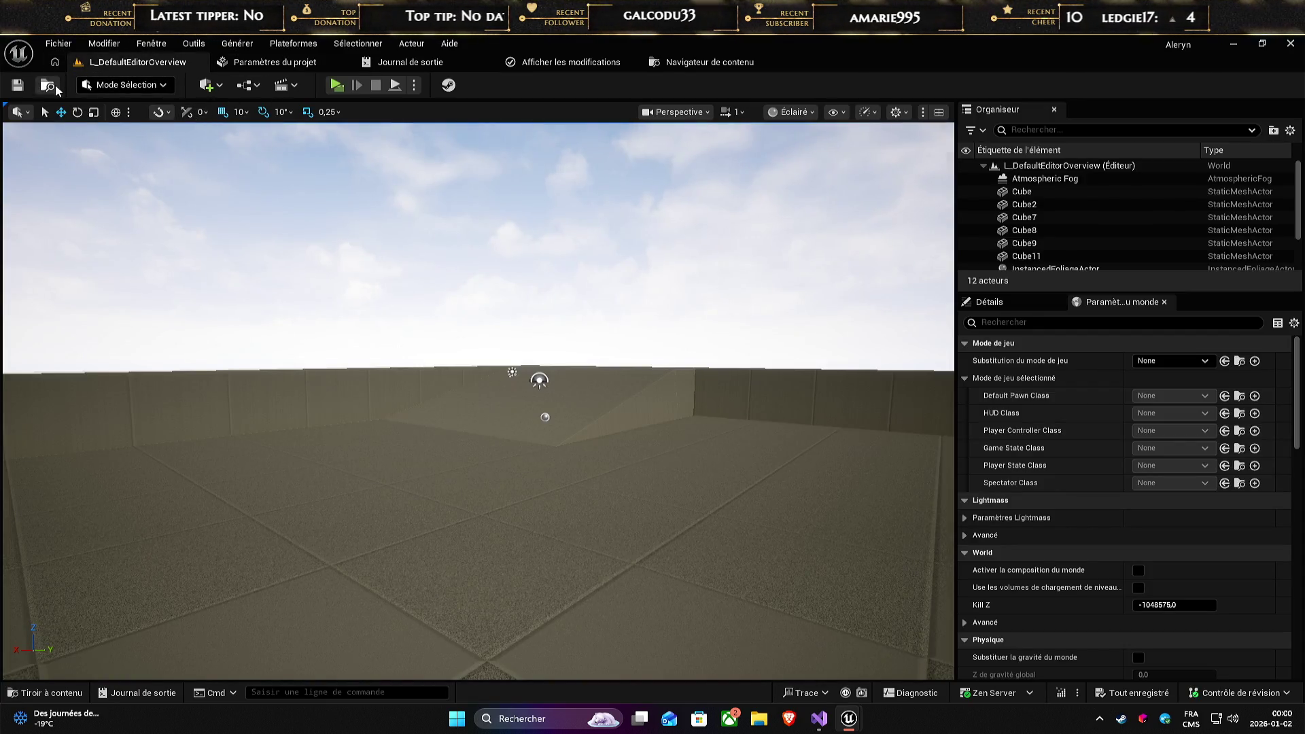
- Orbit the level view slightly, then open the Content Drawer on the Content folder
drag(489, 460, 494, 460)
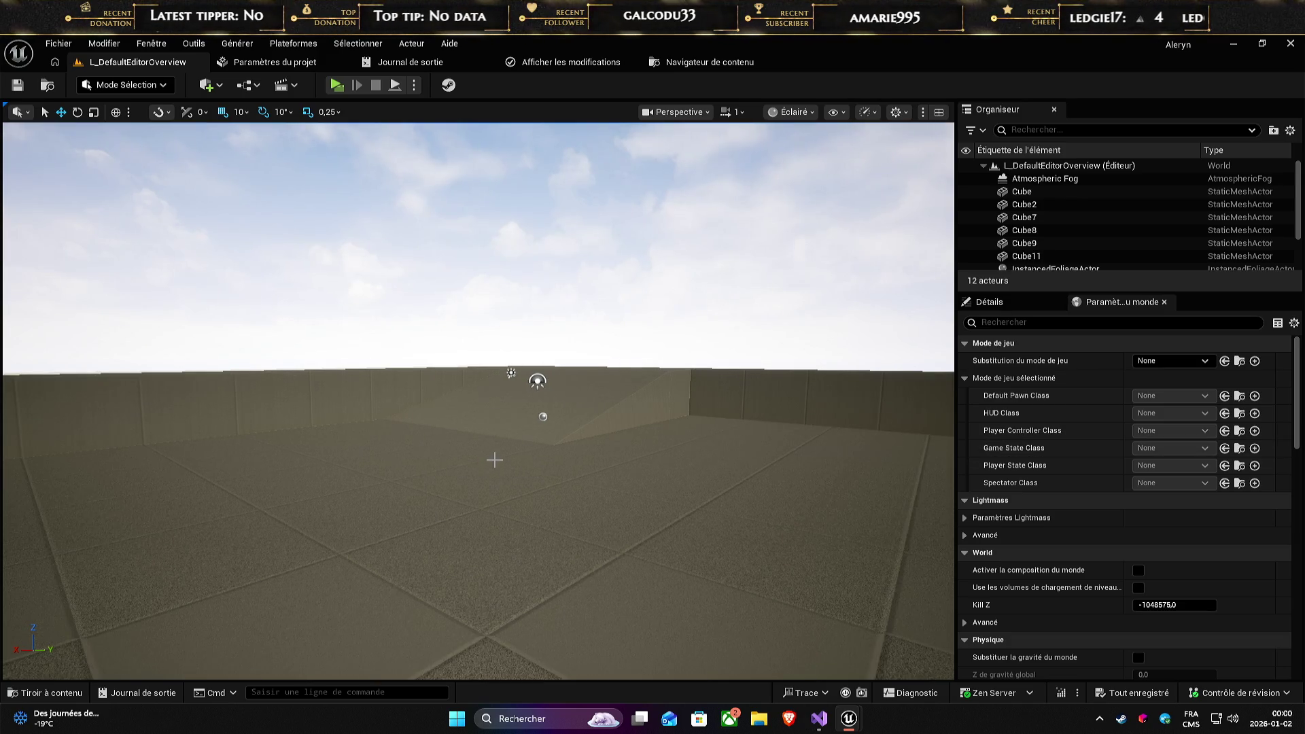
mouse_move(552, 426)
mouse_down()
mouse_move(552, 374)
mouse_move(552, 422)
mouse_up()
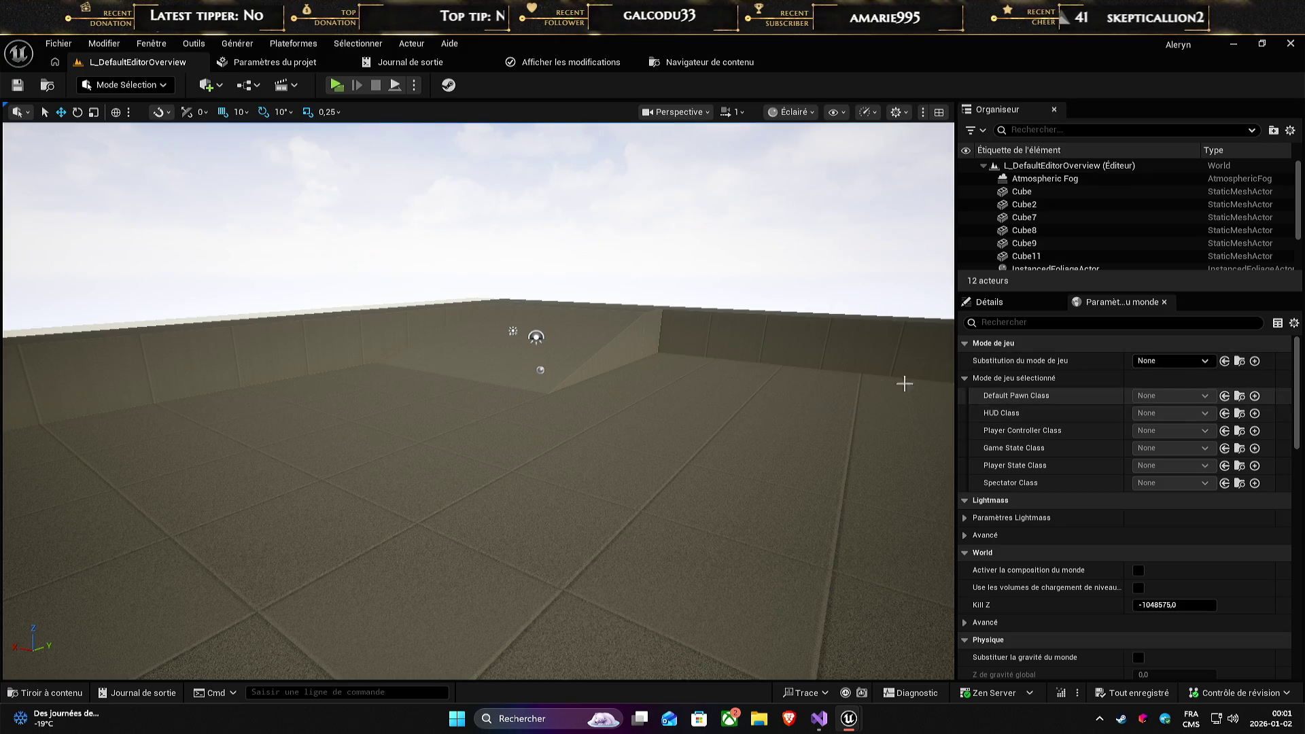
click(54, 693)
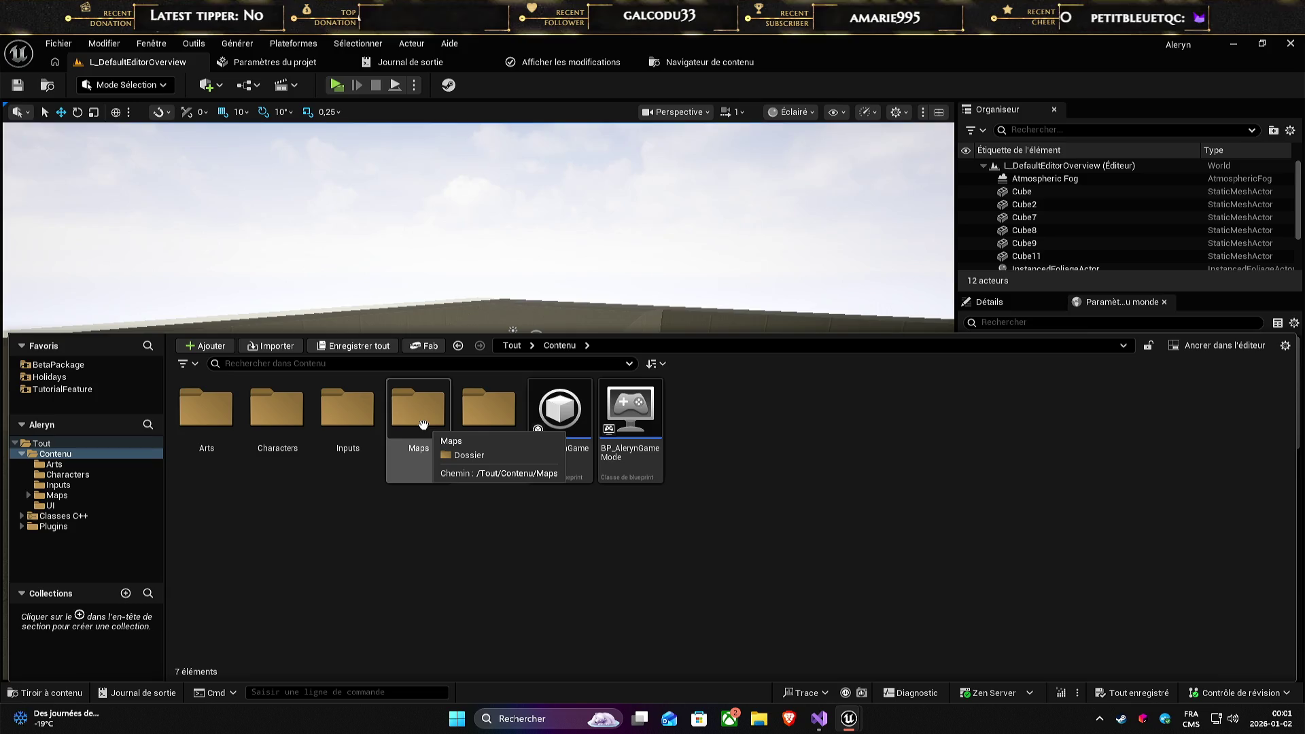
- Load the FrontEnd map from Maps > FrontEnd
double_click(423, 425)
double_click(285, 416)
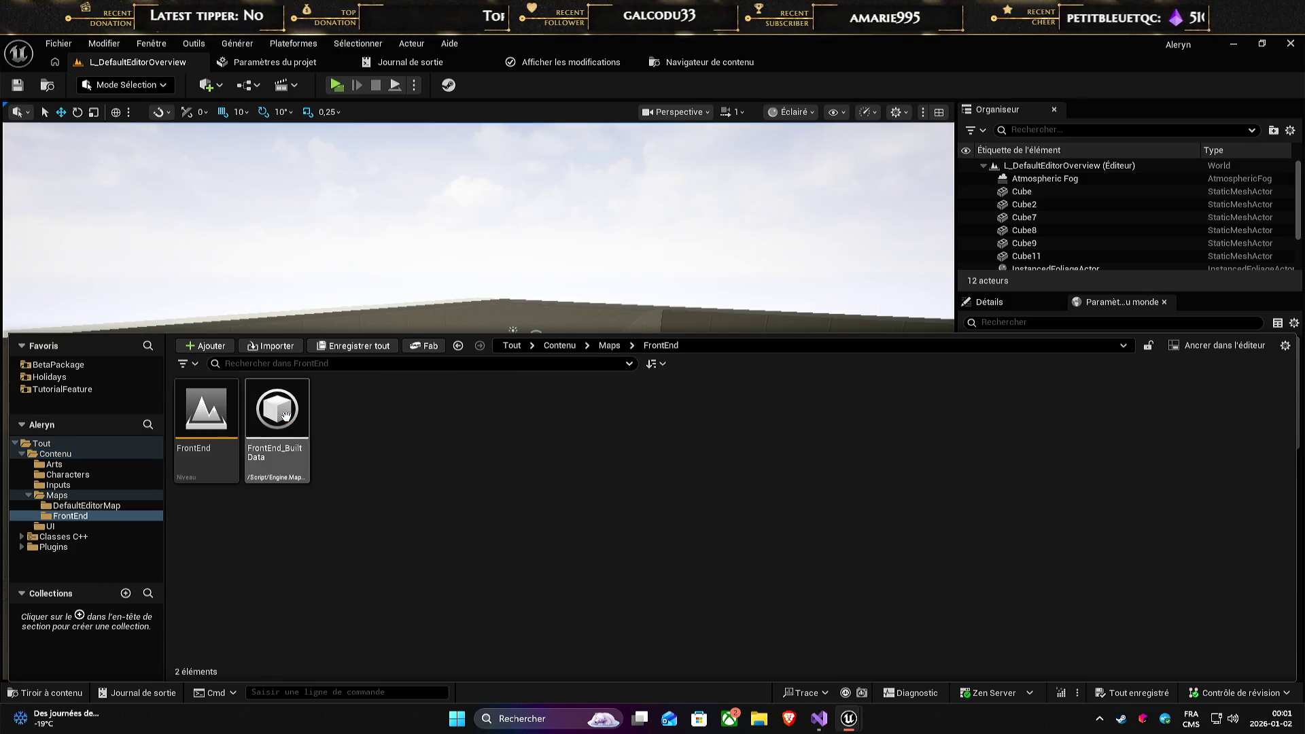
double_click(206, 415)
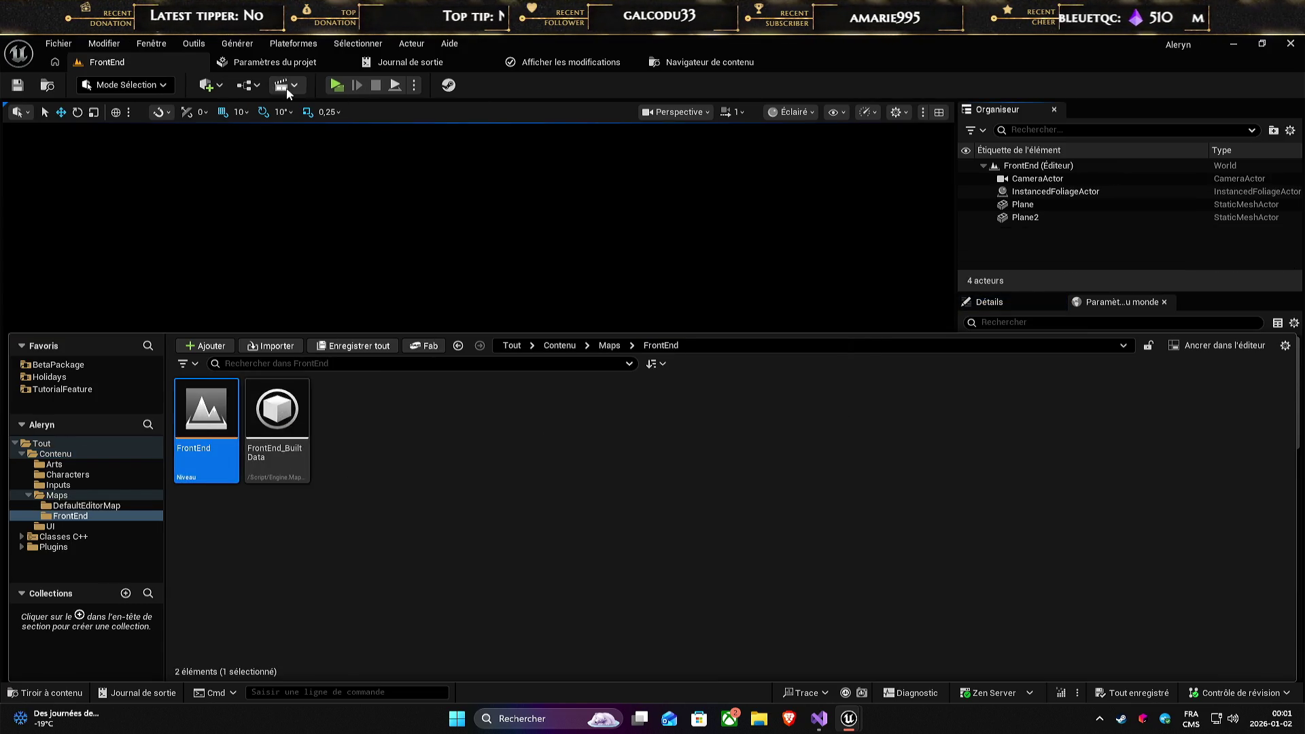
- Check the FrontEnd level blueprint, close it, and show the Content Browser tab
click(258, 86)
click(292, 178)
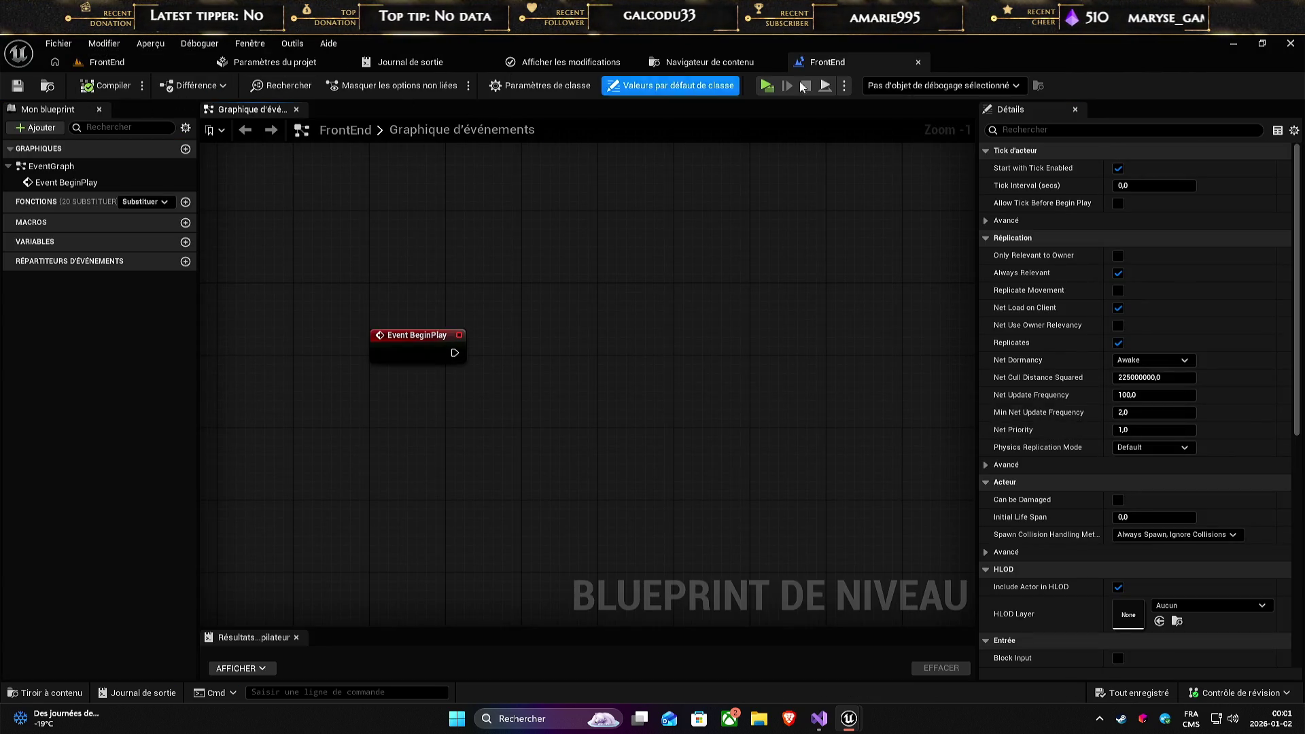
click(918, 61)
click(623, 303)
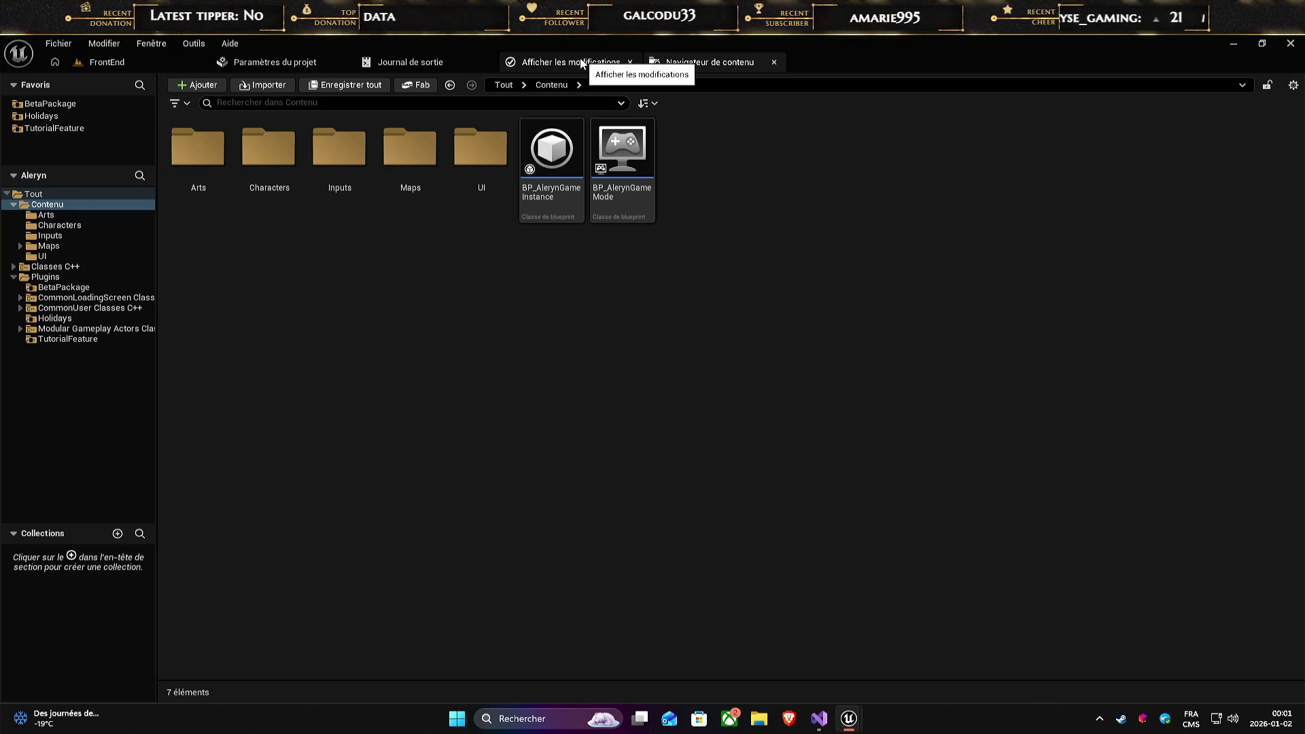
- Expand Classes C++ > Aleryn and browse the Core and GameFeature class folders, ending on Core
click(645, 169)
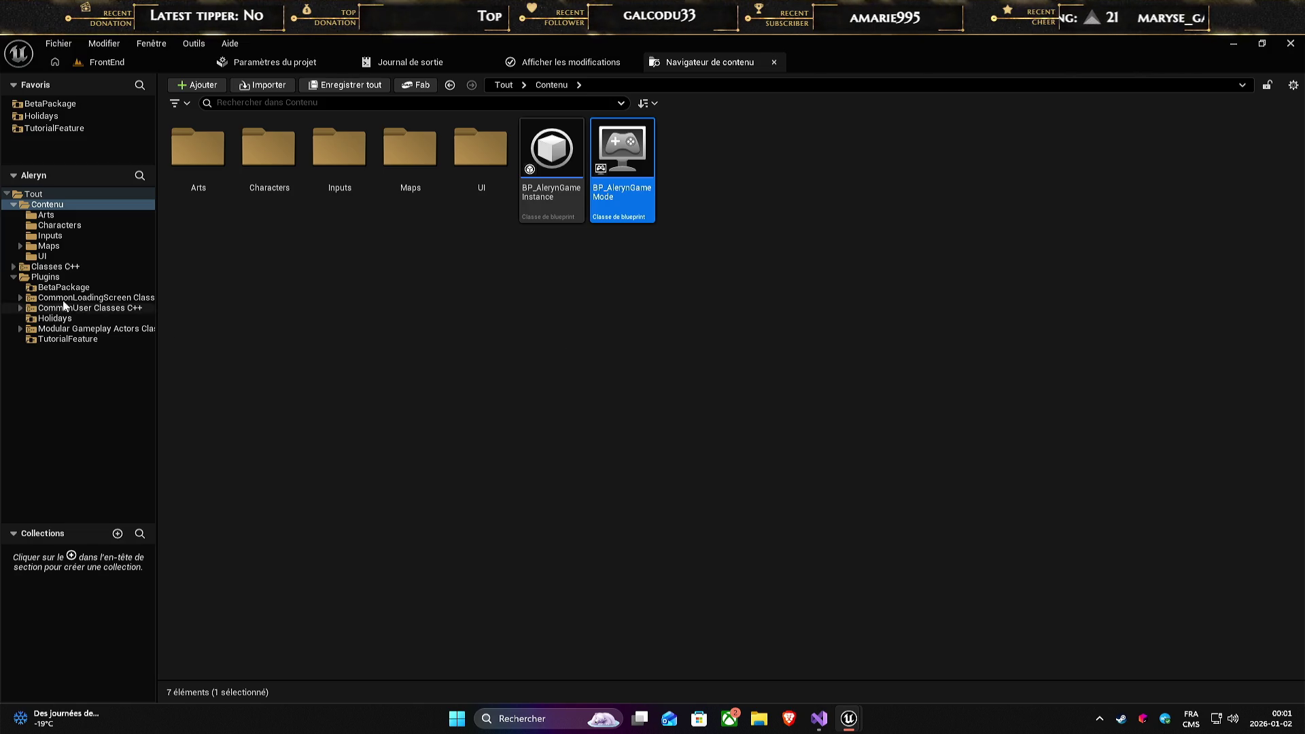
click(12, 277)
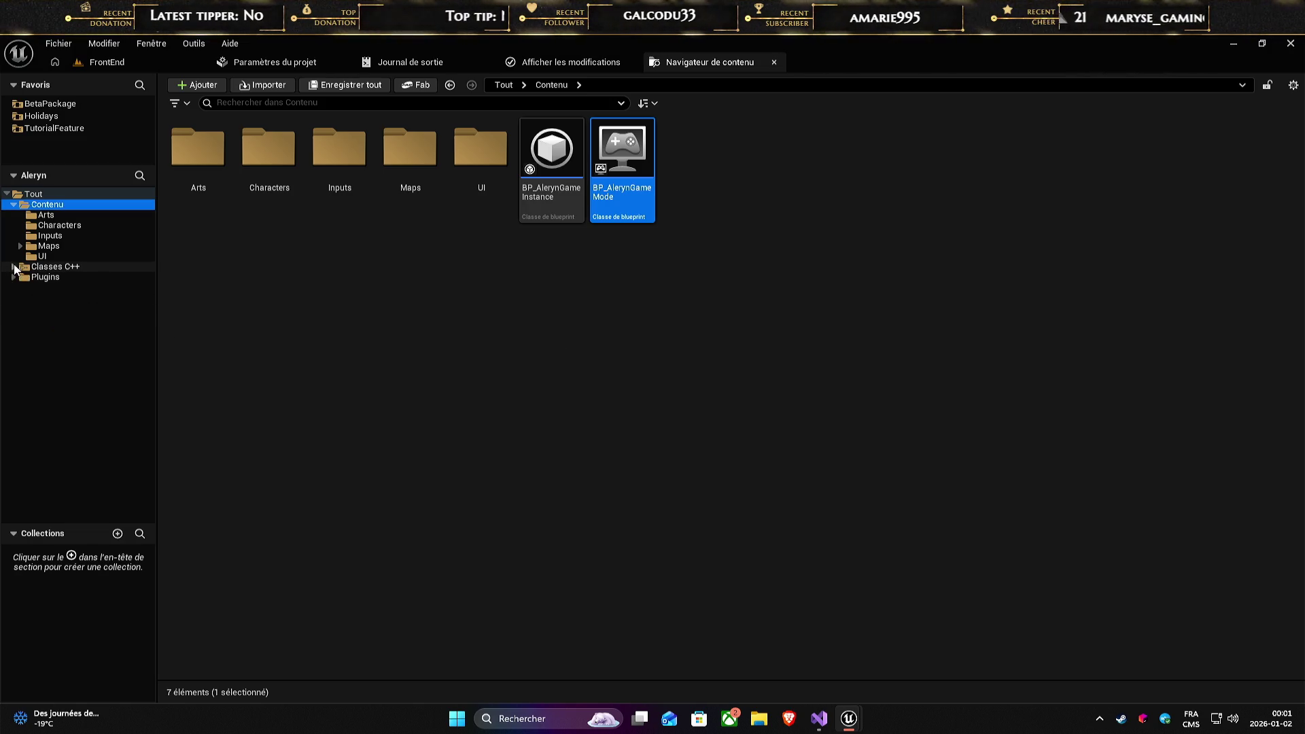
click(13, 266)
click(20, 277)
click(54, 286)
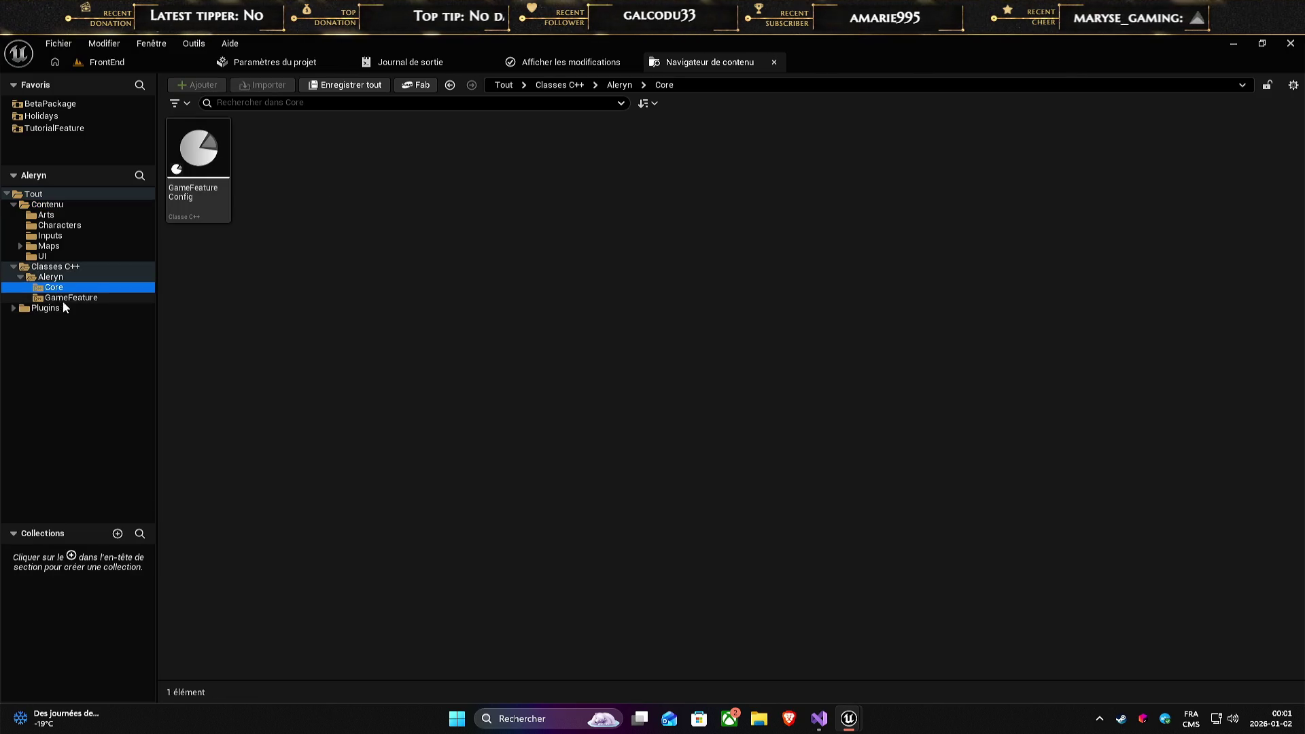
click(68, 297)
click(45, 308)
click(54, 287)
click(66, 297)
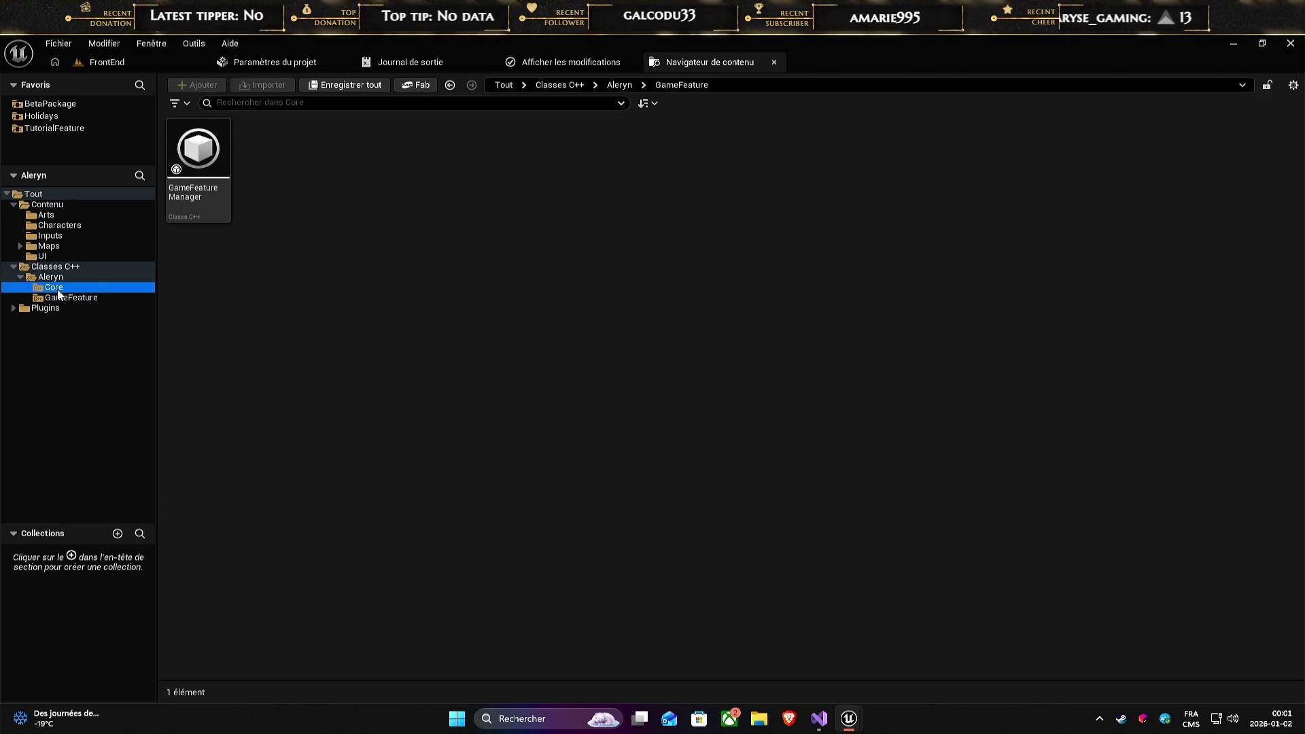
key(Up)
- Try opening GameFeatureConfig's source, then bring Visual Studio forward on AlerynGameInstance.h
click(304, 363)
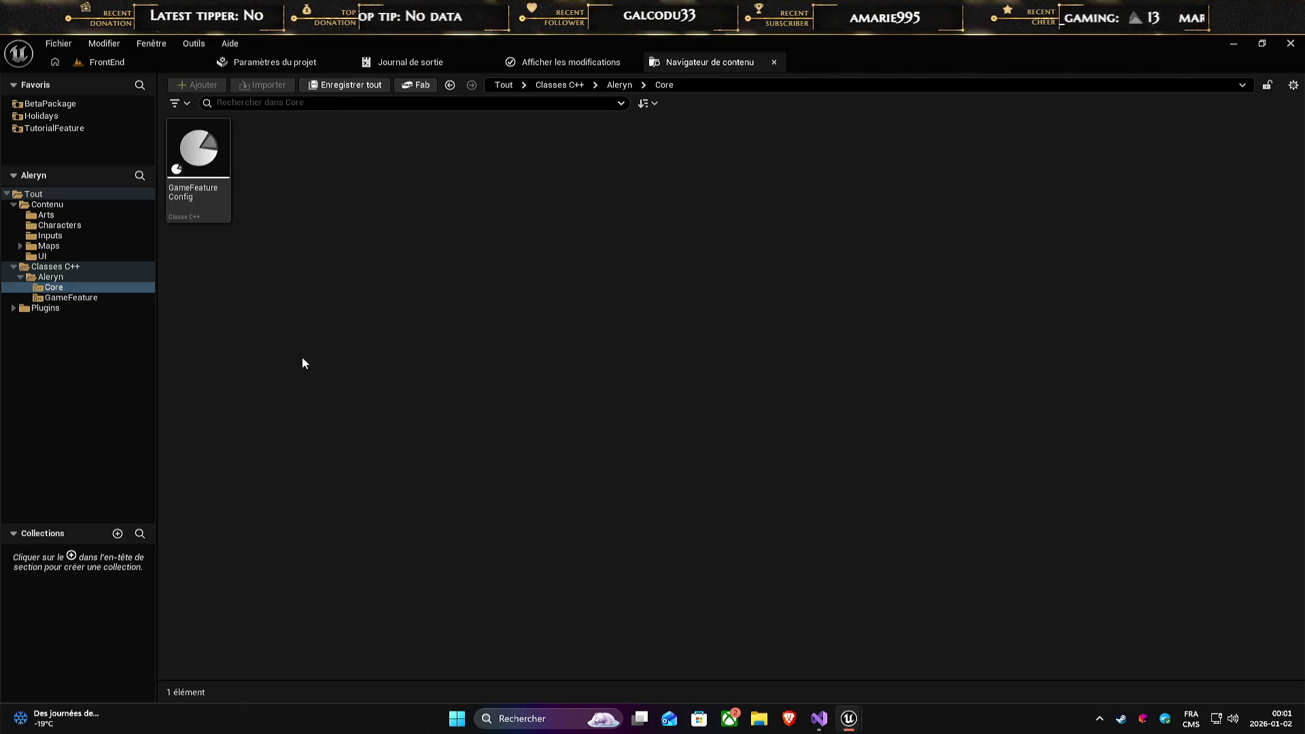
double_click(200, 164)
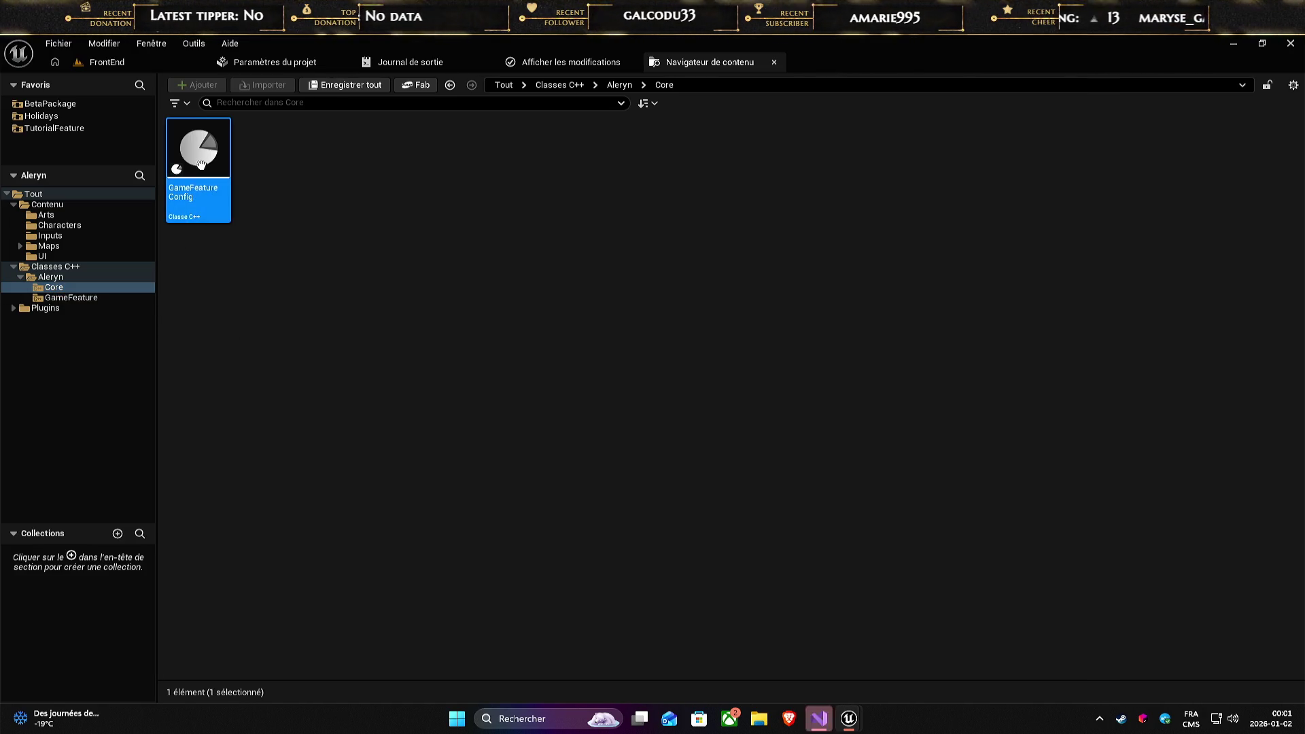
click(820, 720)
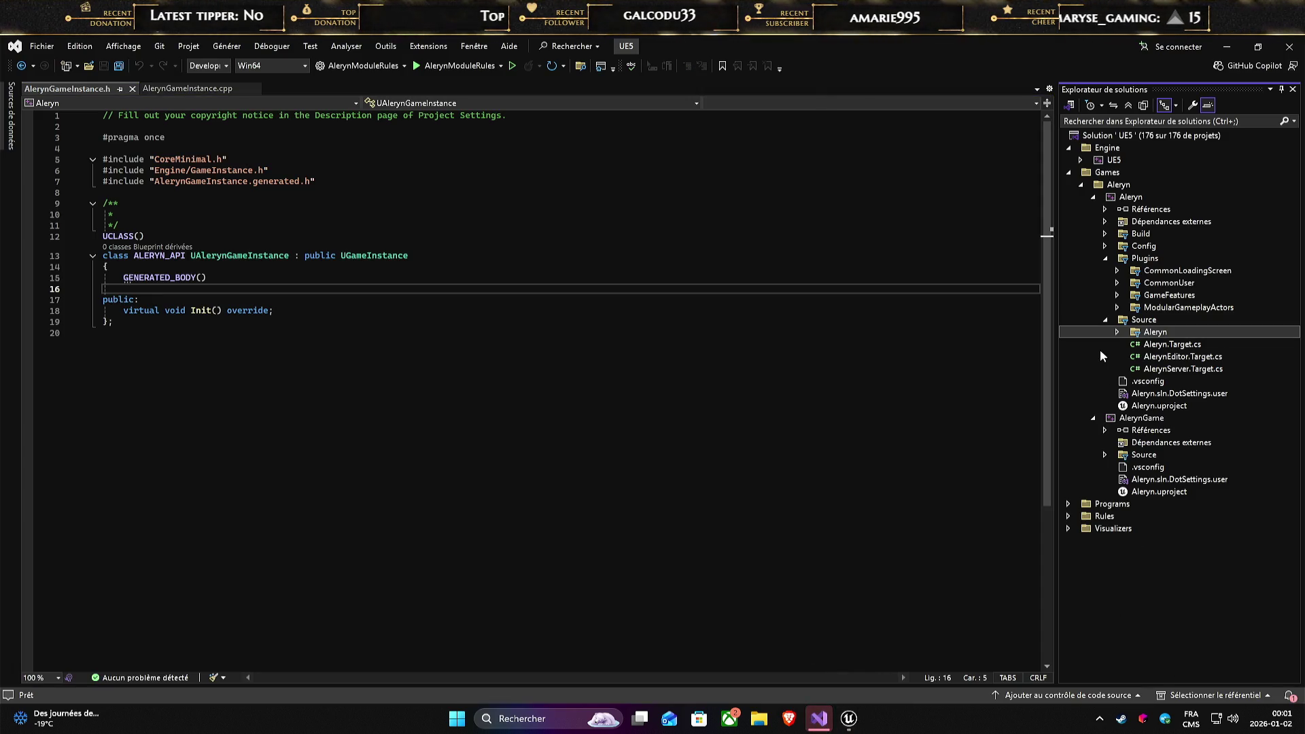
- Save AlerynGameInstance.h, close Unreal Editor, and minimize Visual Studio to reveal the desktop
click(413, 470)
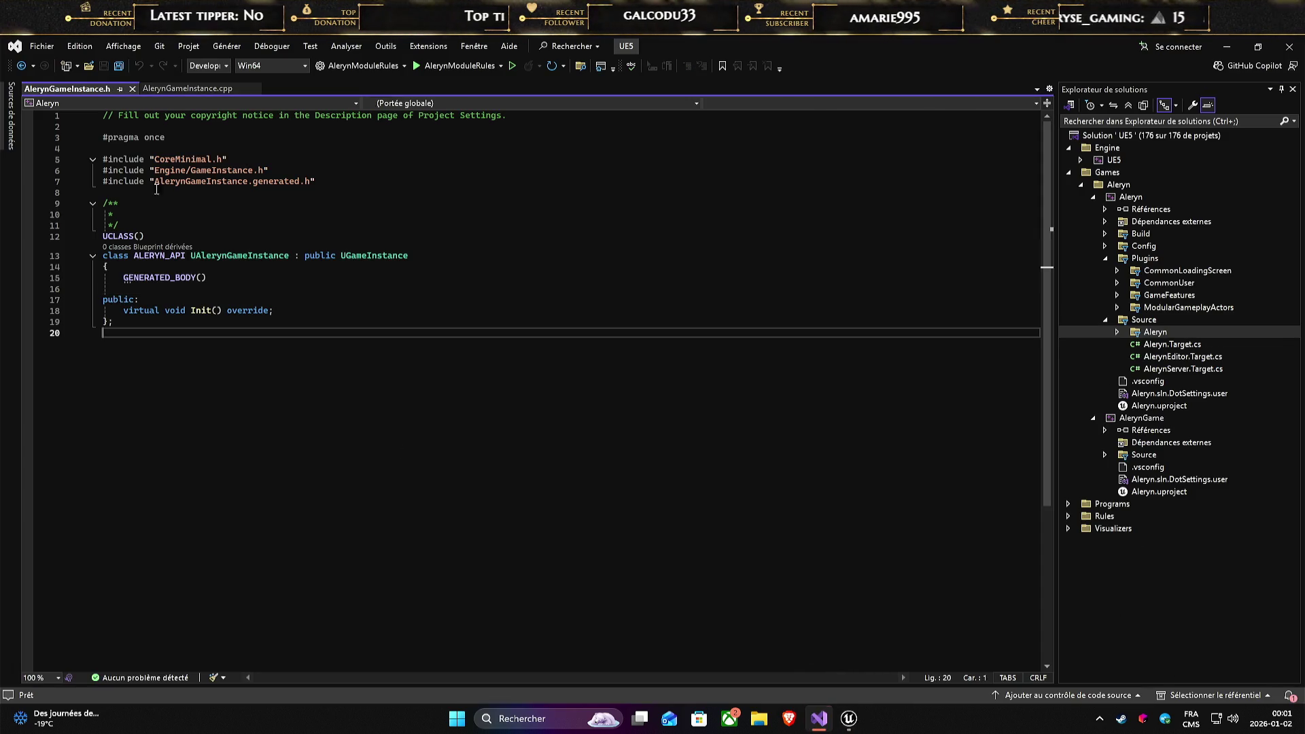
click(105, 66)
mouse_move(848, 718)
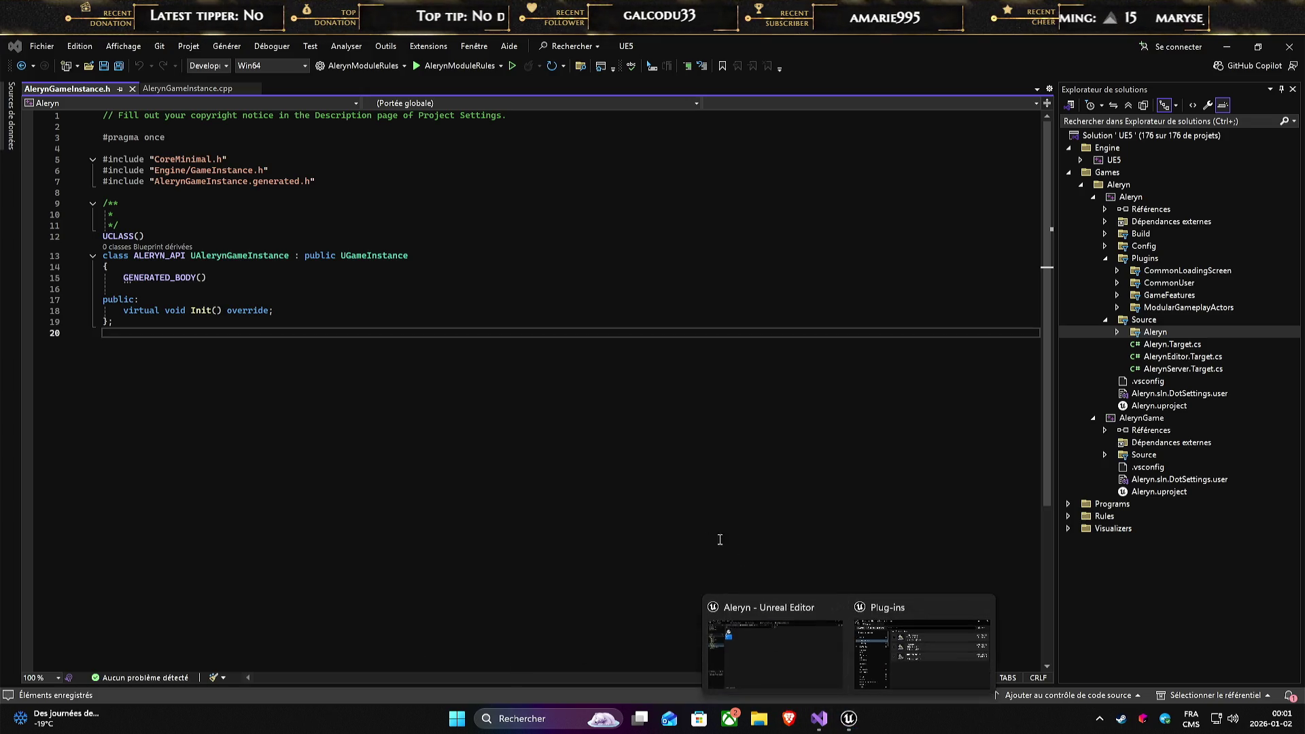
click(862, 652)
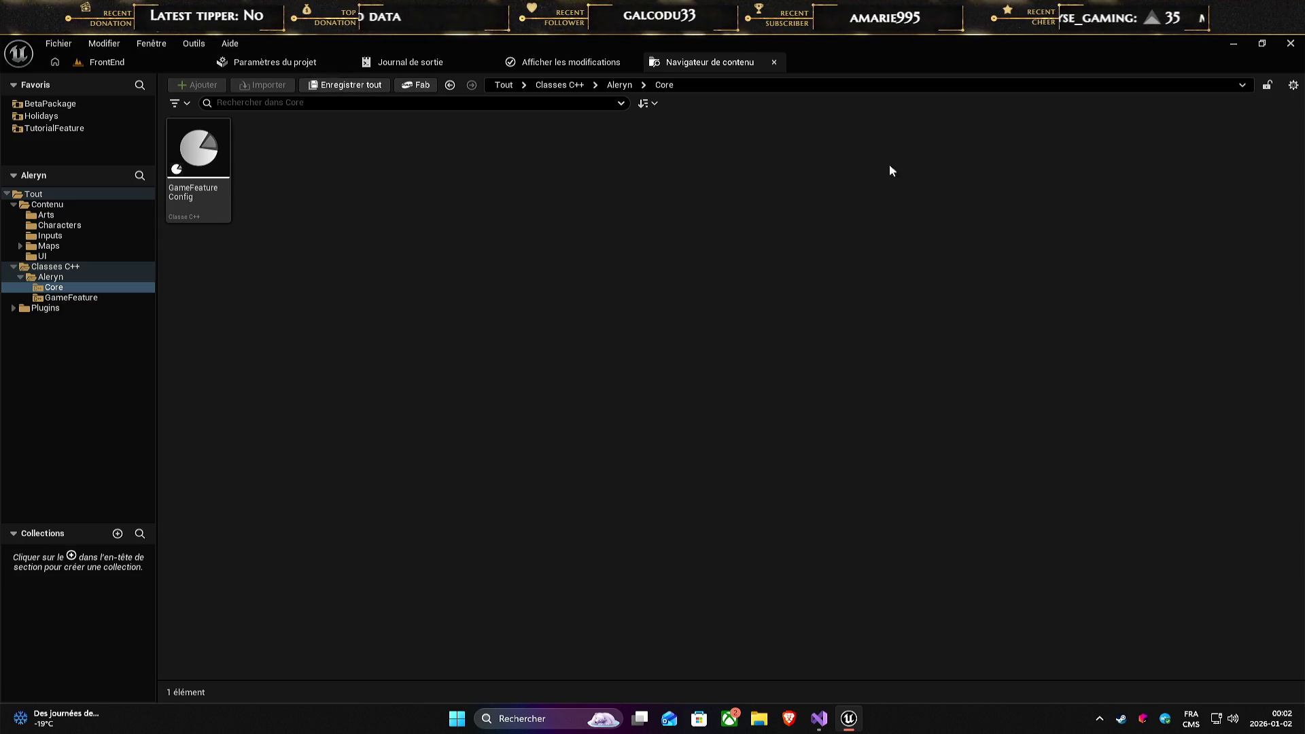
click(1290, 43)
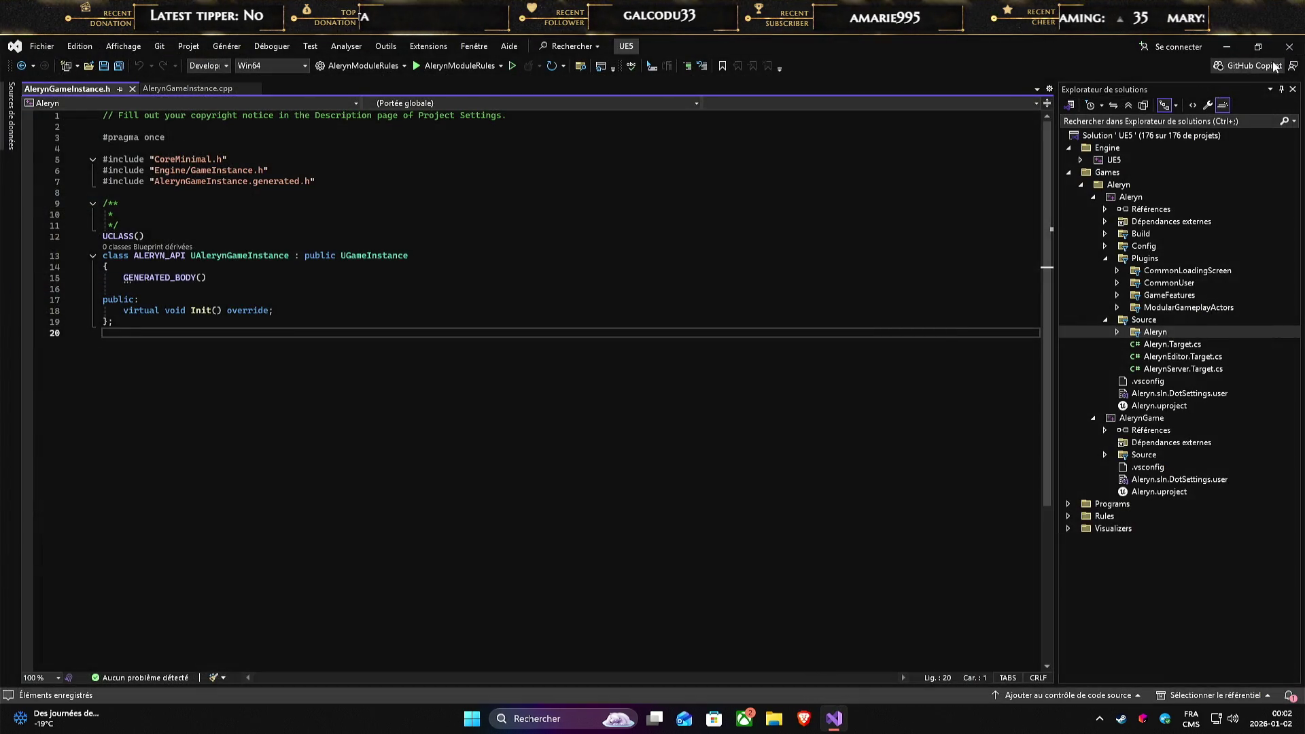
click(1227, 47)
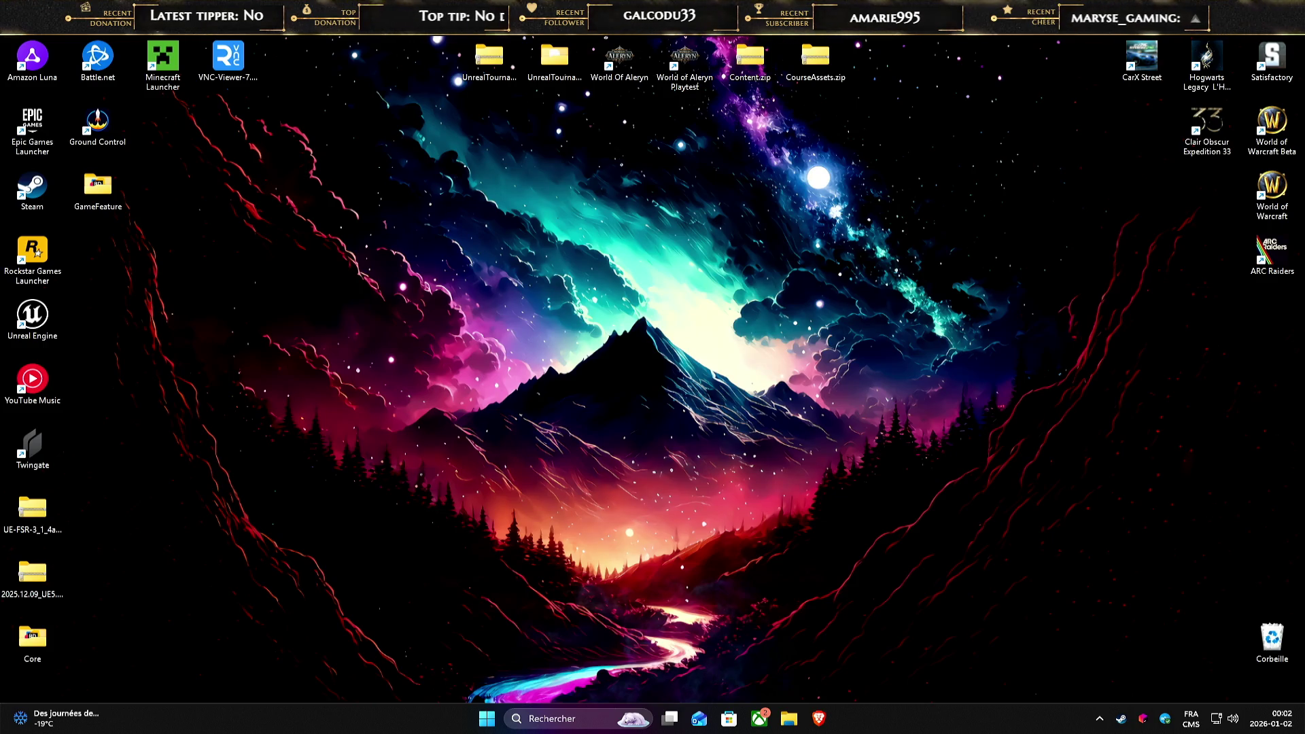
- Permanently delete the Intermediate, DerivedDataCache and Binaries folders from the Aleryn project folder
click(788, 718)
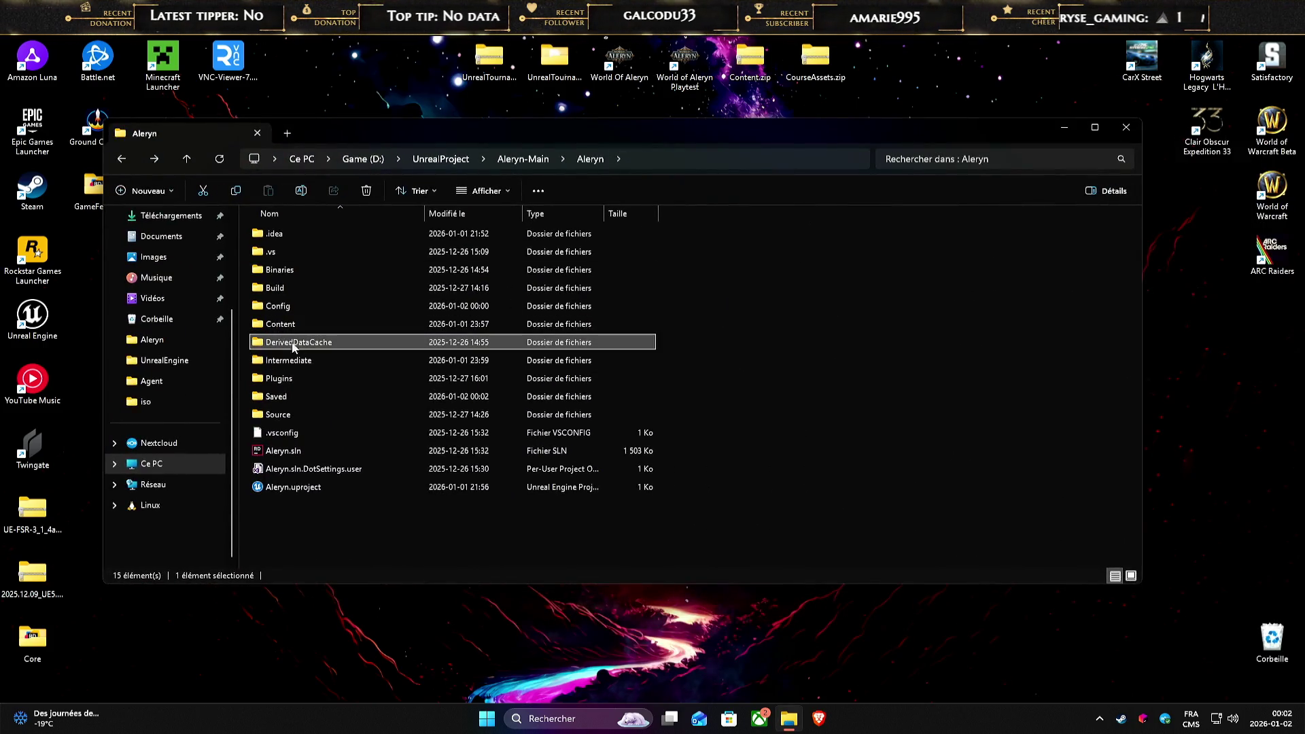
ctrl+click(338, 342)
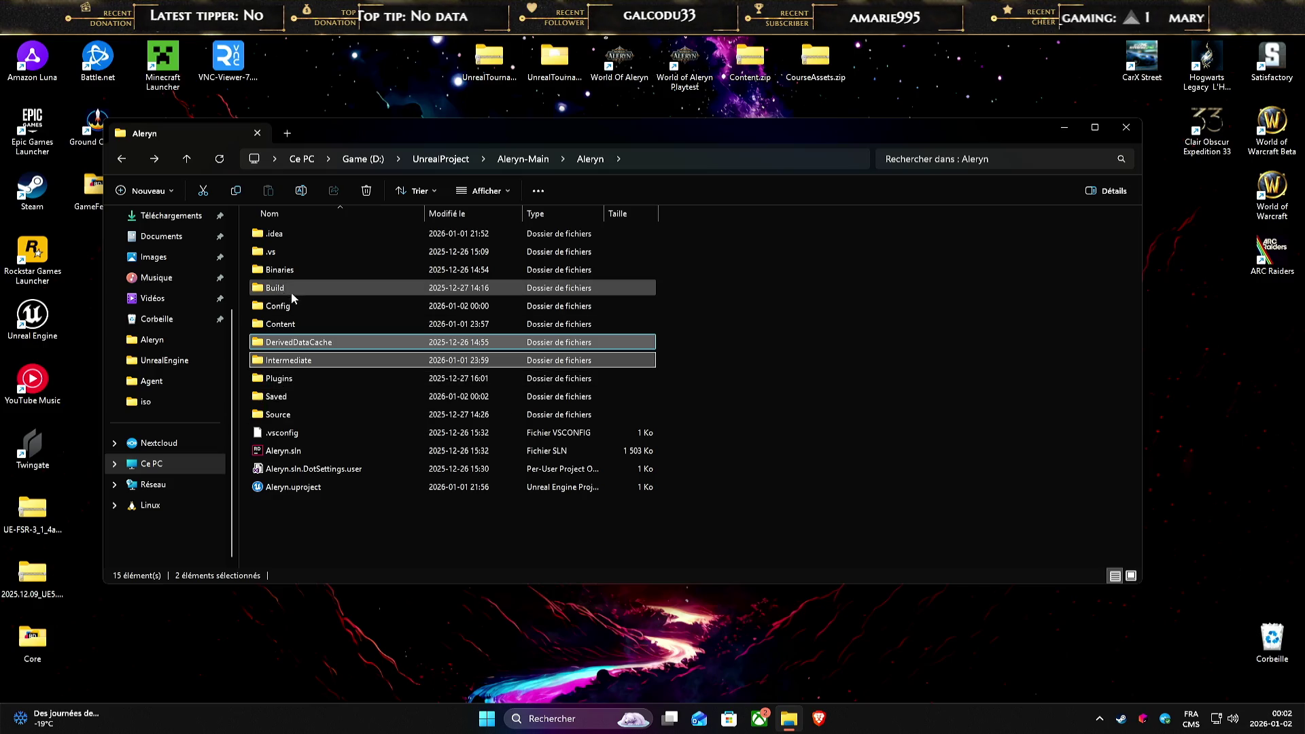
ctrl+click(284, 269)
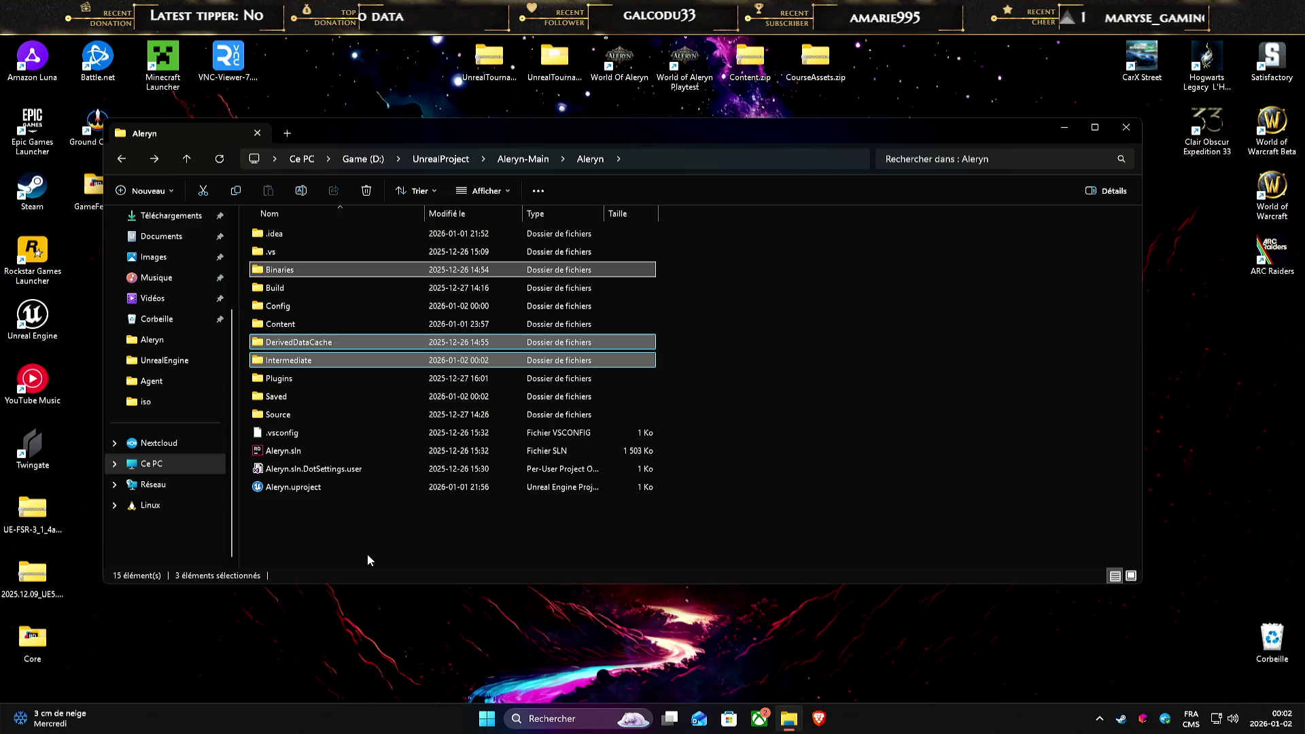
key(shift+Delete)
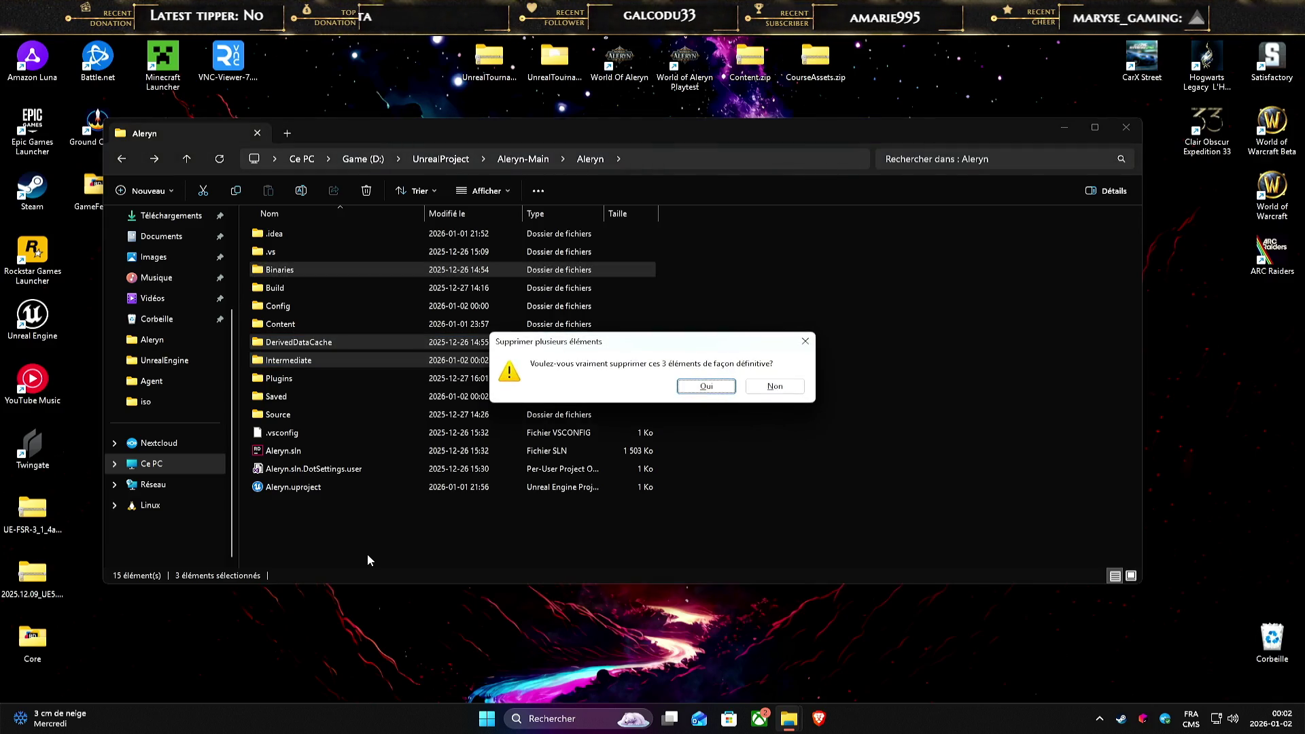
key(Return)
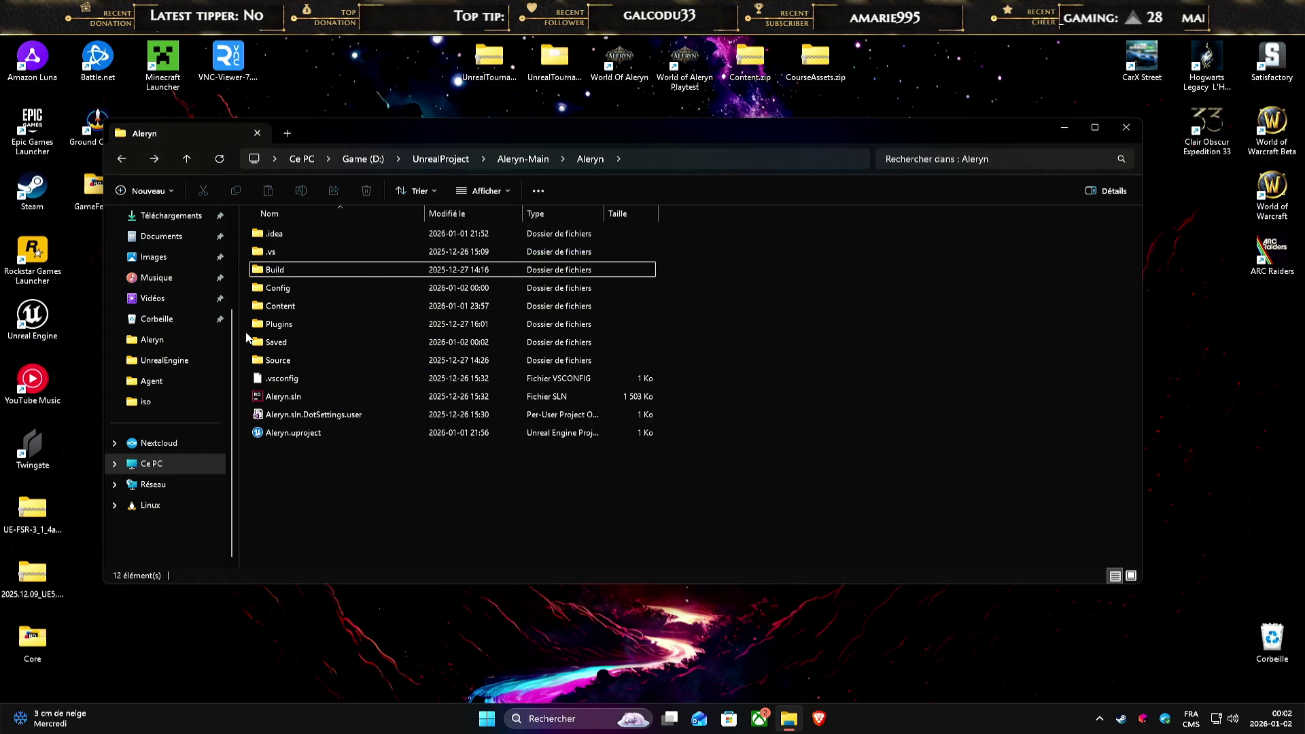
- Permanently delete the Saved folder as well
click(275, 344)
key(shift+Delete)
key(Return)
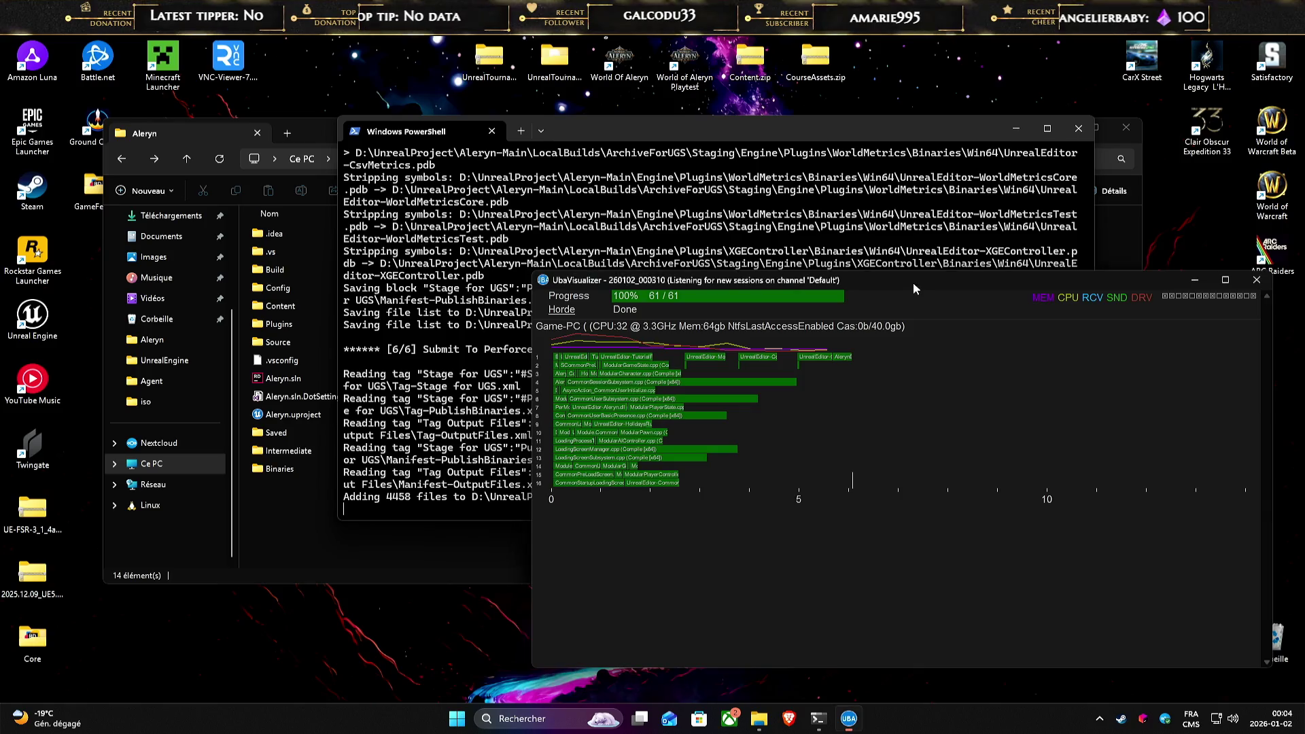
- Reposition the UbaVisualizer window while the editor build compiles up to step [6/6]
drag(913, 283, 876, 261)
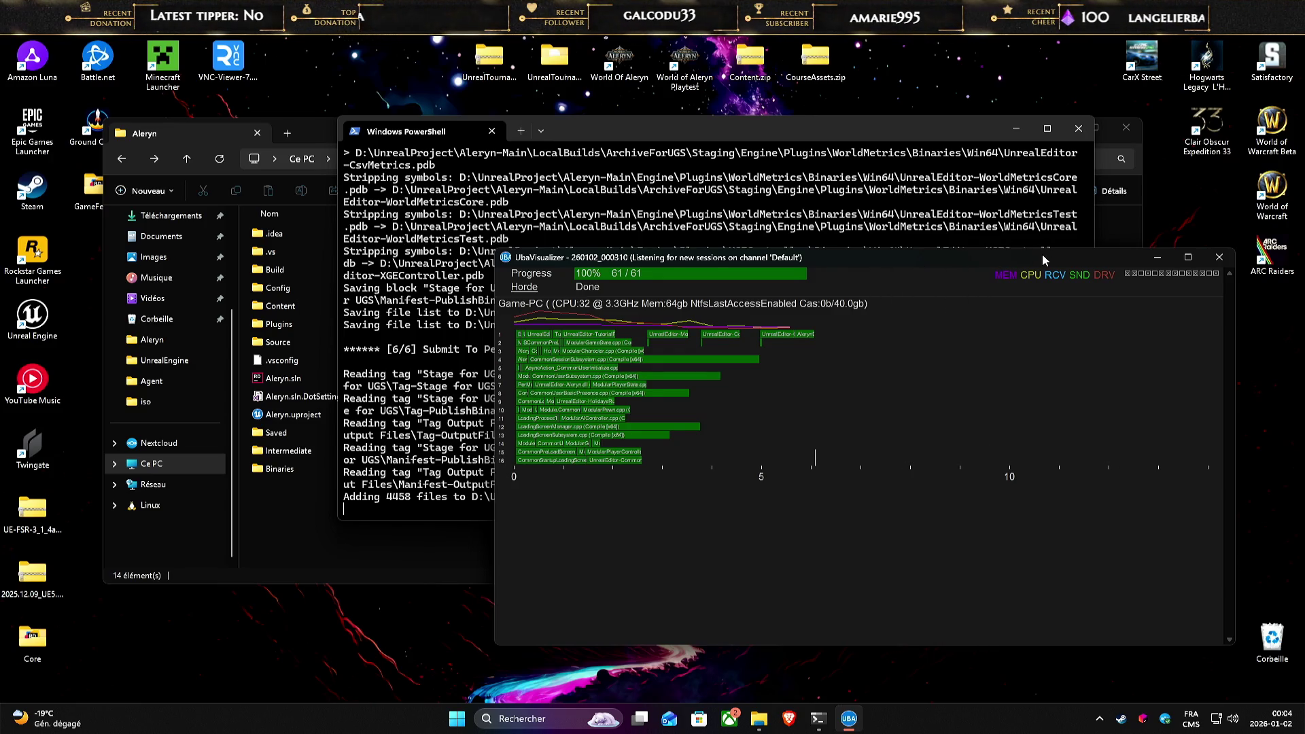
mouse_move(1041, 254)
mouse_down()
mouse_move(1062, 249)
mouse_move(1063, 280)
mouse_move(1045, 287)
mouse_up()
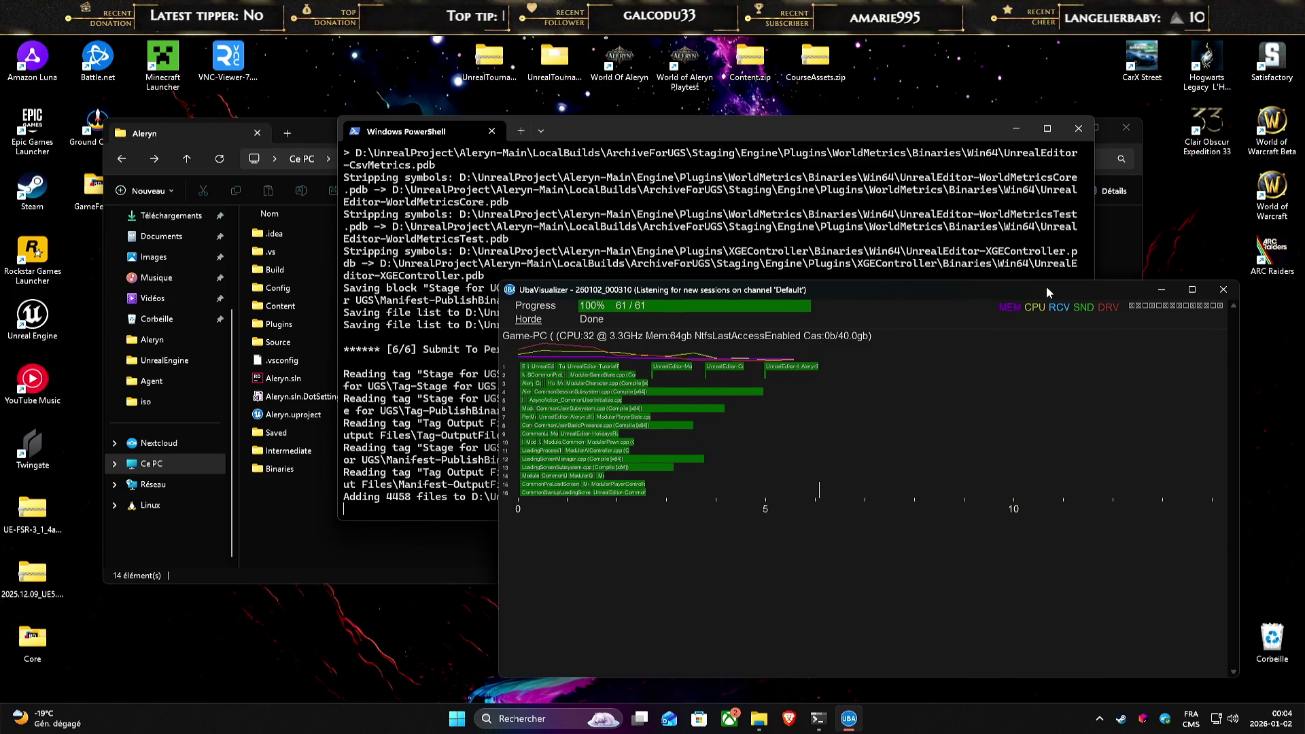
- Close UbaVisualizer and Explorer, widen PowerShell until BUILD SUCCESSFUL, then minimize it as the editor launches
click(1221, 291)
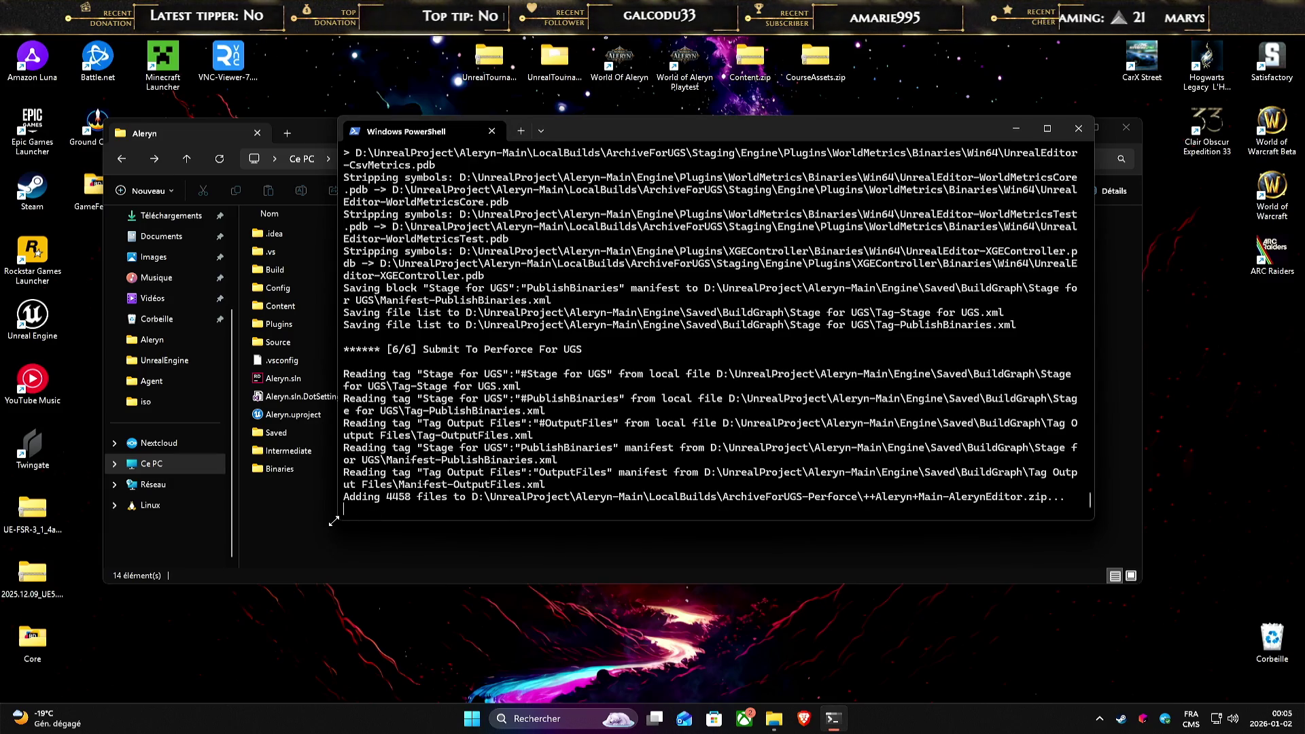
drag(334, 521, 222, 520)
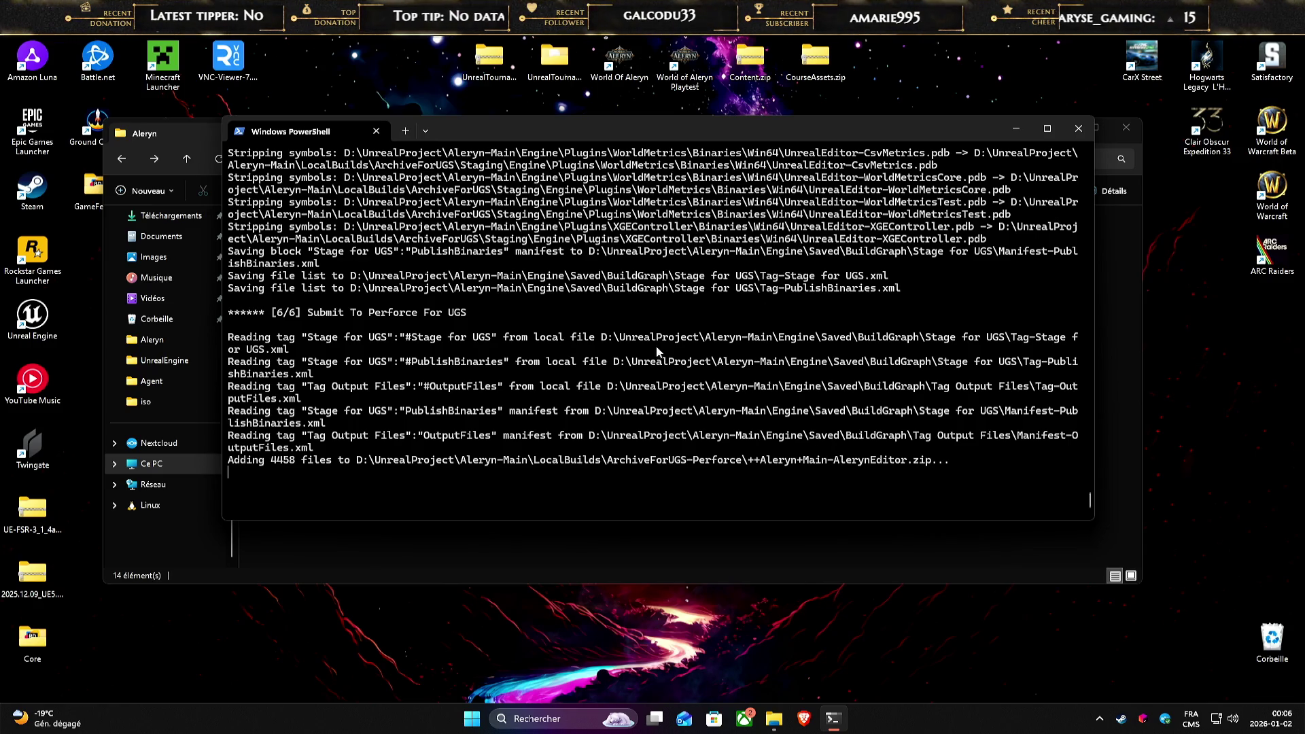
mouse_move(756, 132)
mouse_down()
mouse_move(826, 185)
mouse_move(727, 92)
mouse_move(866, 109)
mouse_move(866, 182)
mouse_move(720, 120)
mouse_move(742, 121)
mouse_up()
click(1126, 127)
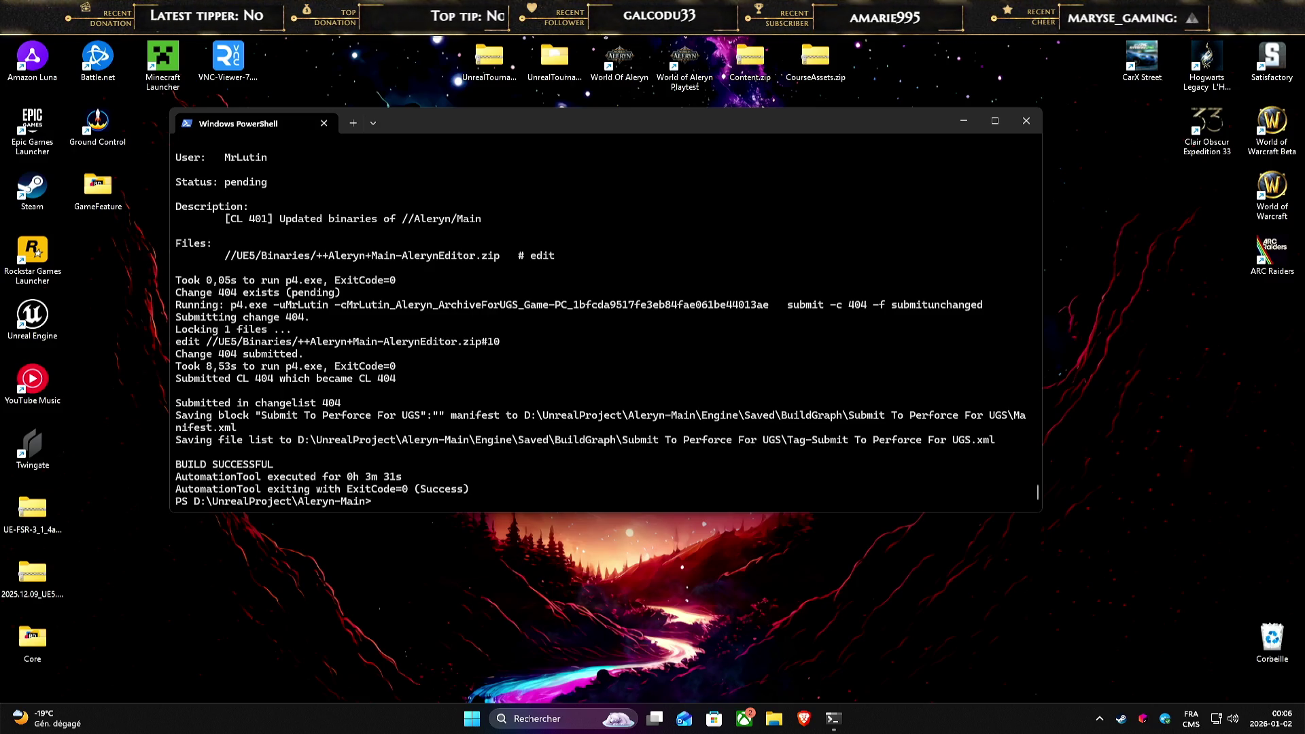
click(964, 121)
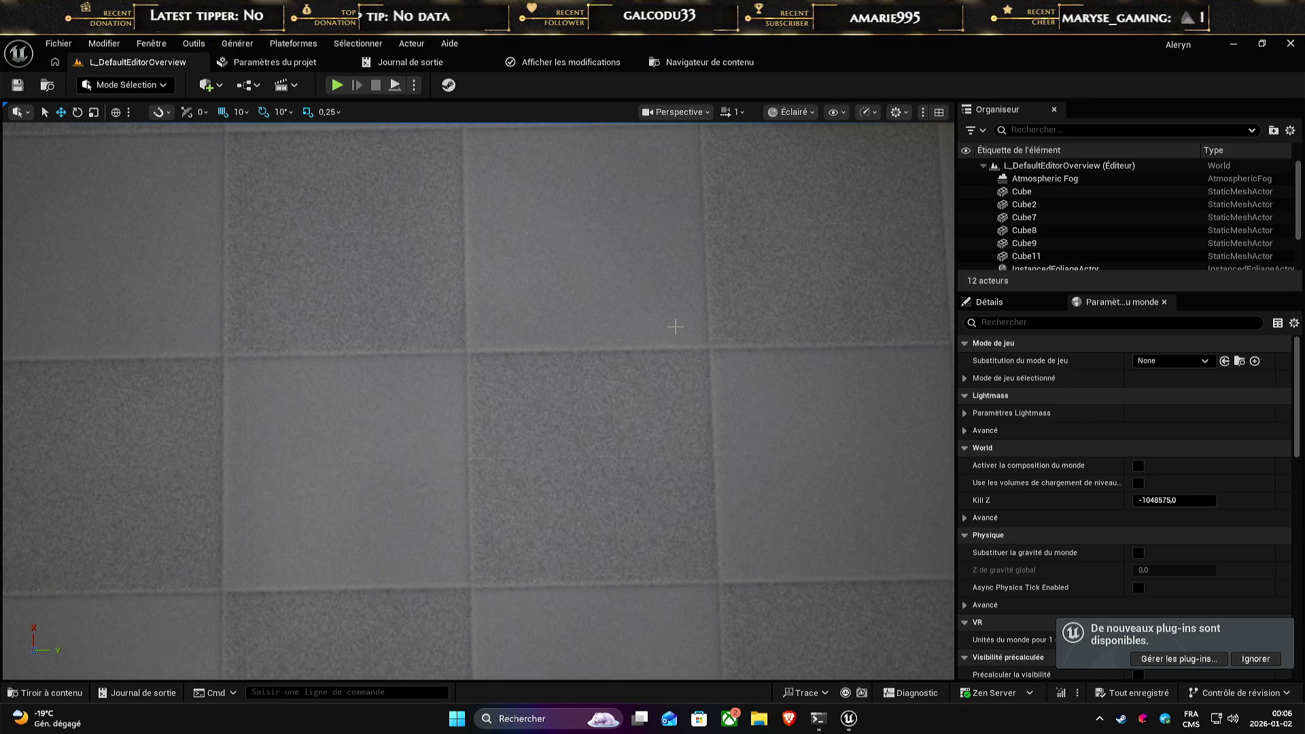
- Pull the viewport back over the level and open the Content Drawer (Tiroir à contenu)
drag(747, 346, 747, 259)
click(45, 693)
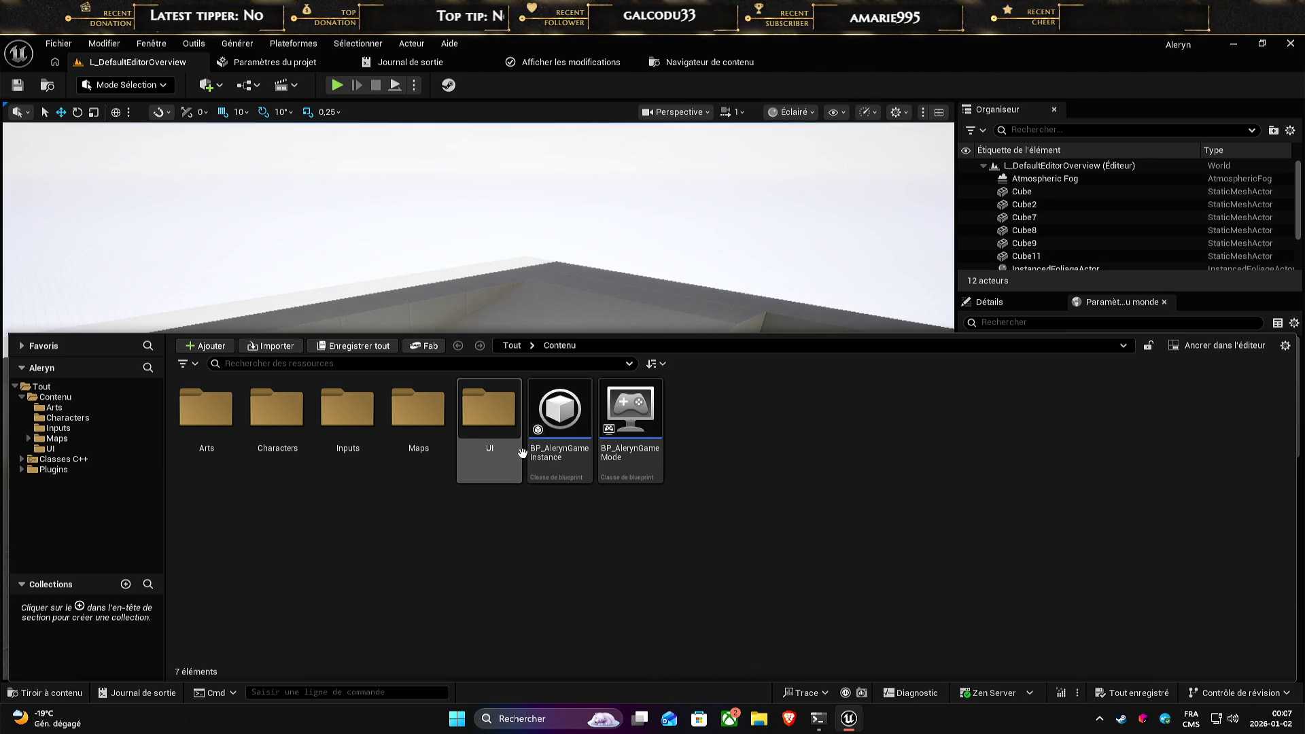
- Browse the Contenu subfolders: Arts, Characters, Inputs, Maps and UI
click(42, 387)
click(60, 400)
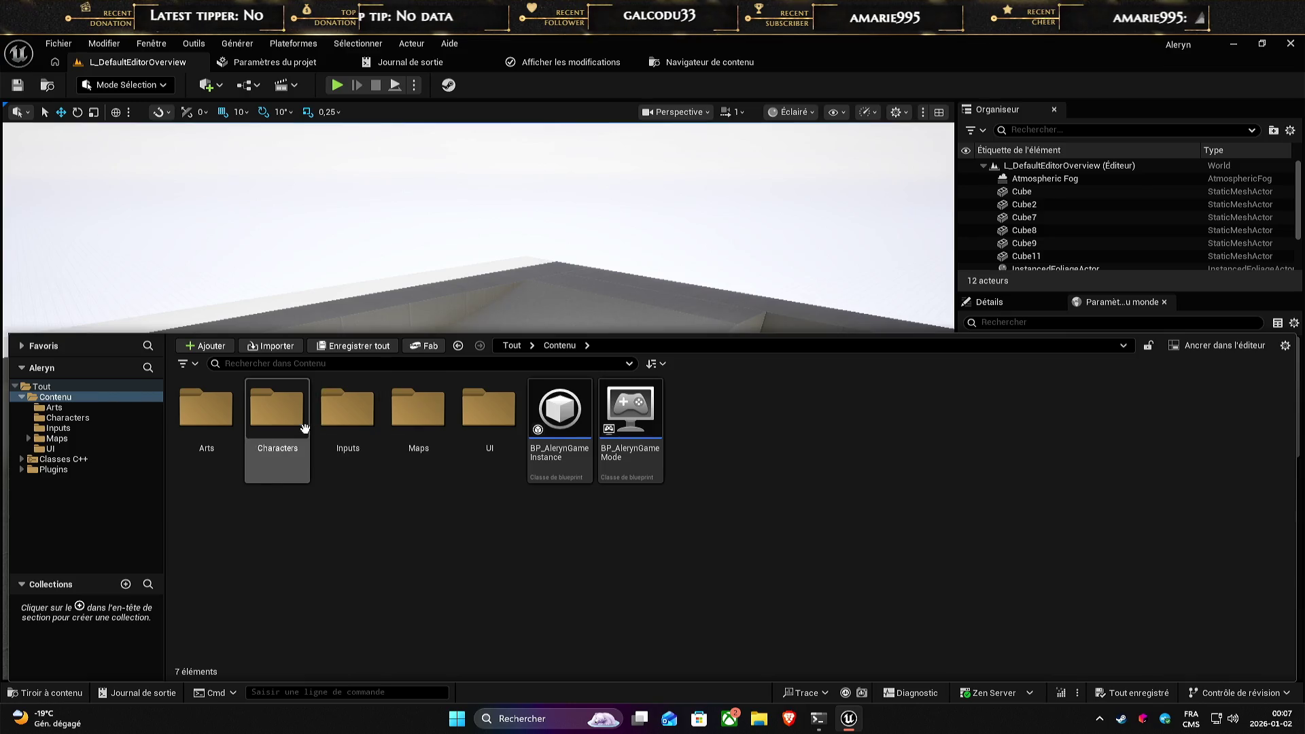
click(58, 409)
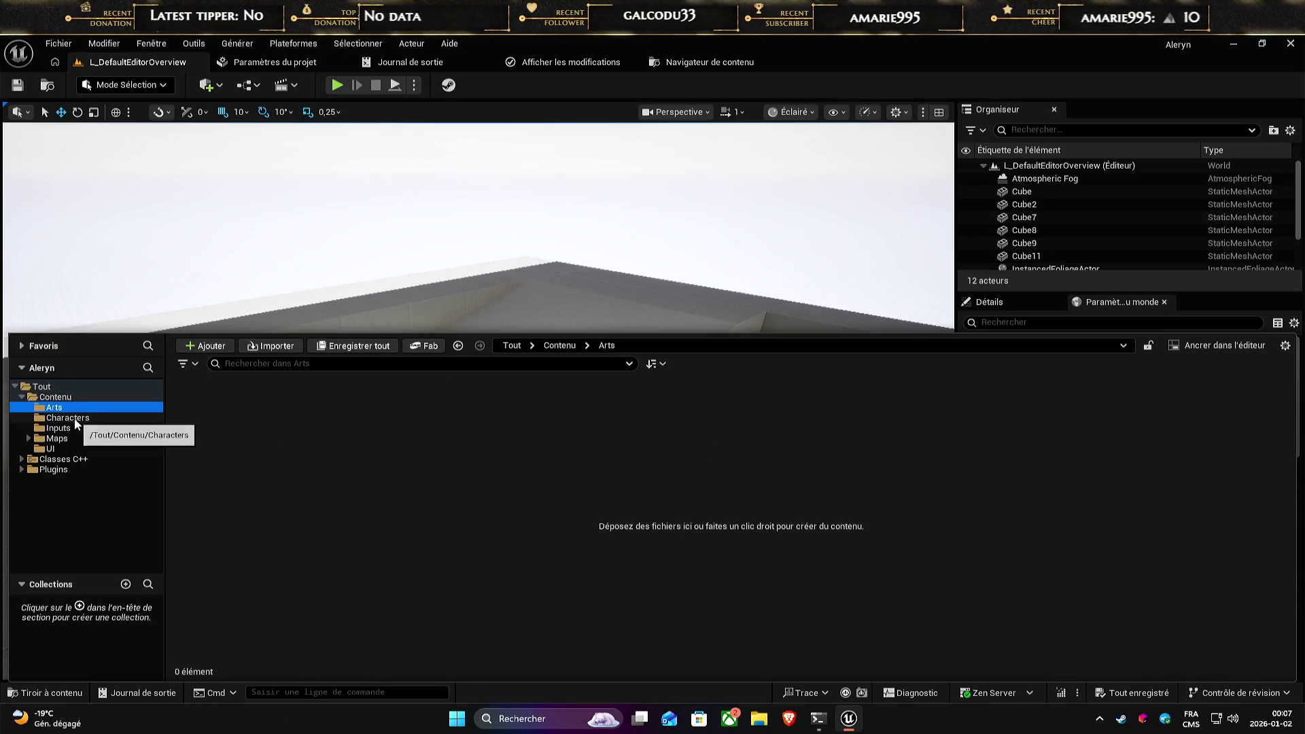
click(58, 419)
click(58, 428)
click(58, 440)
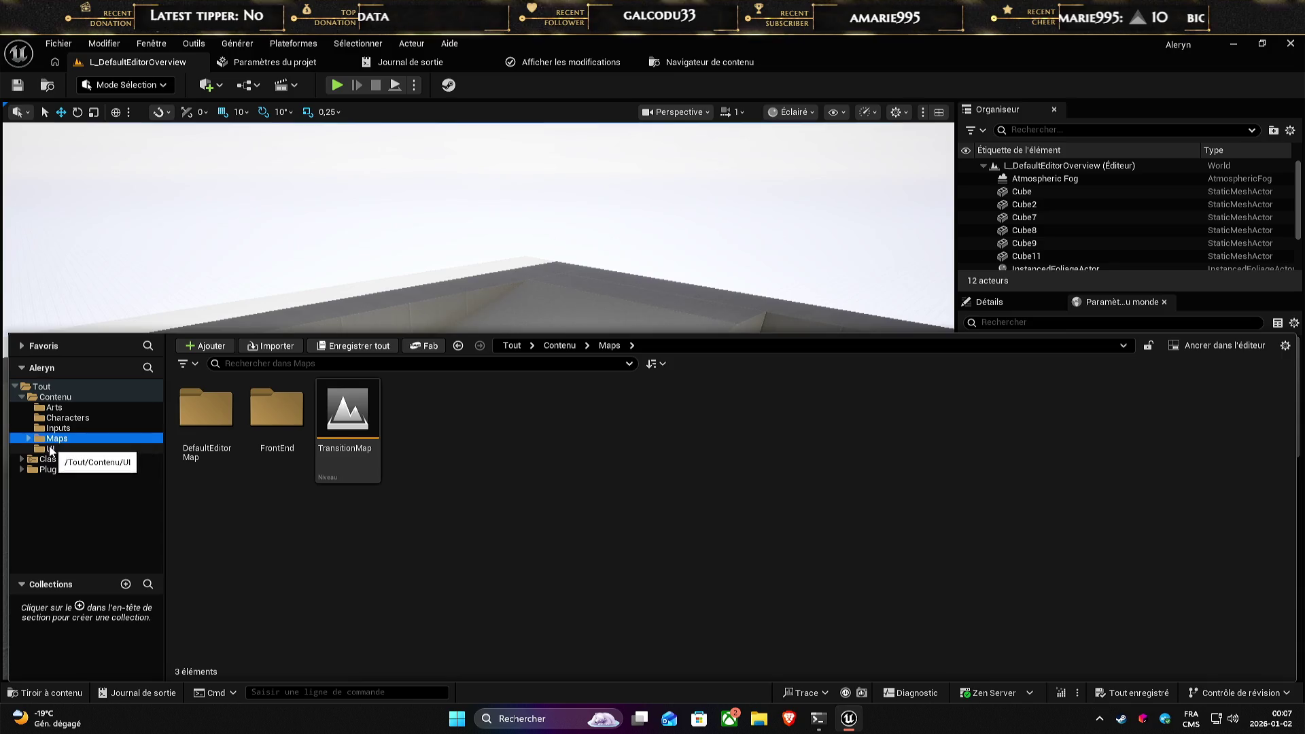
click(54, 448)
click(66, 438)
click(54, 448)
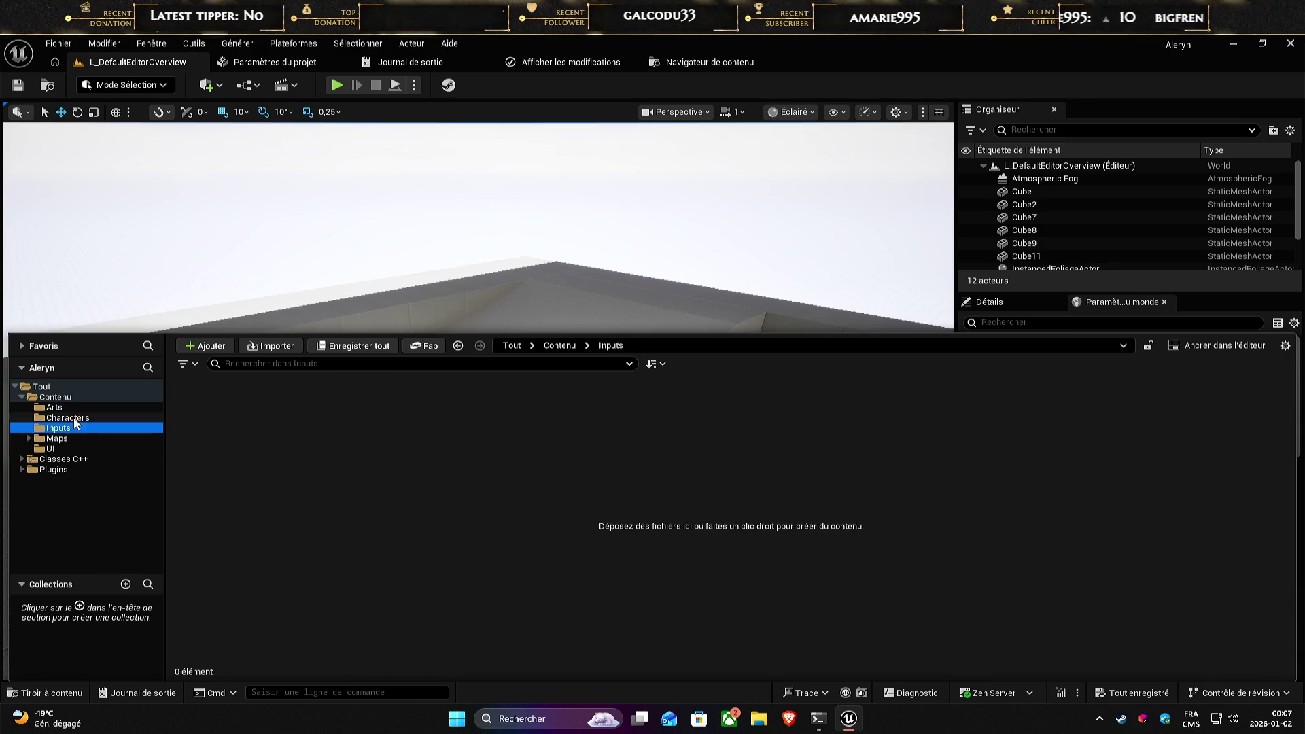
- Open Classes C++ > Aleryn, start a Nouvelle classe C++, and list Toutes les classes
click(62, 458)
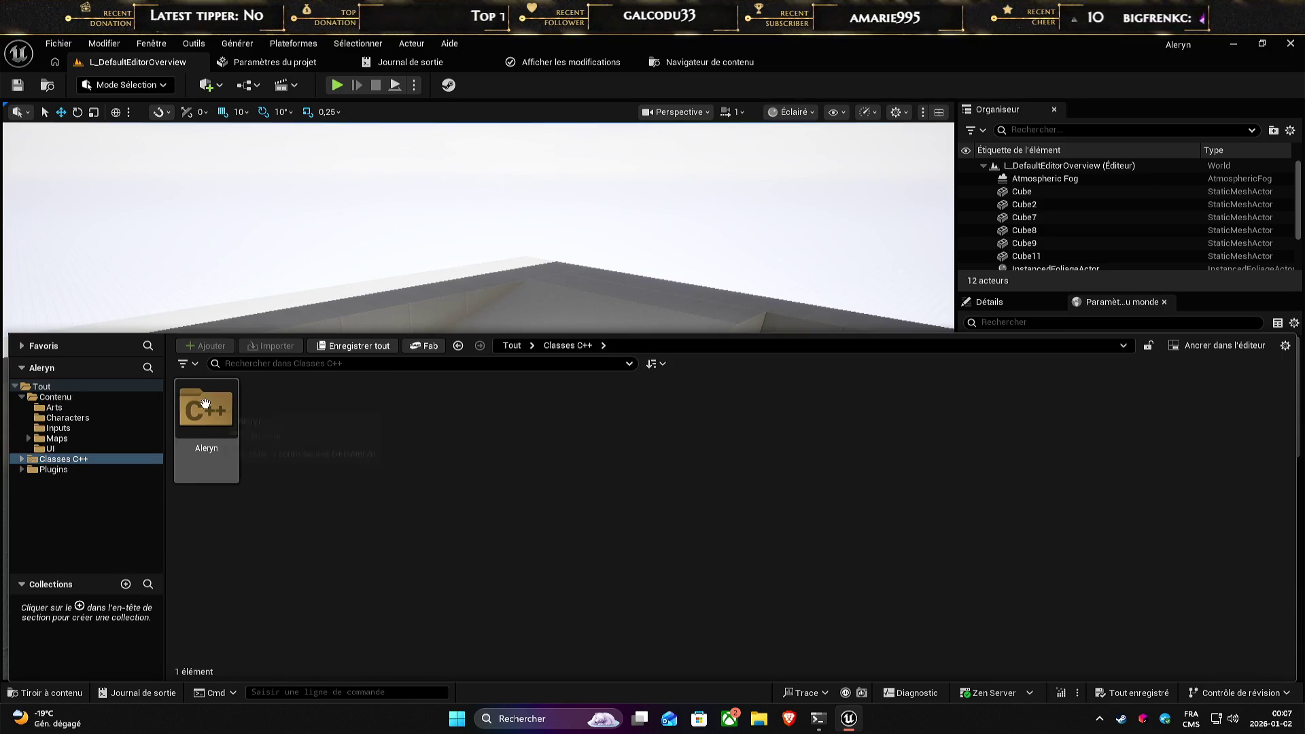
double_click(206, 407)
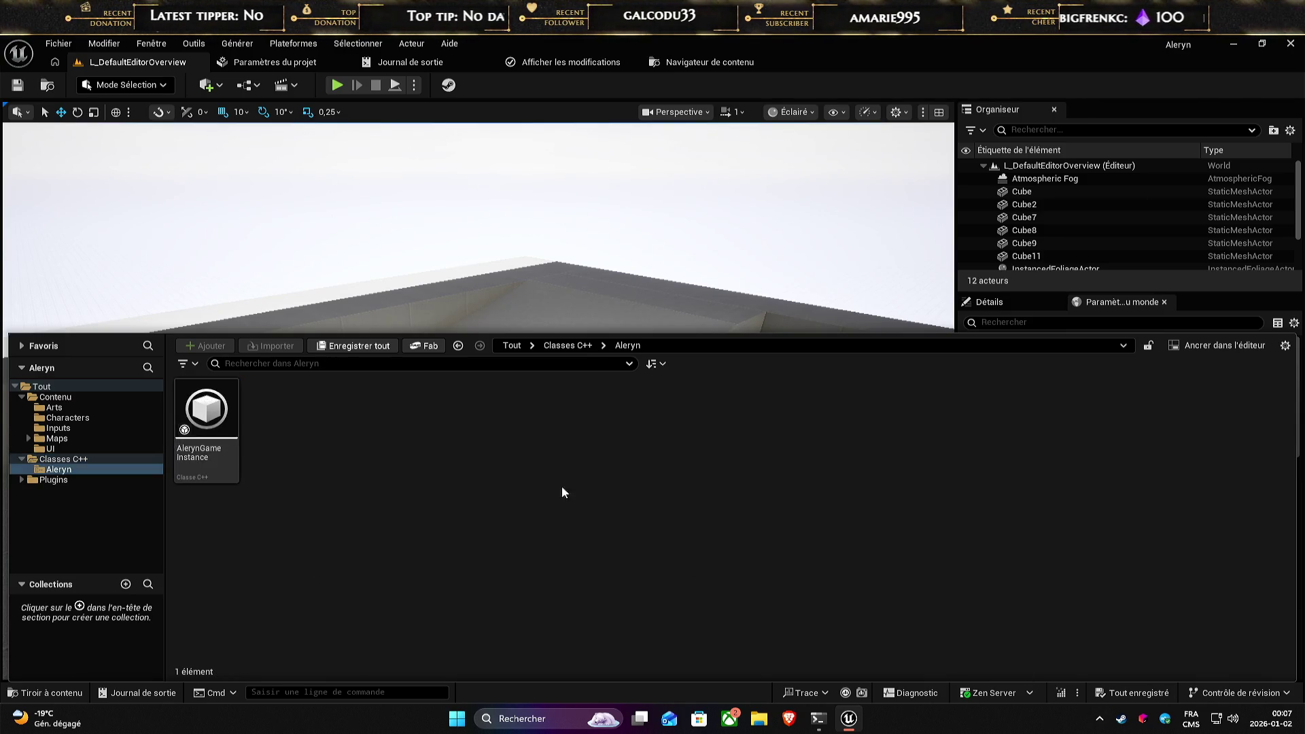
right_click(328, 502)
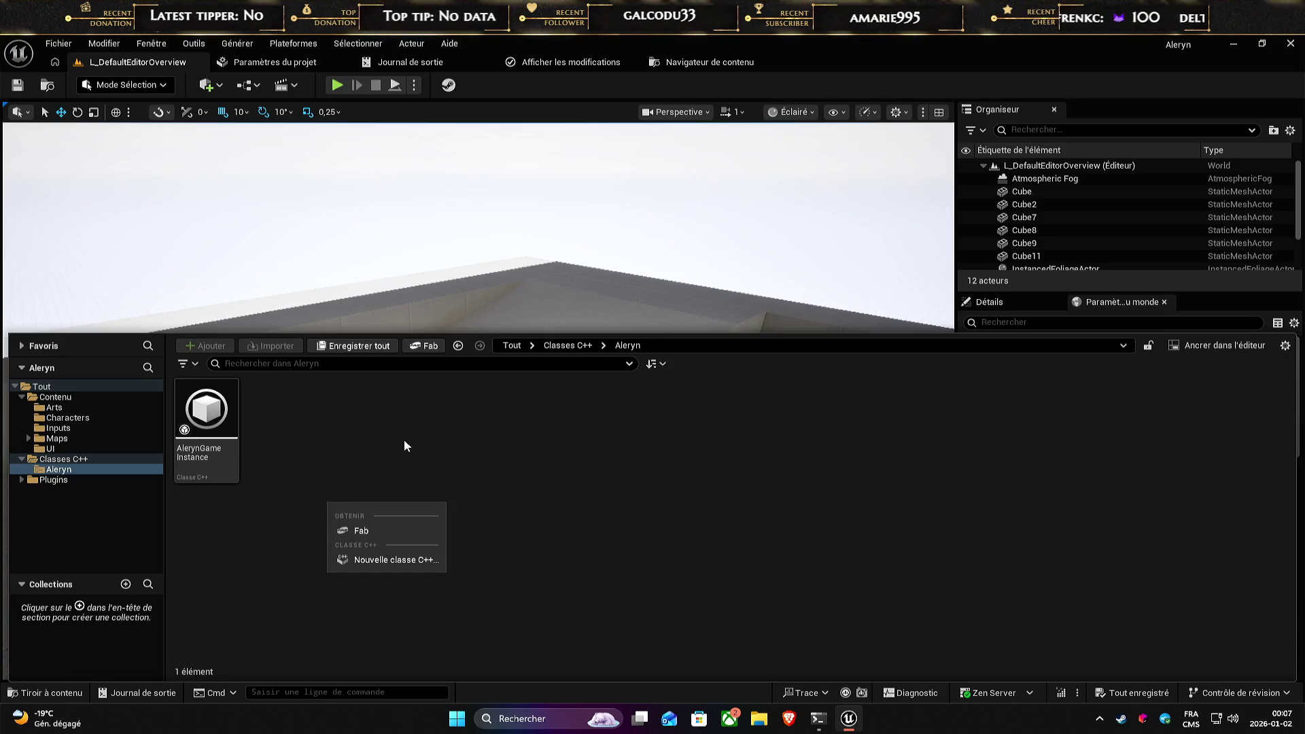
click(392, 560)
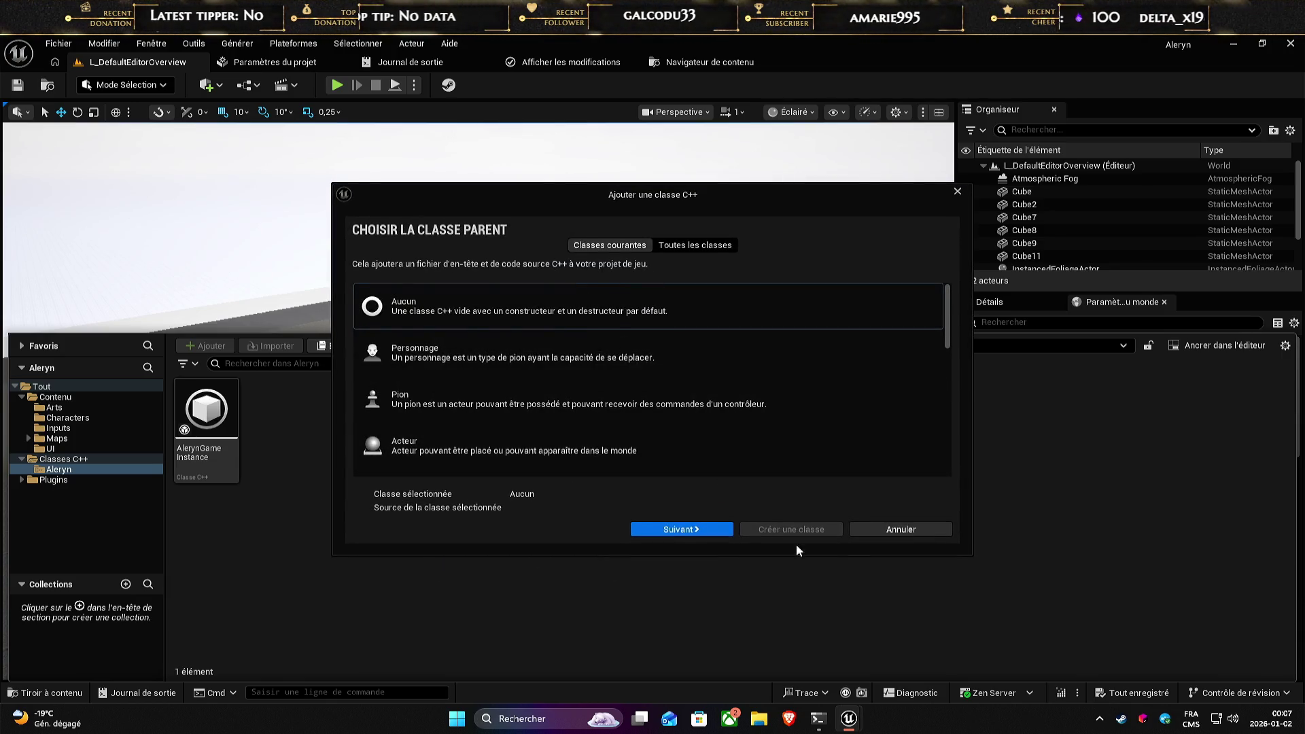
click(694, 244)
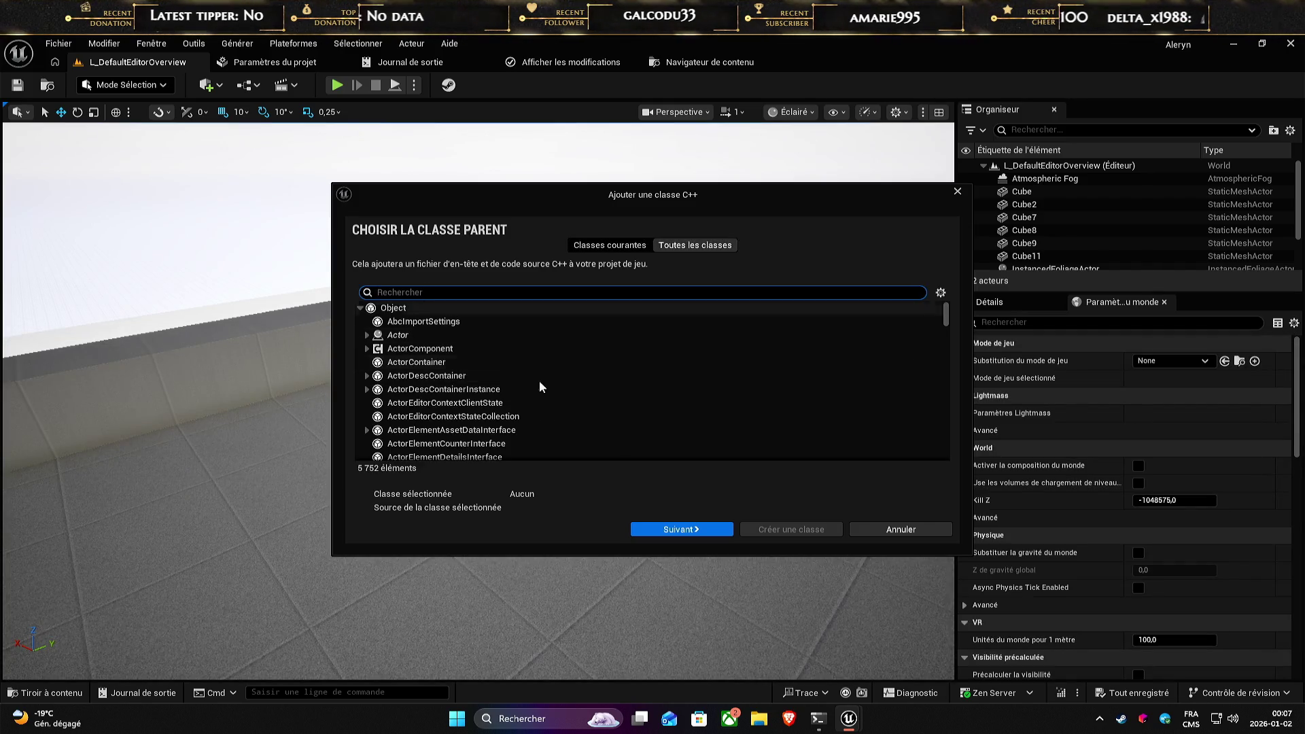
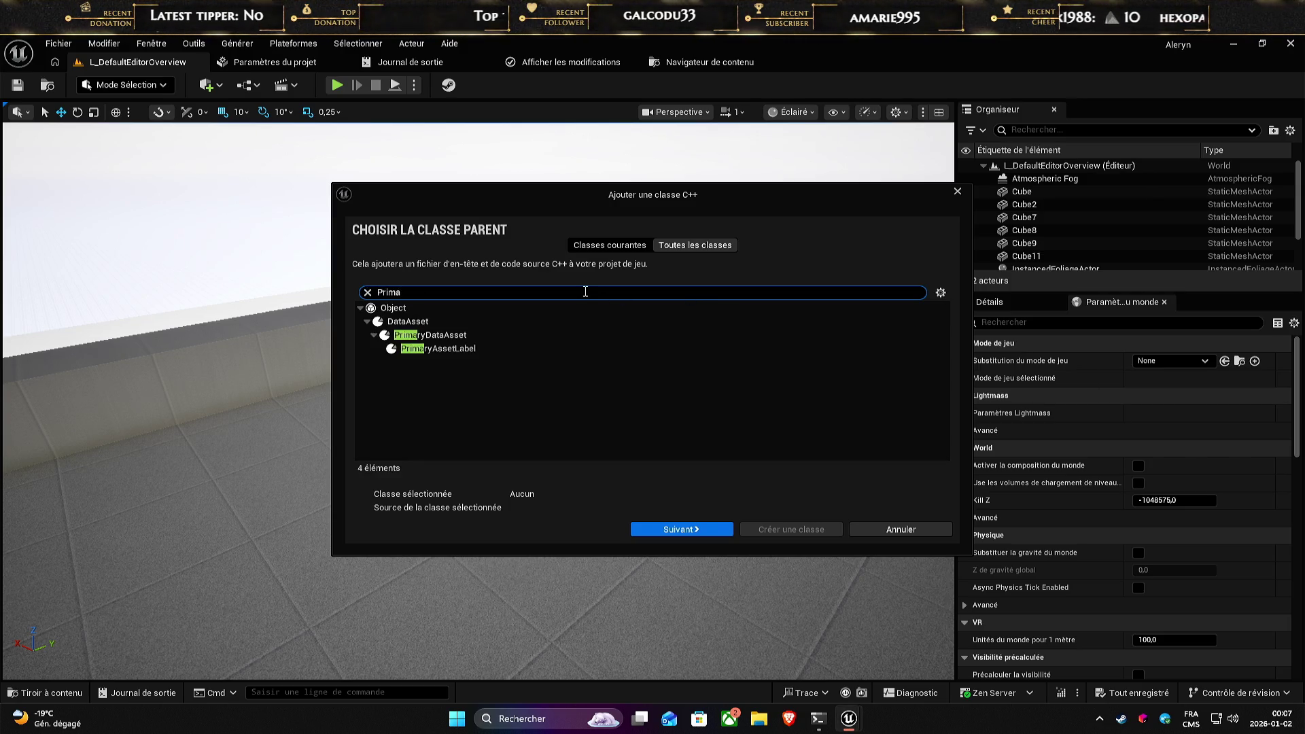
- Browse the parent classes to PrimaryAssetLabel, then close the Add C++ Class dialog without creating anything
key(Down)
key(Down)
key(Down)
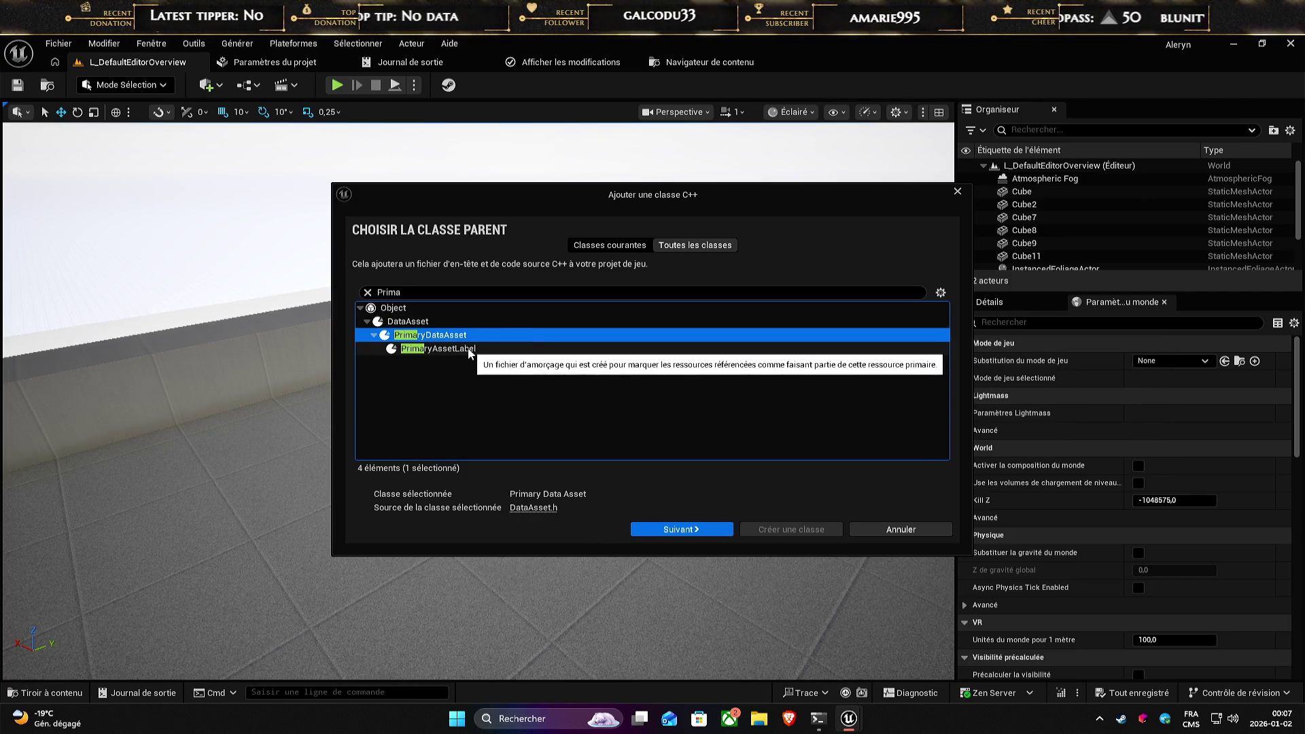
click(469, 350)
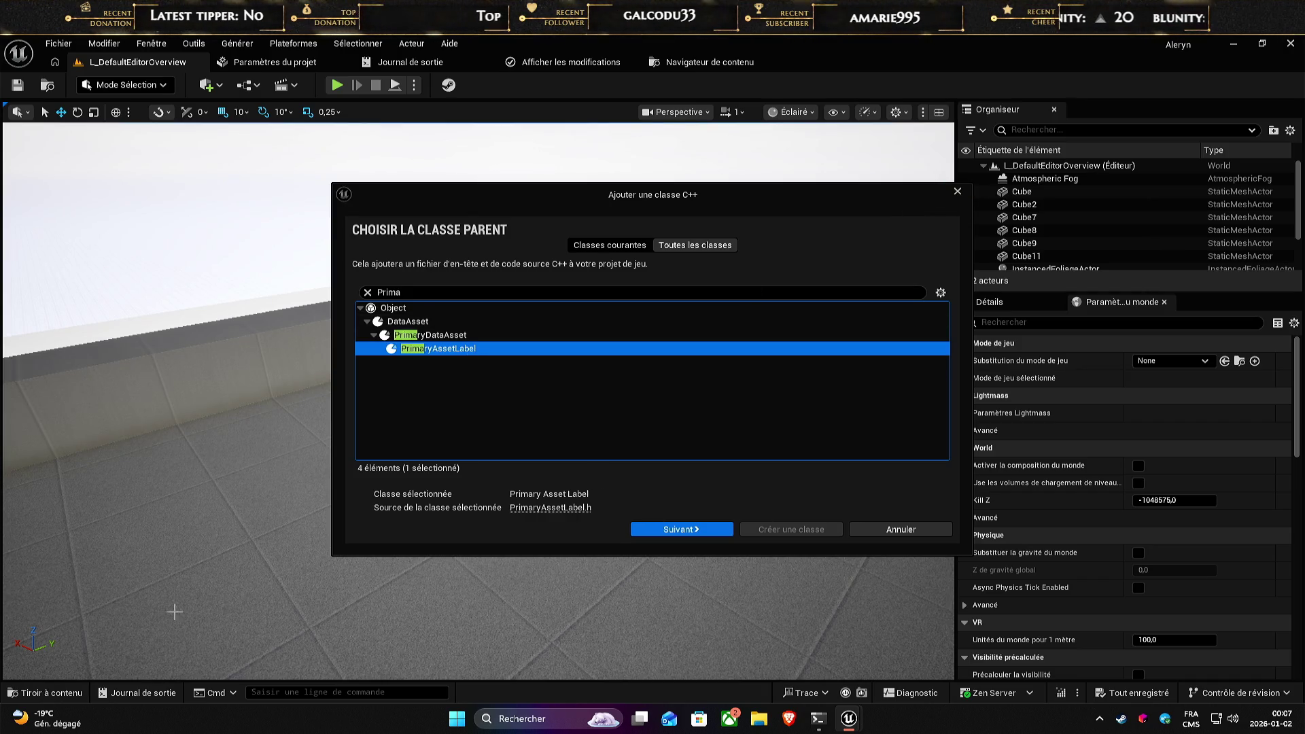
click(958, 191)
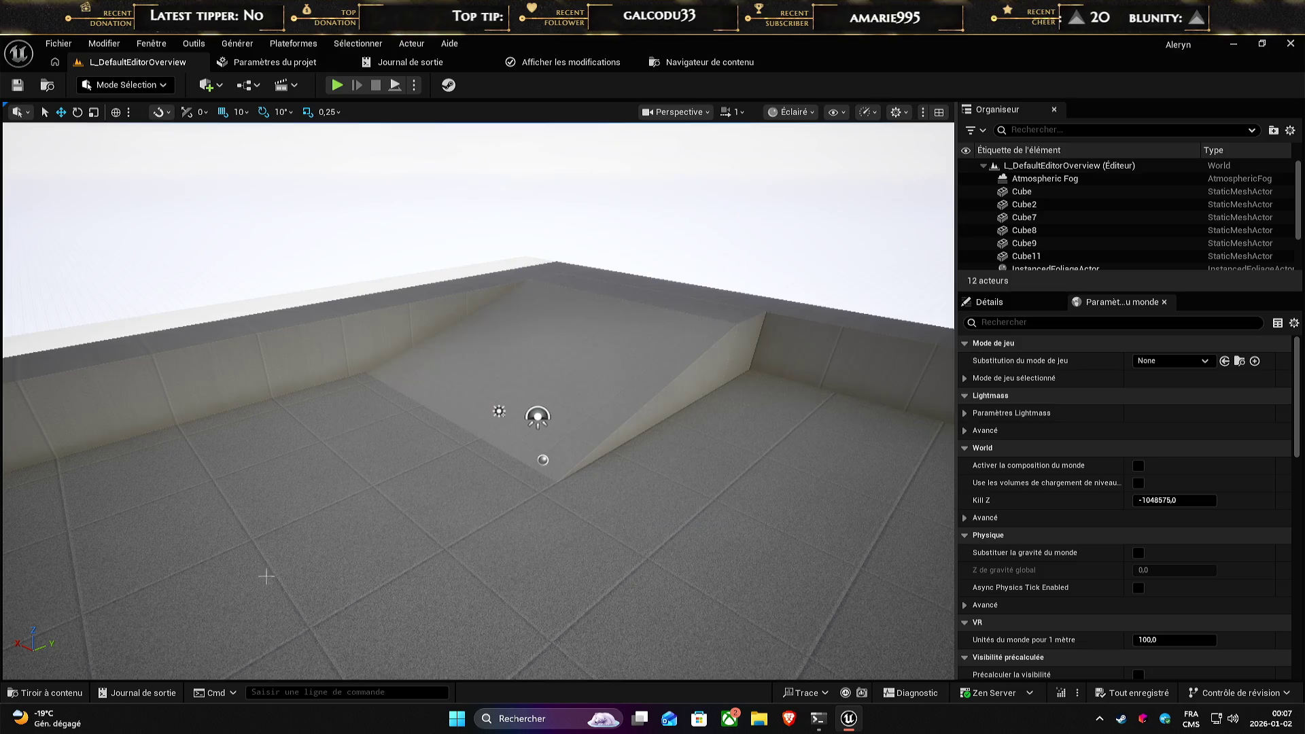
- In the Content folder, create a Blueprint class with parent PrimaryAssetLabel named BP_Teste_GF_Beta
click(52, 694)
click(55, 398)
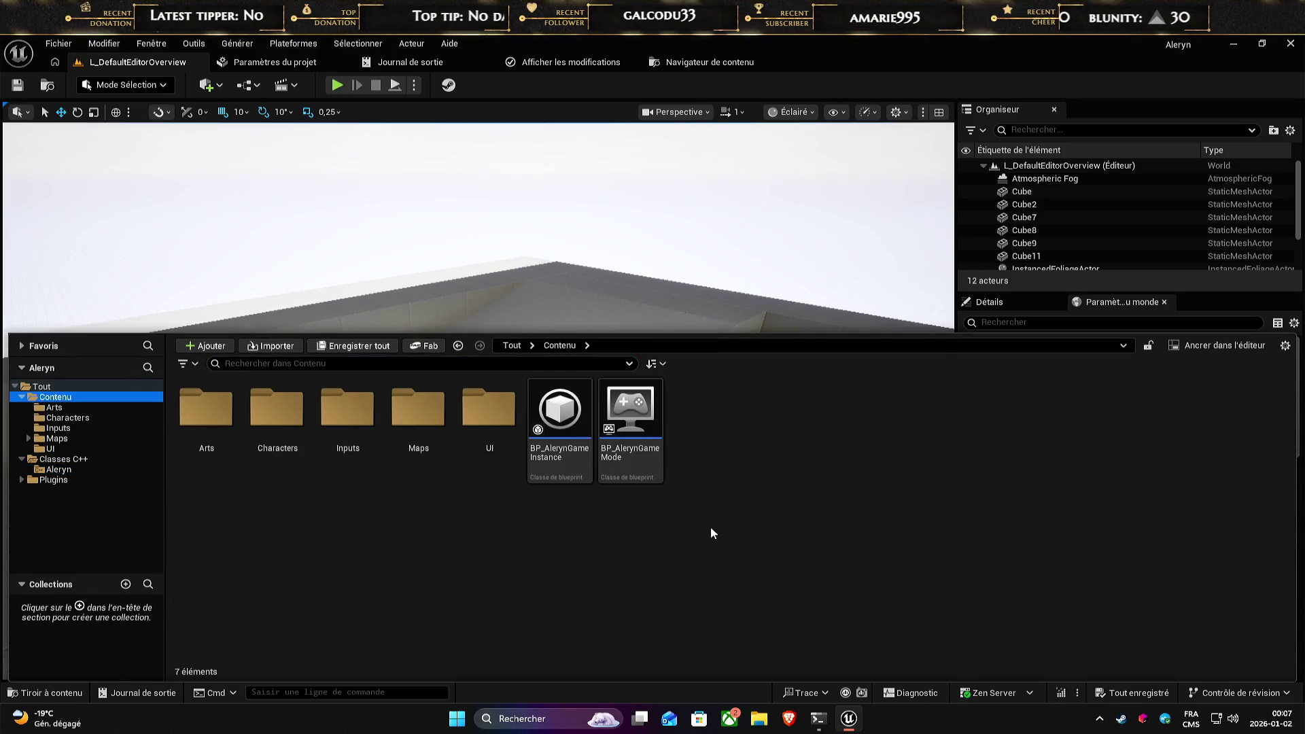
right_click(711, 527)
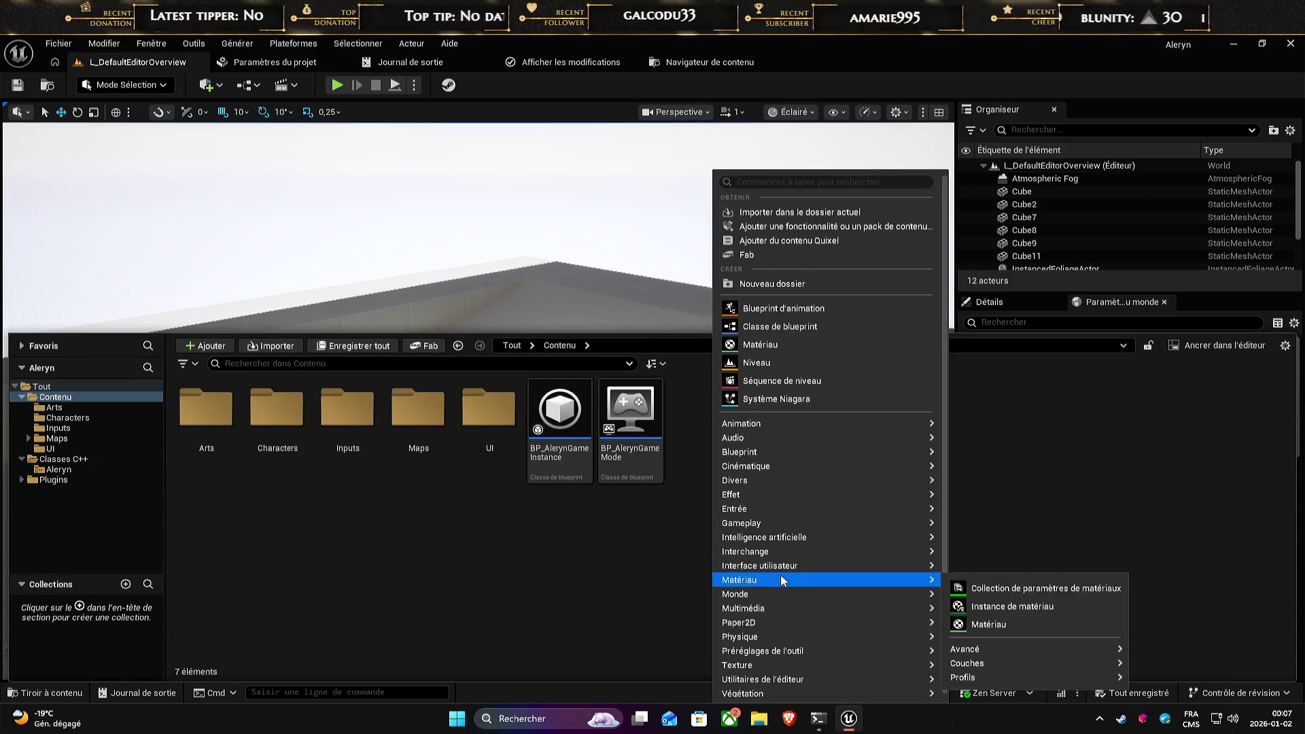
click(782, 327)
click(525, 461)
text(Prima)
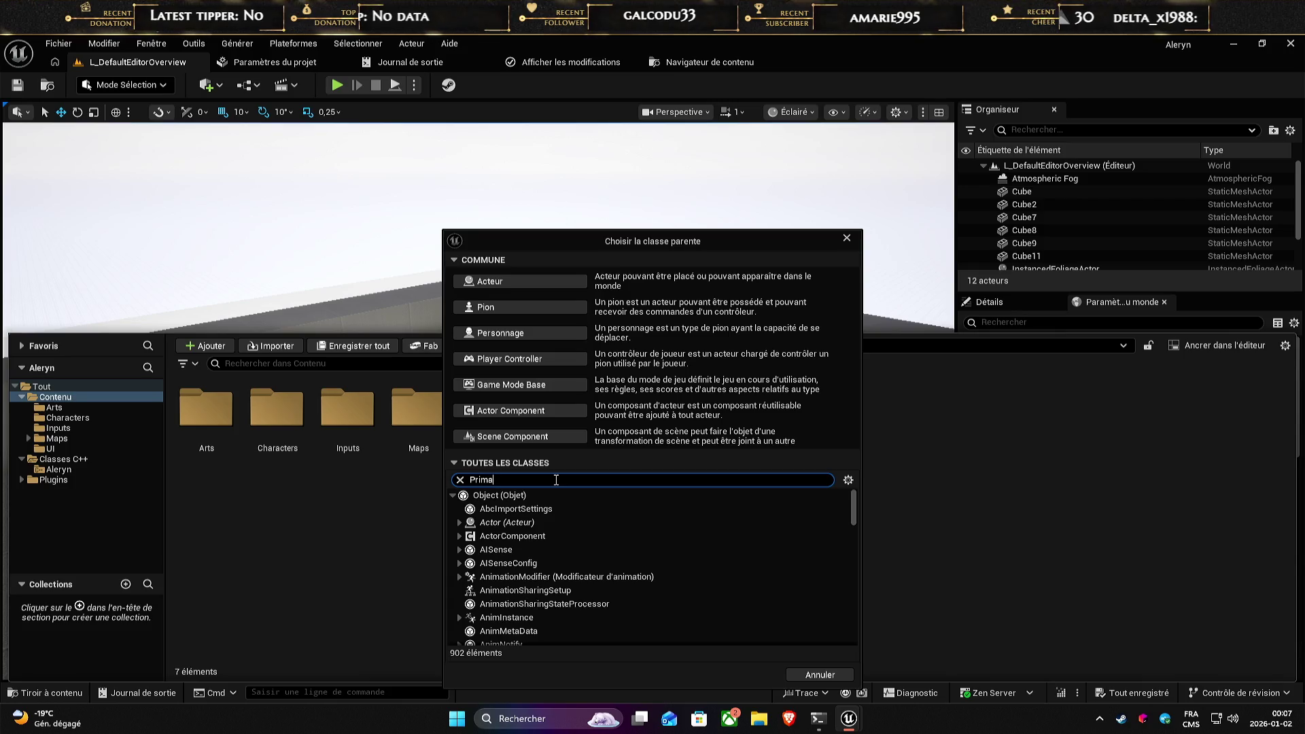
text(ry)
click(549, 536)
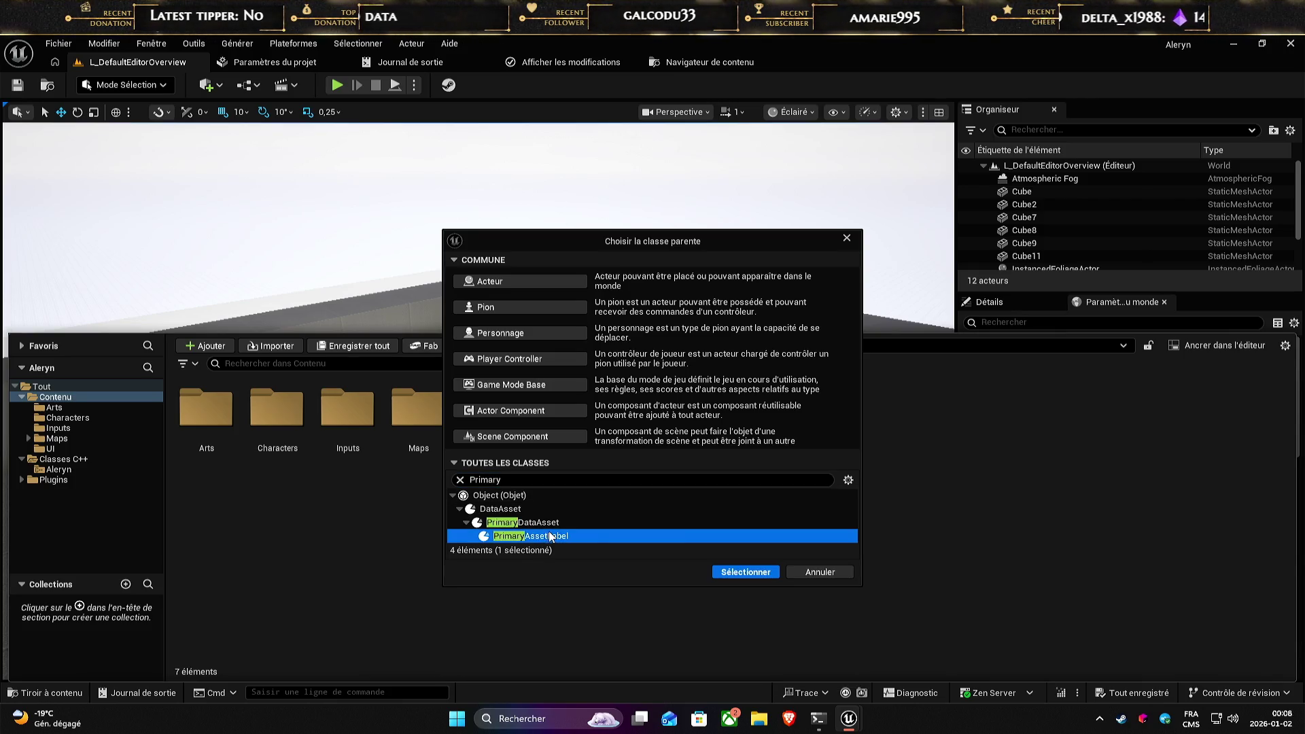
click(742, 572)
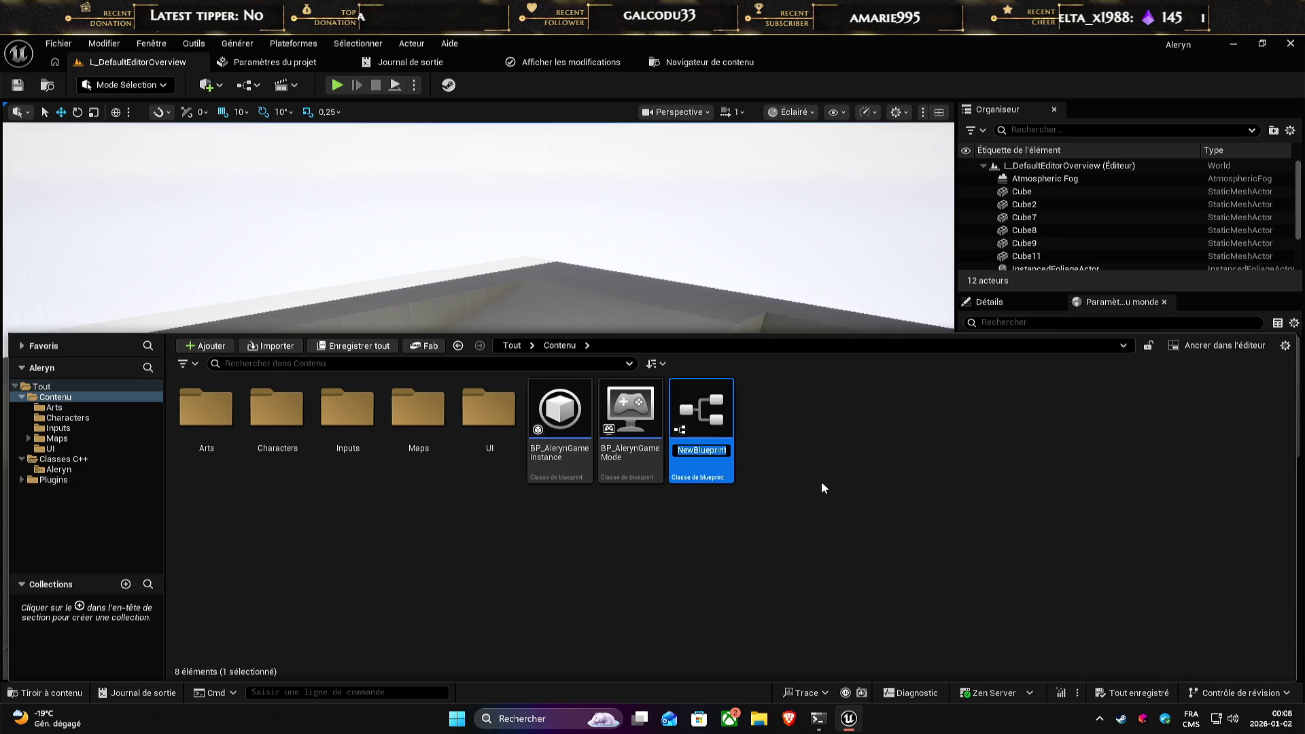
text(BP_Test)
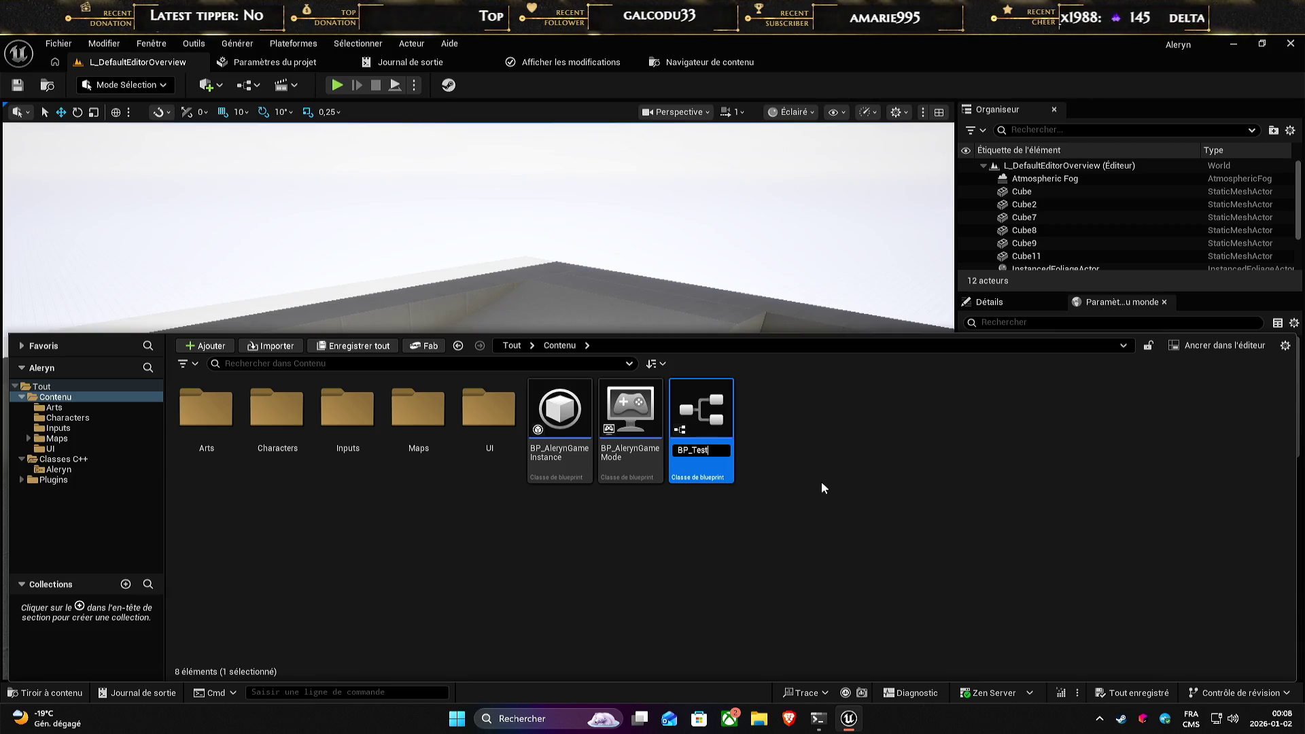
text(e_)
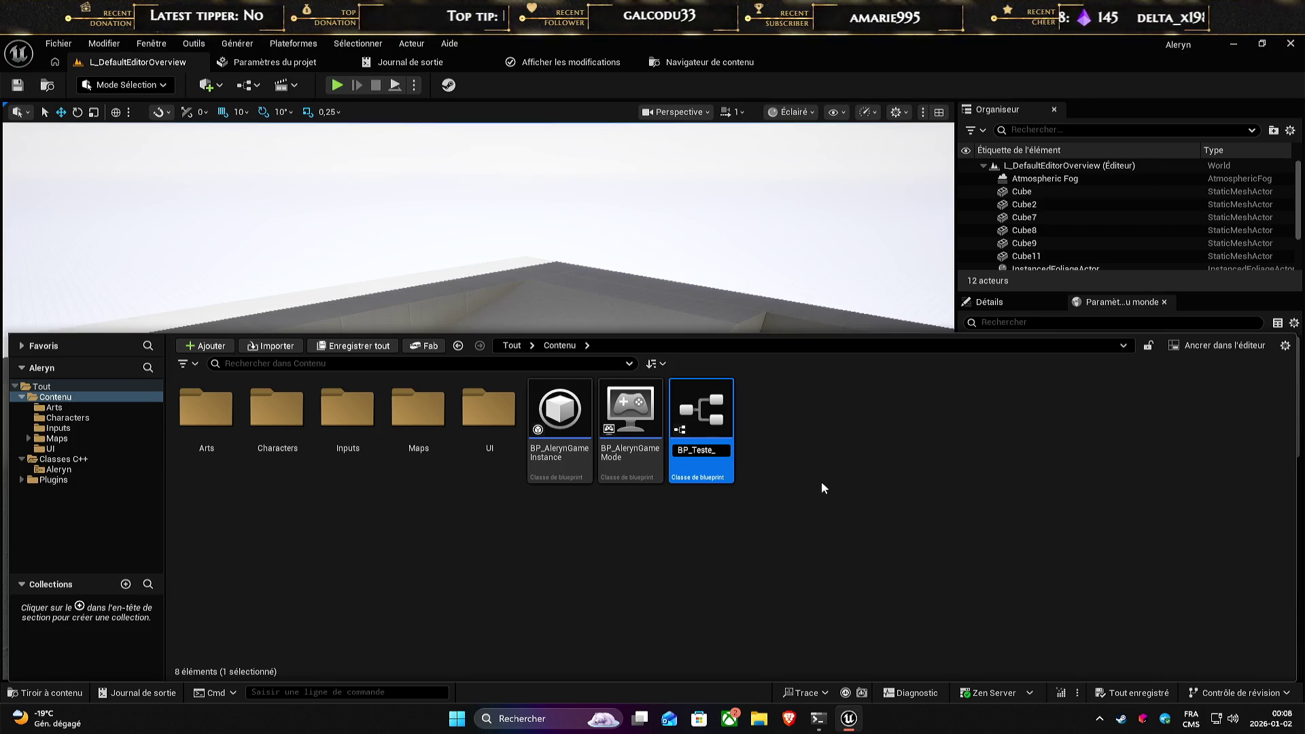
text(GF_)
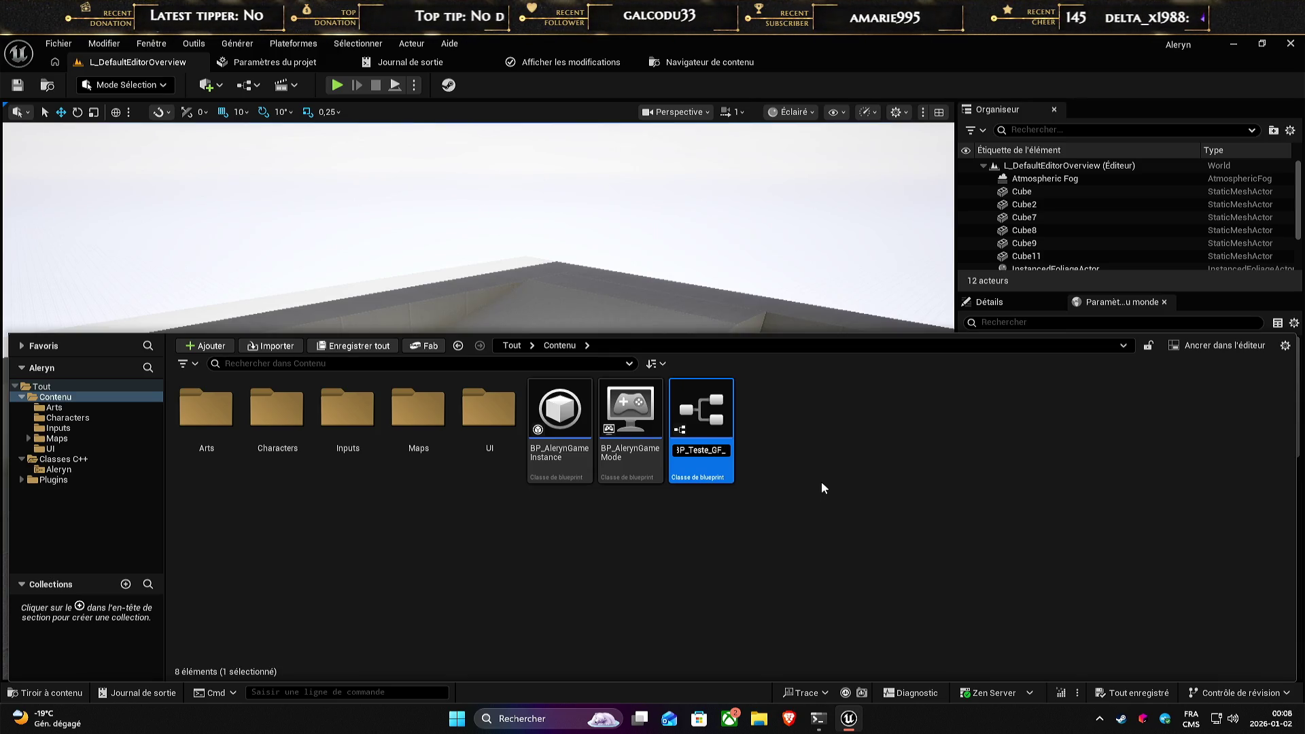
text(Beta)
key(Return)
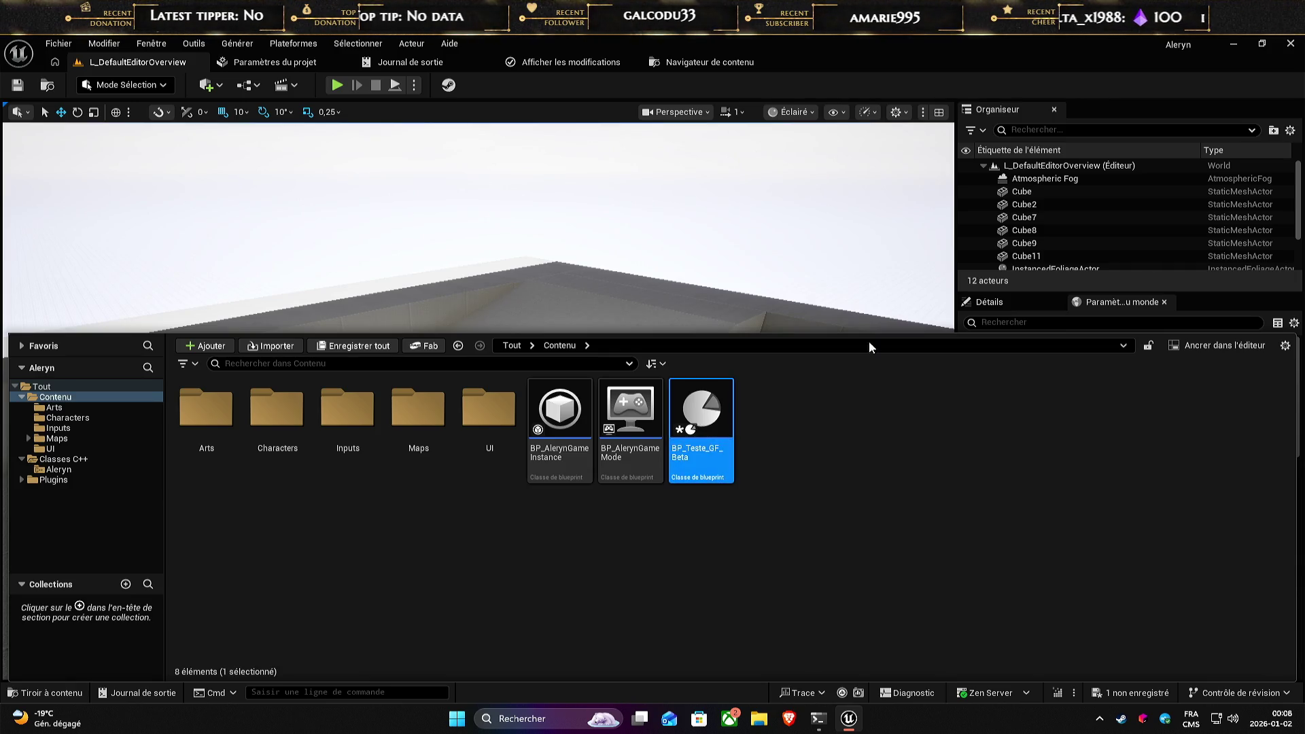
- Close the stray Blueprint editor and open BP_Teste_GF_Beta from the Content Drawer
key(ctrl+space)
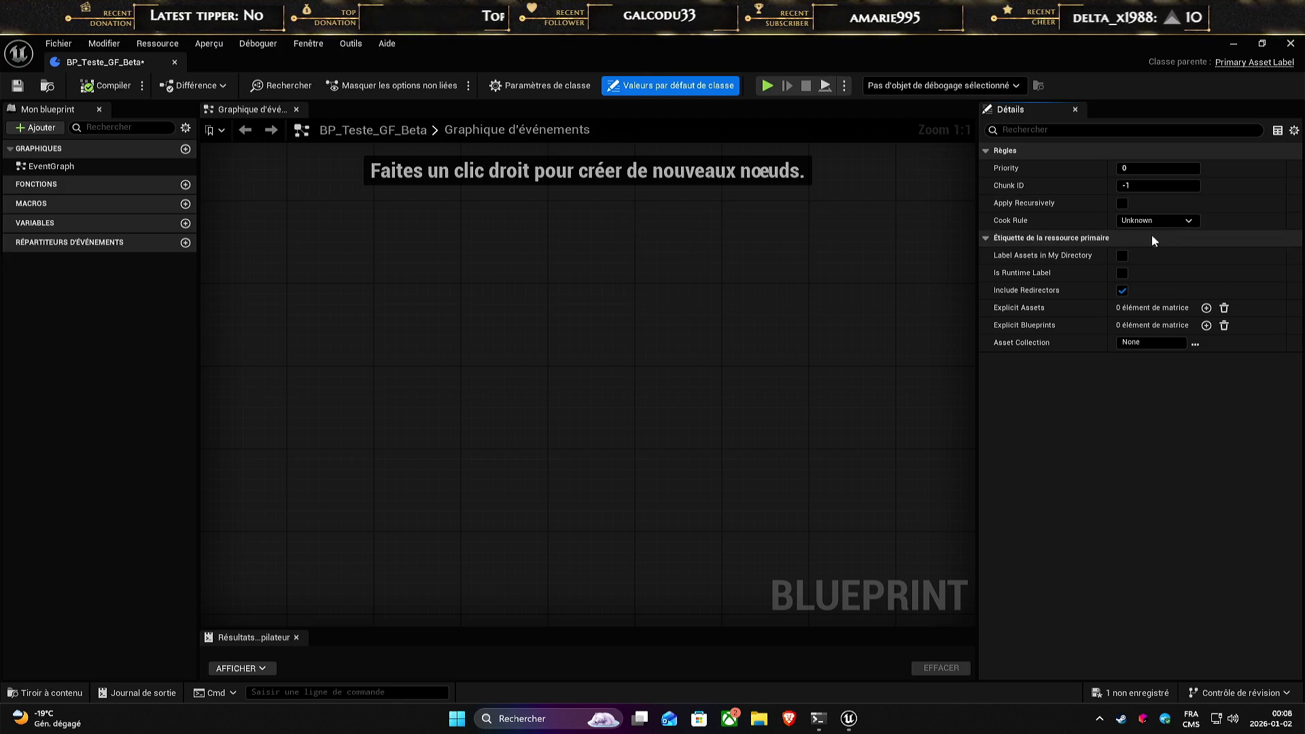
click(1290, 43)
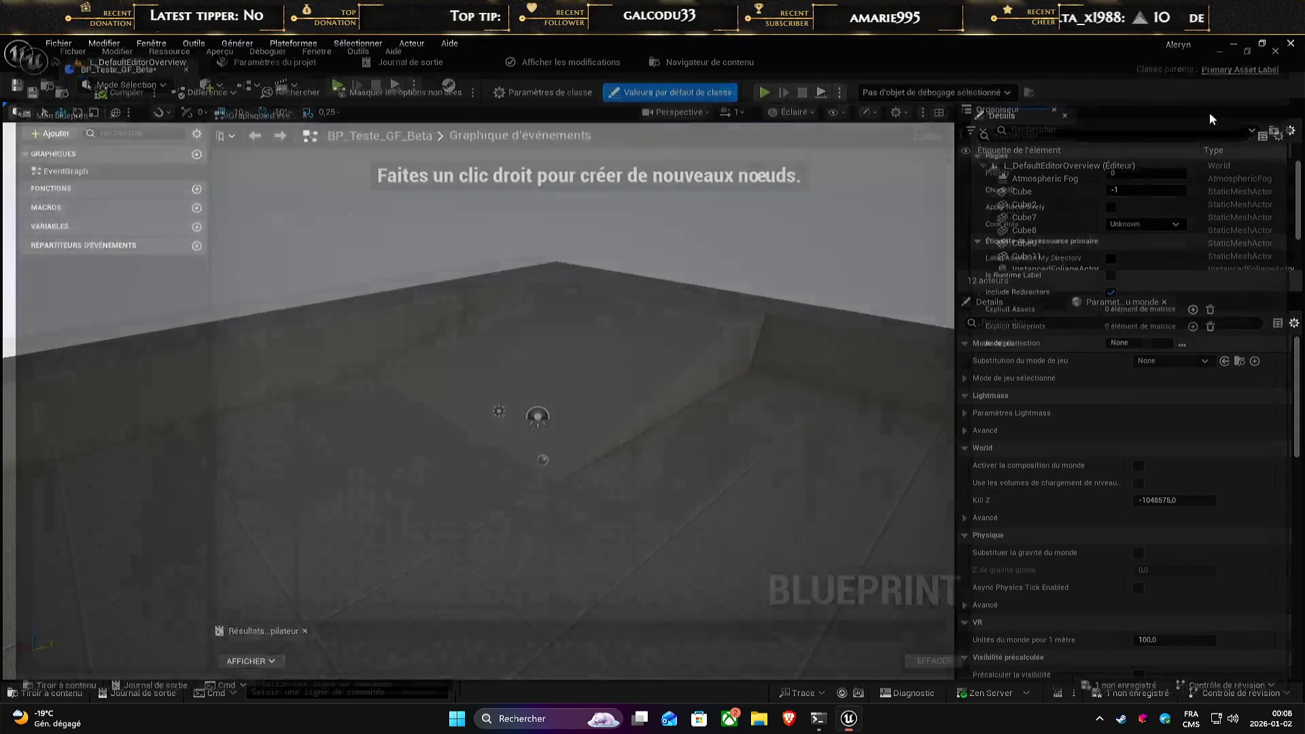
click(57, 696)
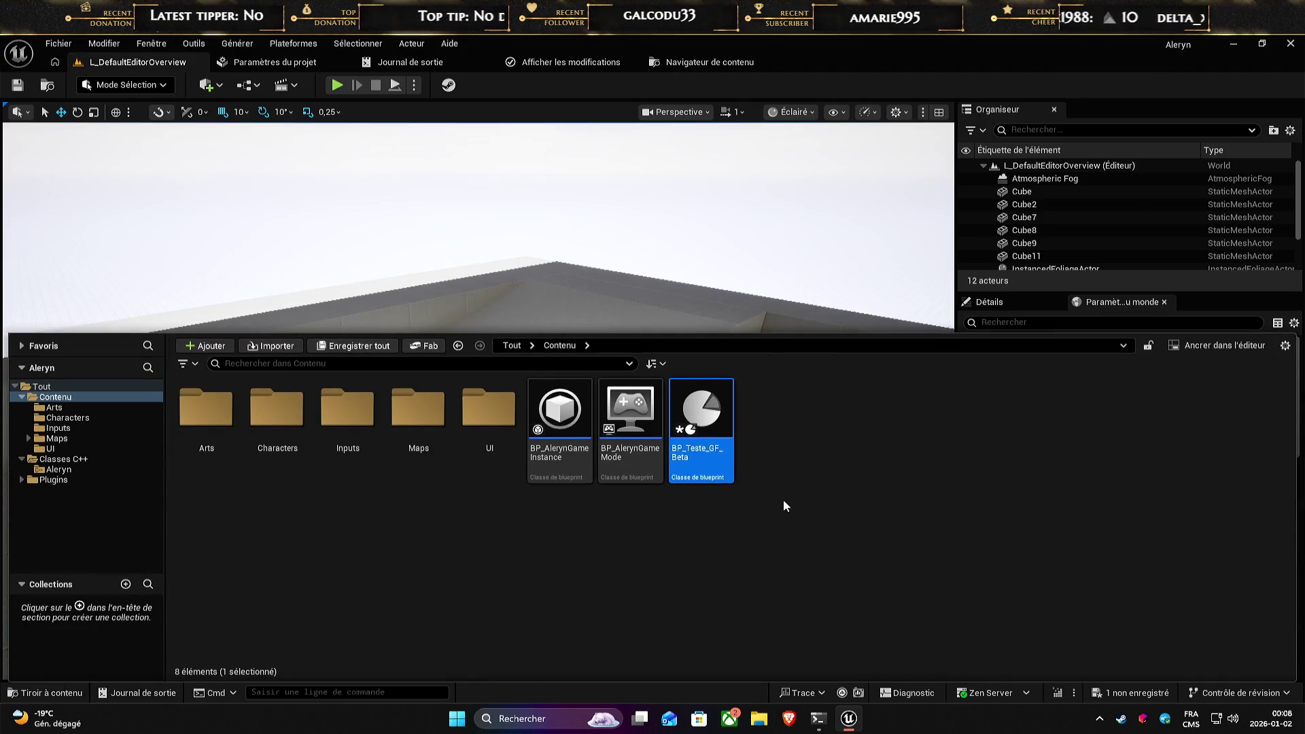
double_click(720, 432)
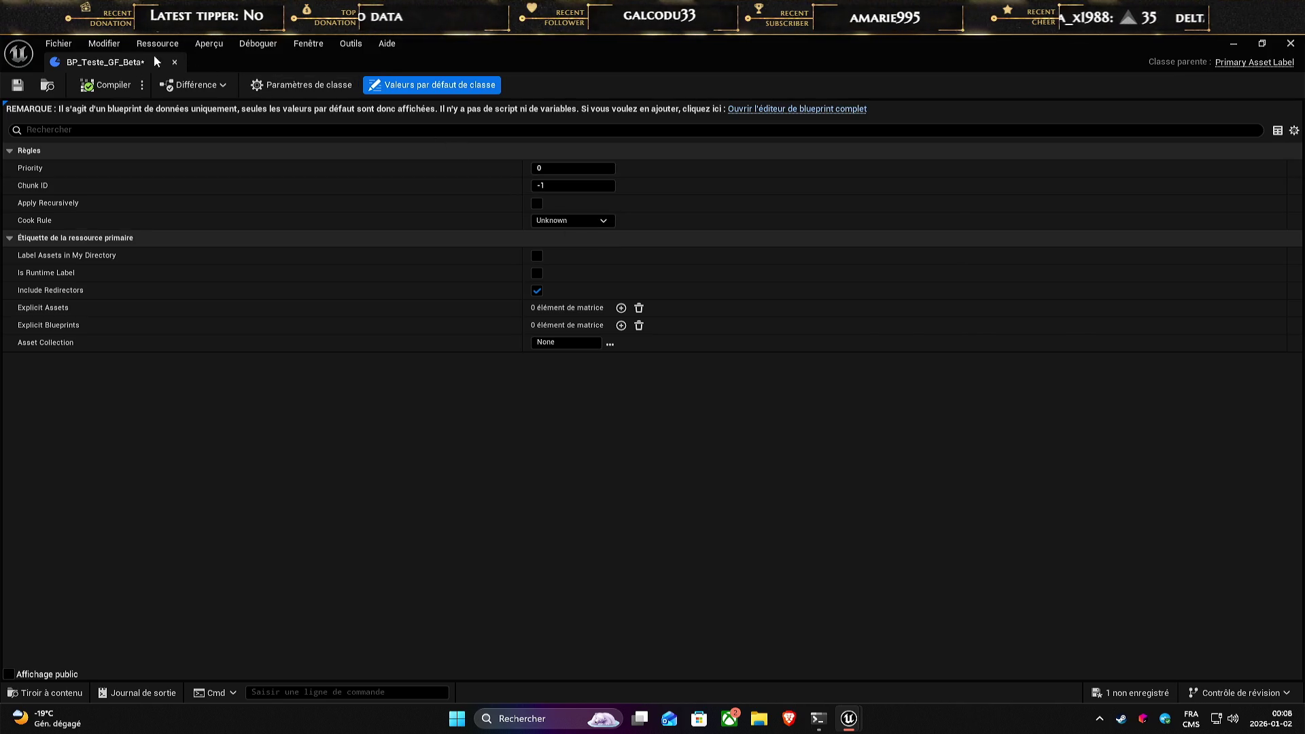
- Dock the BP_Teste_GF_Beta editor as a tab beside the level editor, then return to the level
mouse_move(401, 50)
mouse_down()
mouse_move(483, 102)
mouse_move(643, 92)
mouse_move(549, 89)
mouse_up()
click(45, 693)
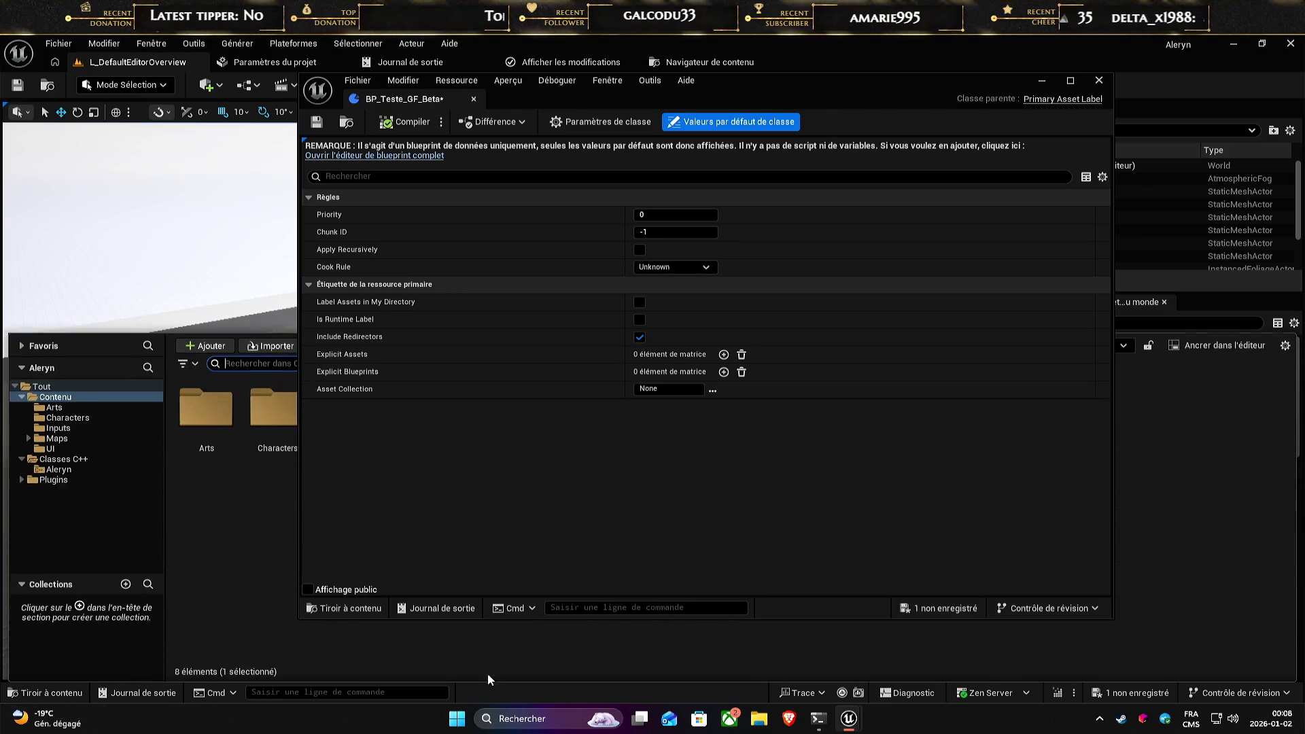
drag(451, 100, 842, 62)
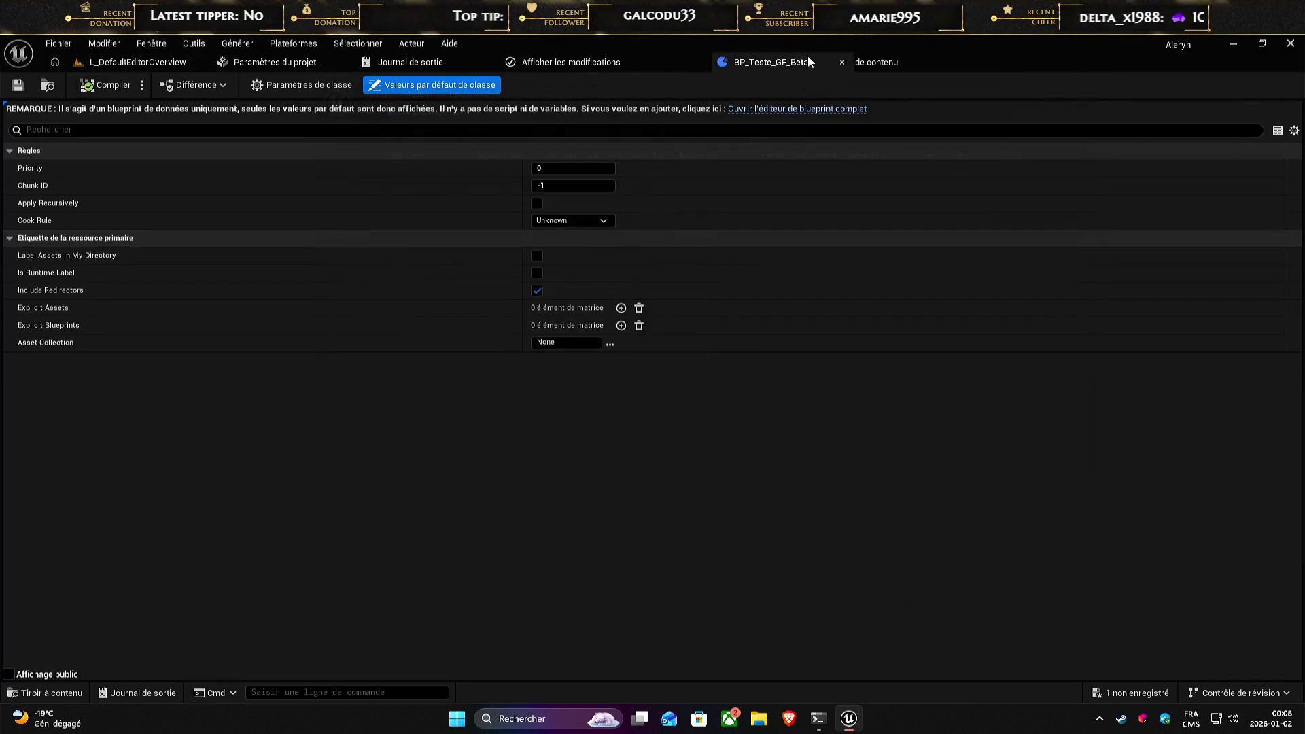
click(136, 62)
- Open the equivalent C++ header preview for BP_Teste_GF_Beta and inspect its code
click(9, 691)
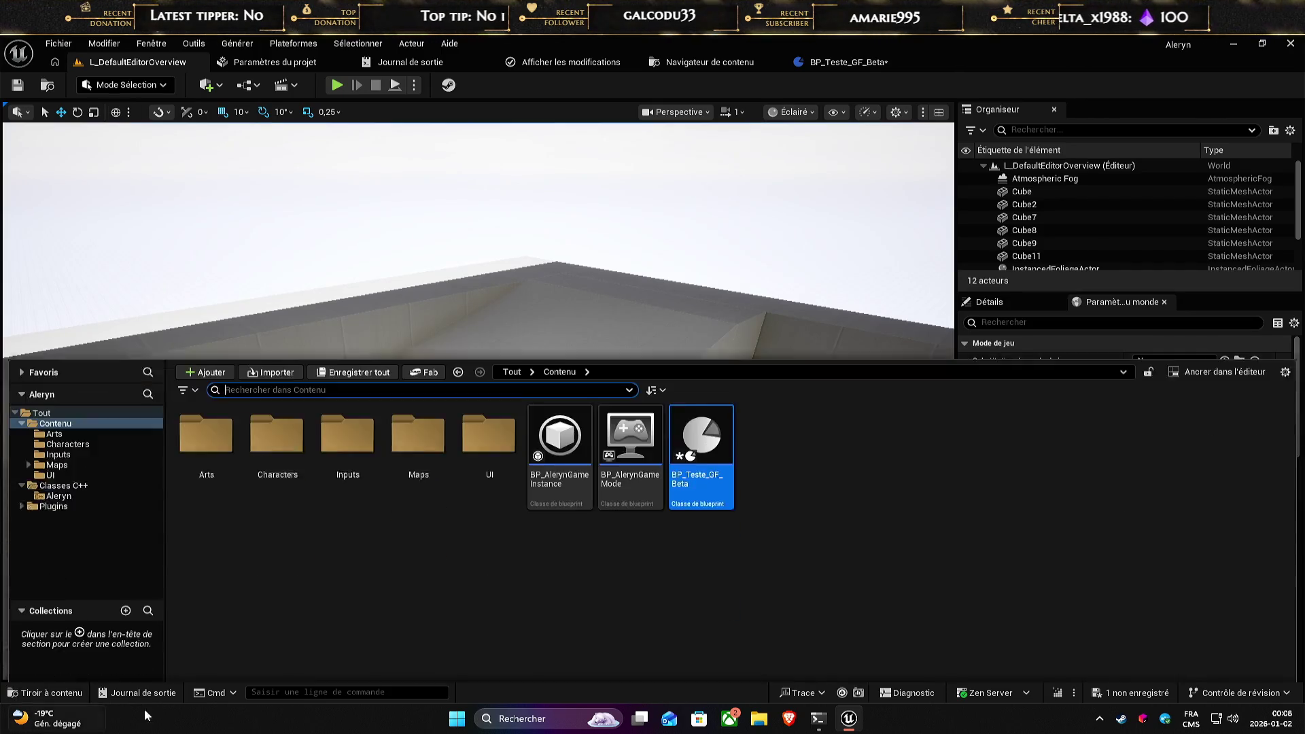
right_click(720, 462)
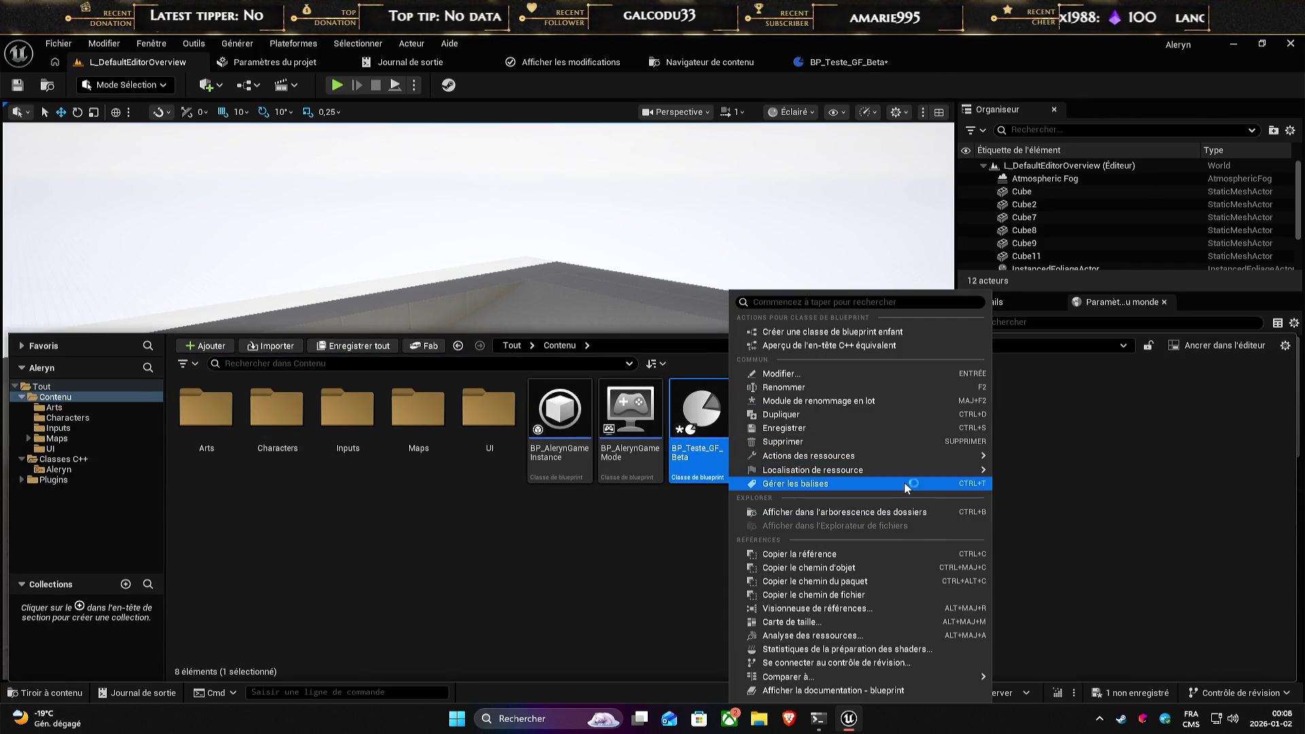
click(875, 346)
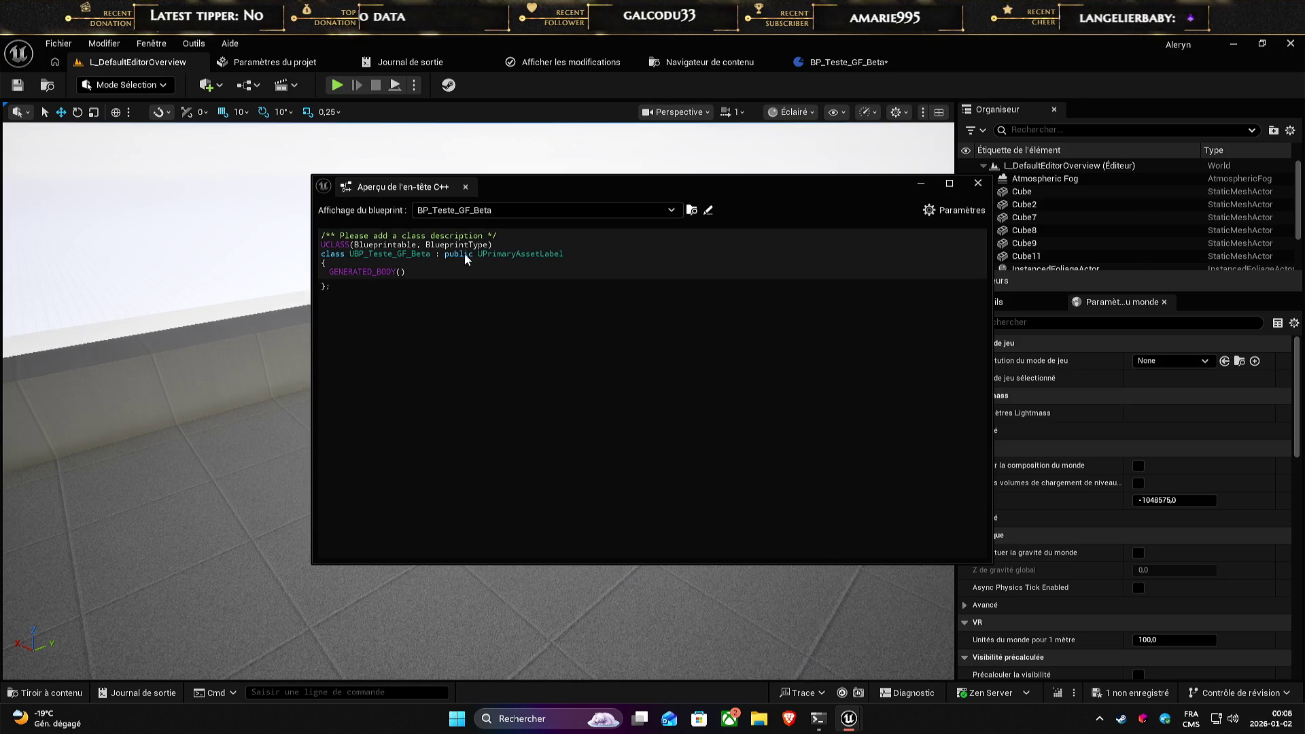
click(417, 277)
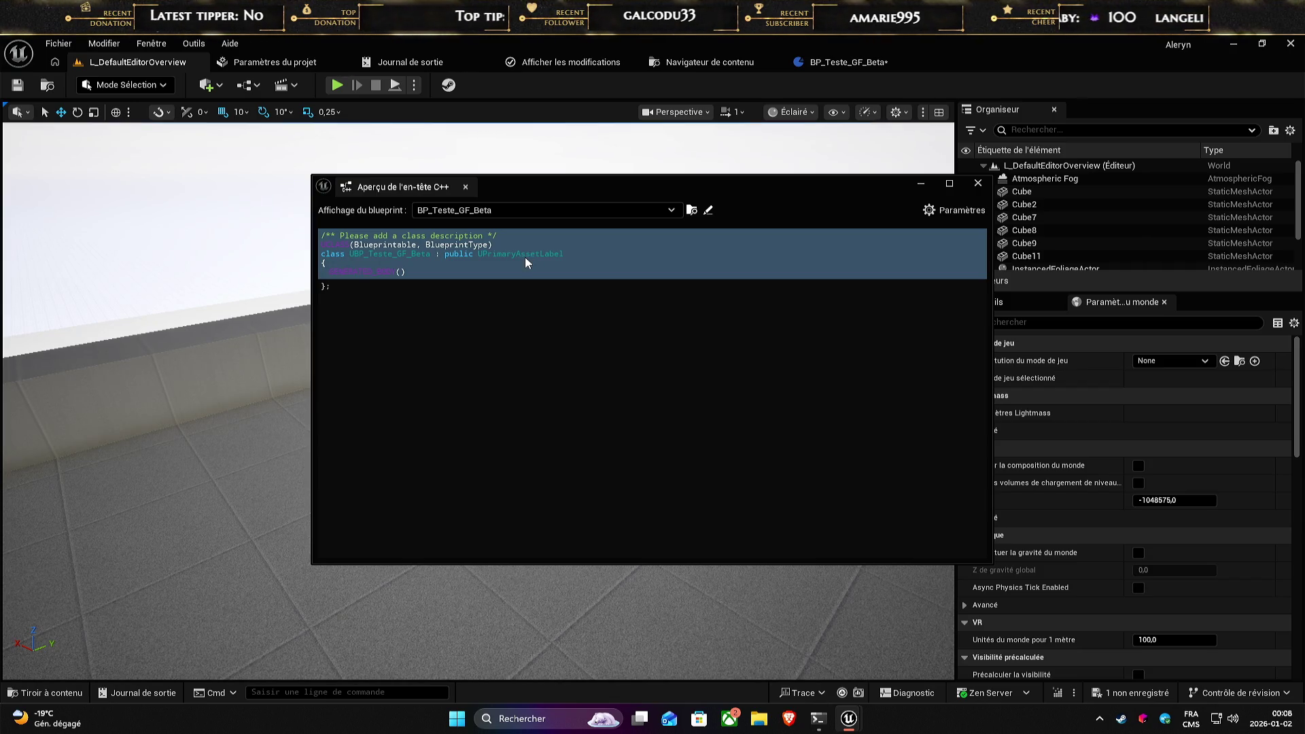
click(416, 381)
mouse_move(575, 190)
mouse_down()
mouse_move(586, 184)
mouse_move(570, 180)
mouse_up()
- Compare headers of BP_AlerynGameInstance, BP_AlerynGameMode and BP_Teste_GF_Beta, then close the preview
click(601, 199)
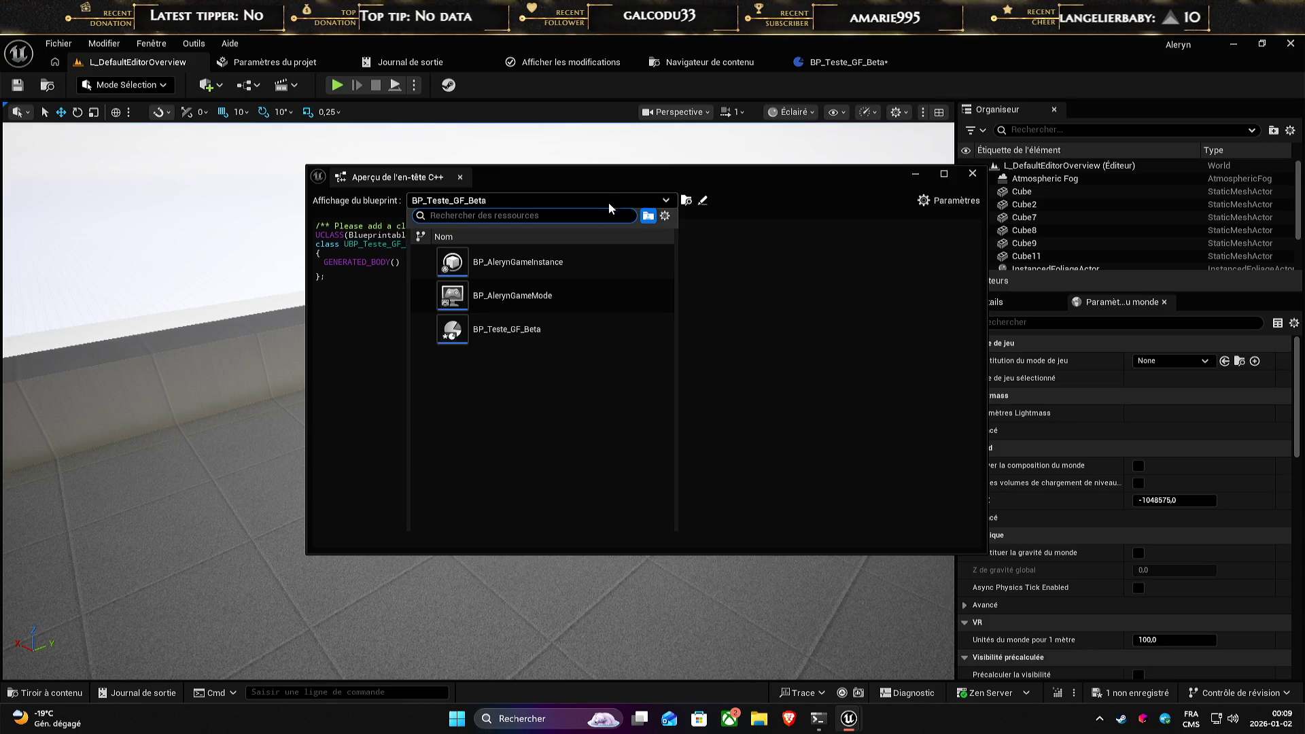
click(584, 285)
click(587, 204)
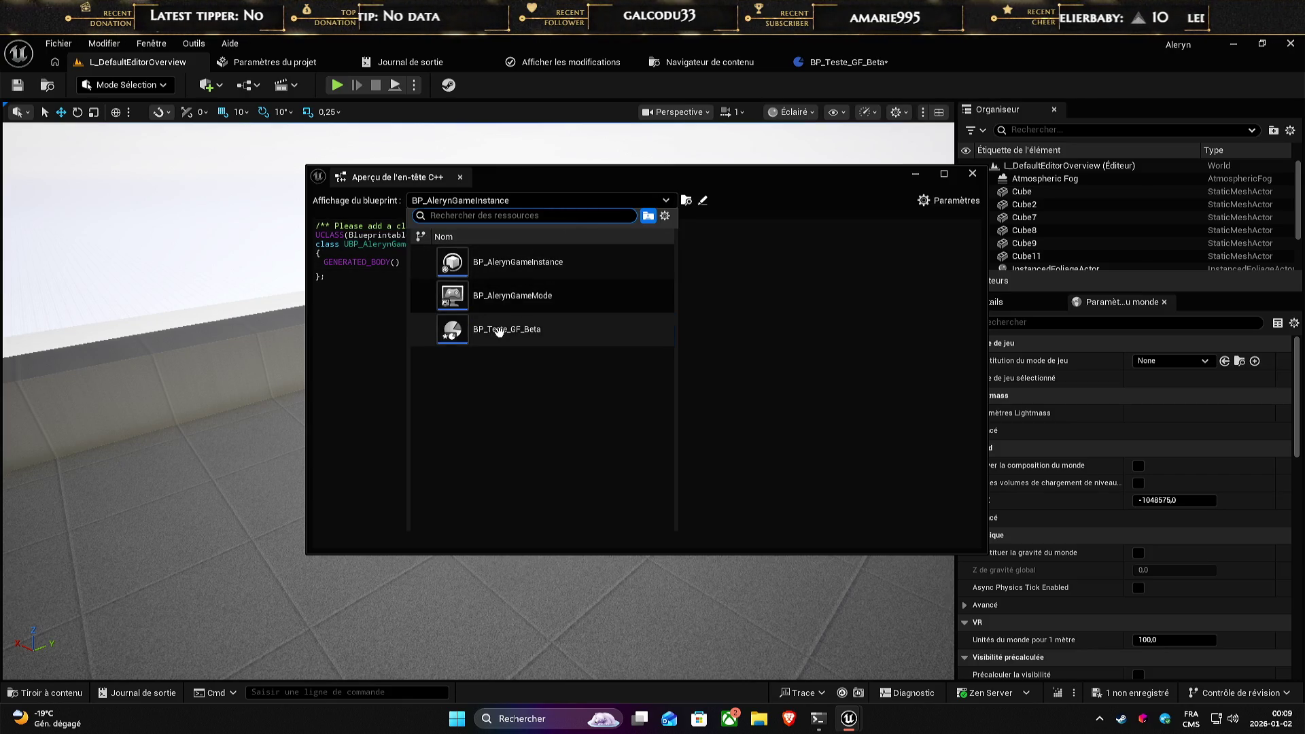
click(507, 329)
click(552, 204)
click(516, 296)
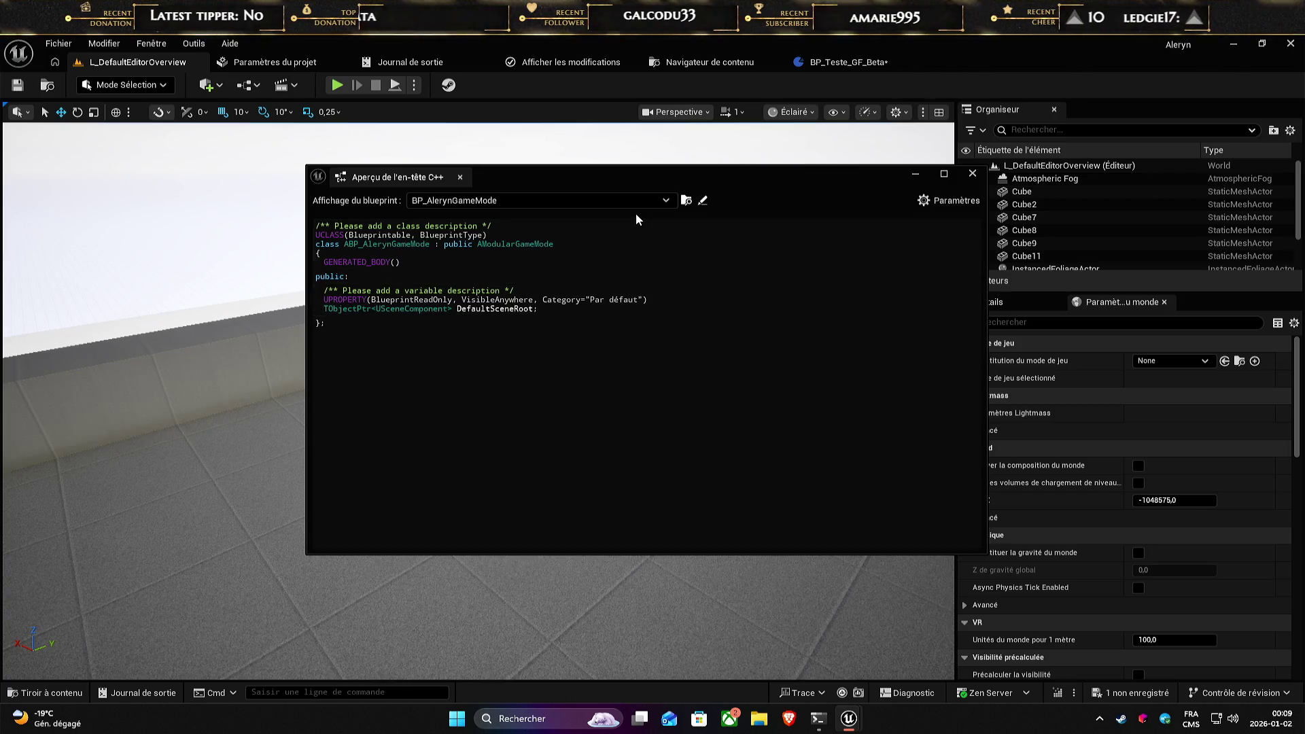
click(575, 201)
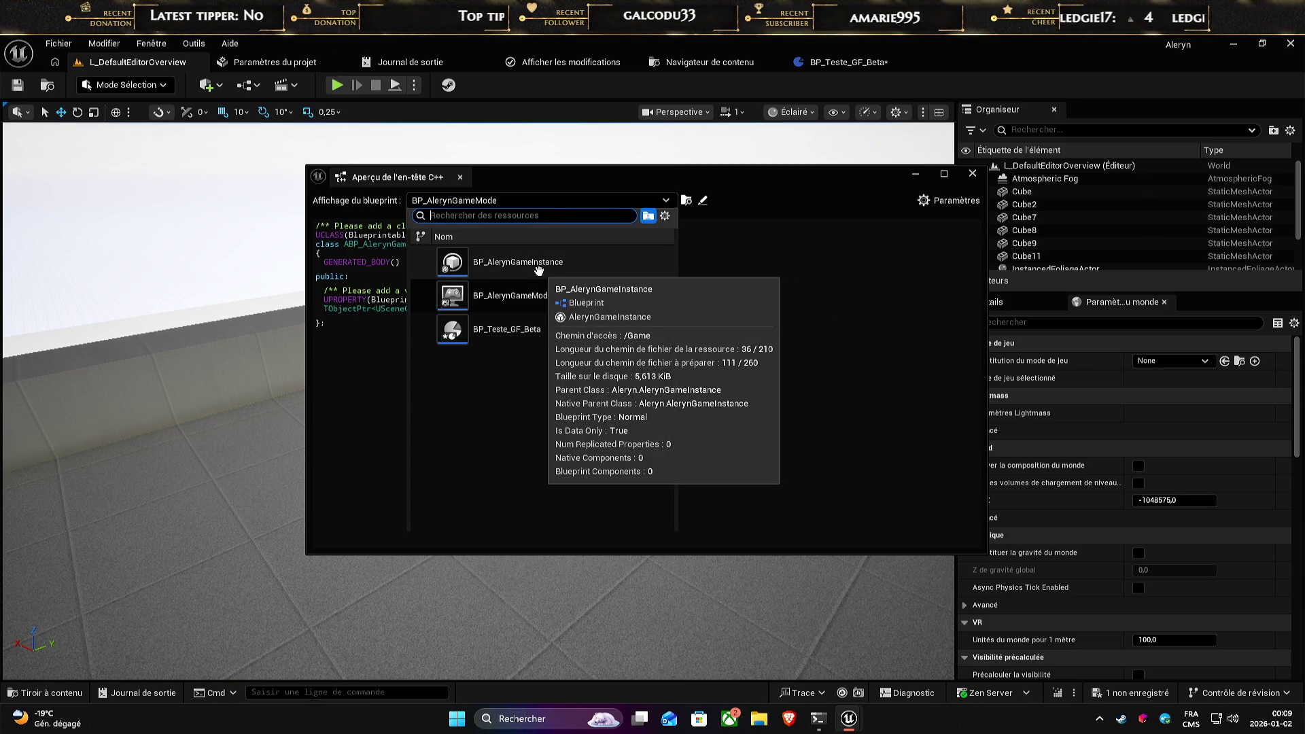
click(536, 329)
key(alt+F4)
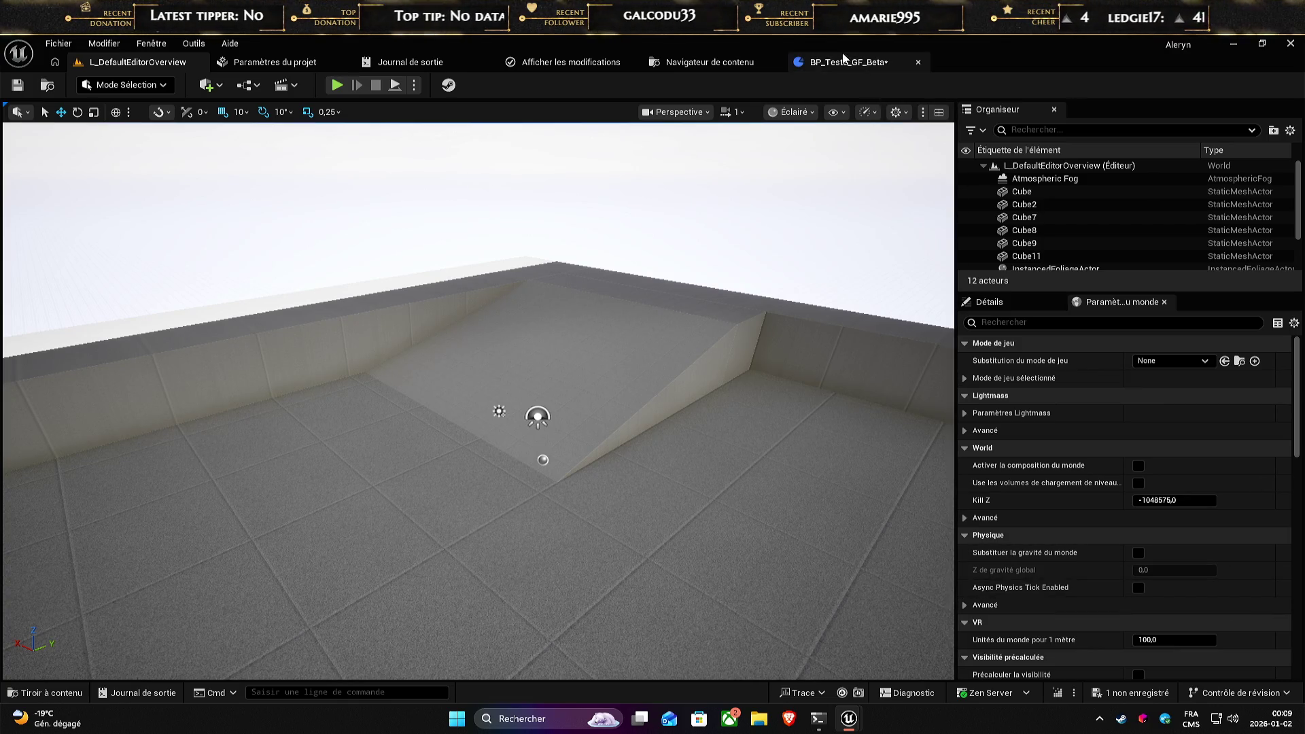
- Open the full Blueprint editor for BP_Teste_GF_Beta and add a new variable
click(829, 62)
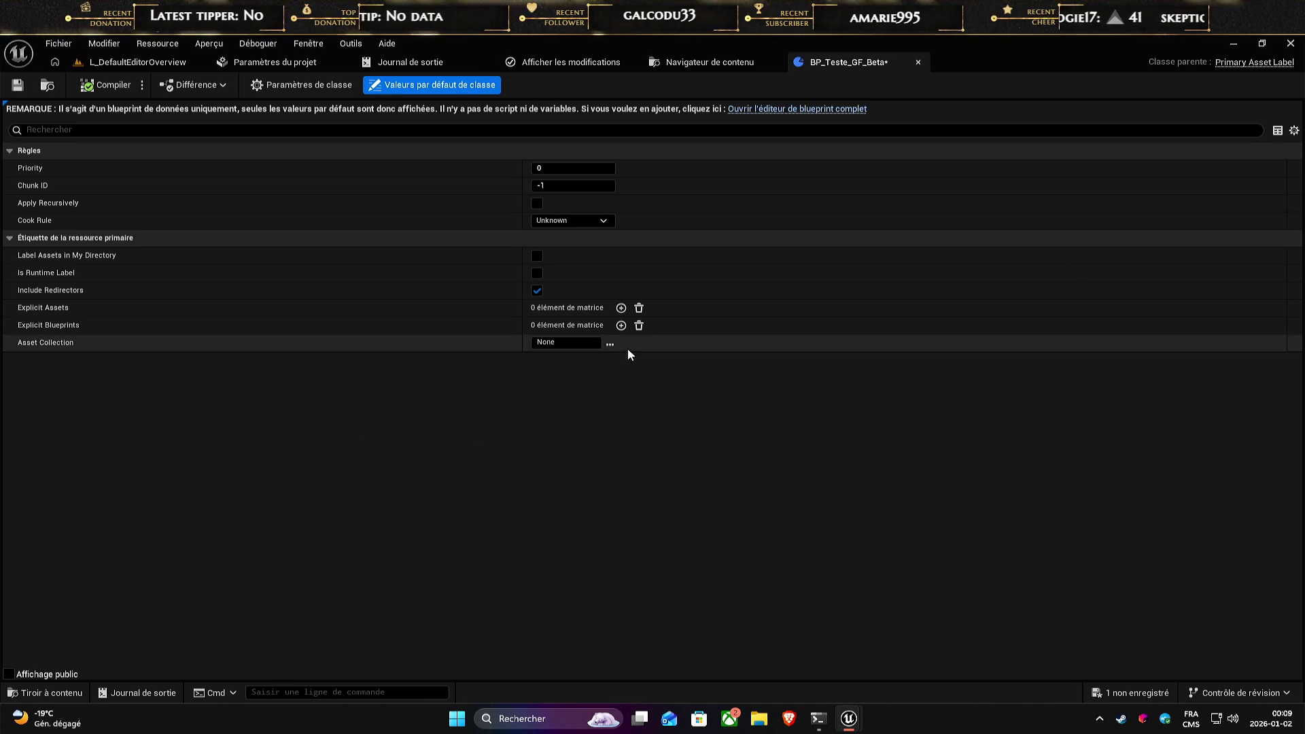
click(842, 110)
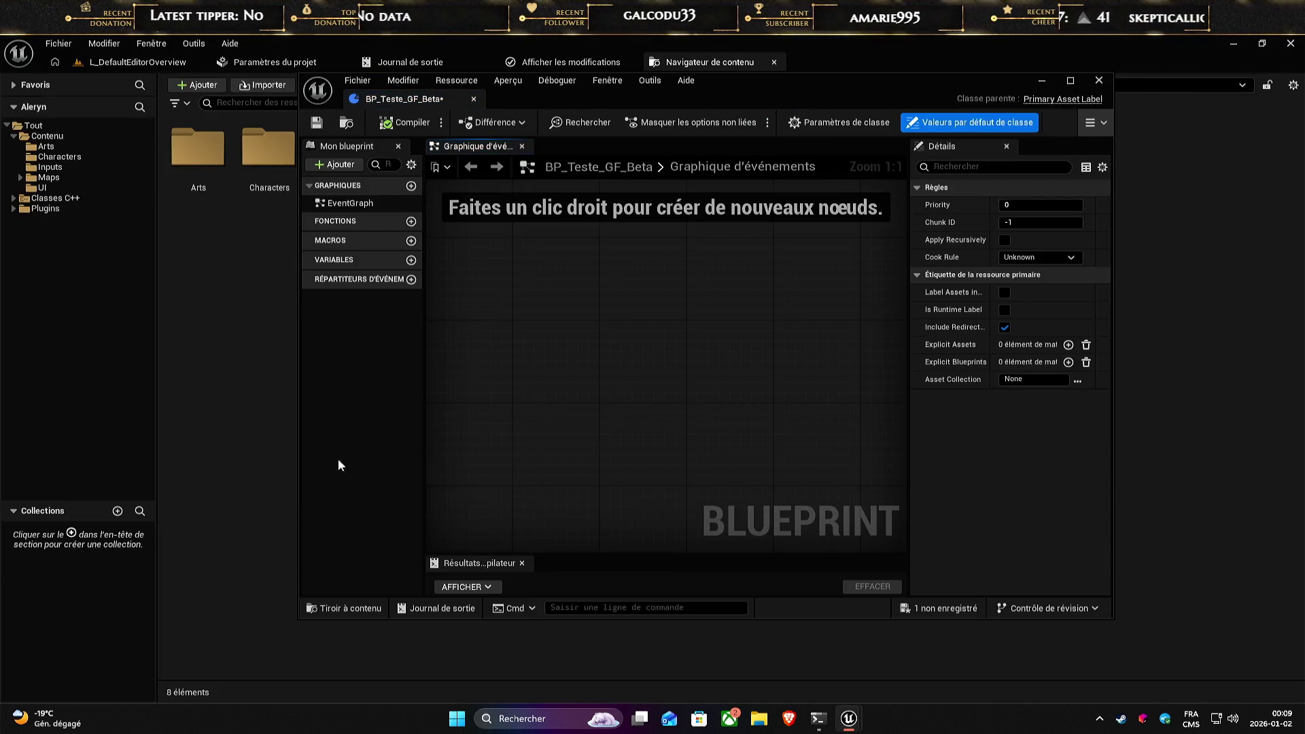
click(411, 261)
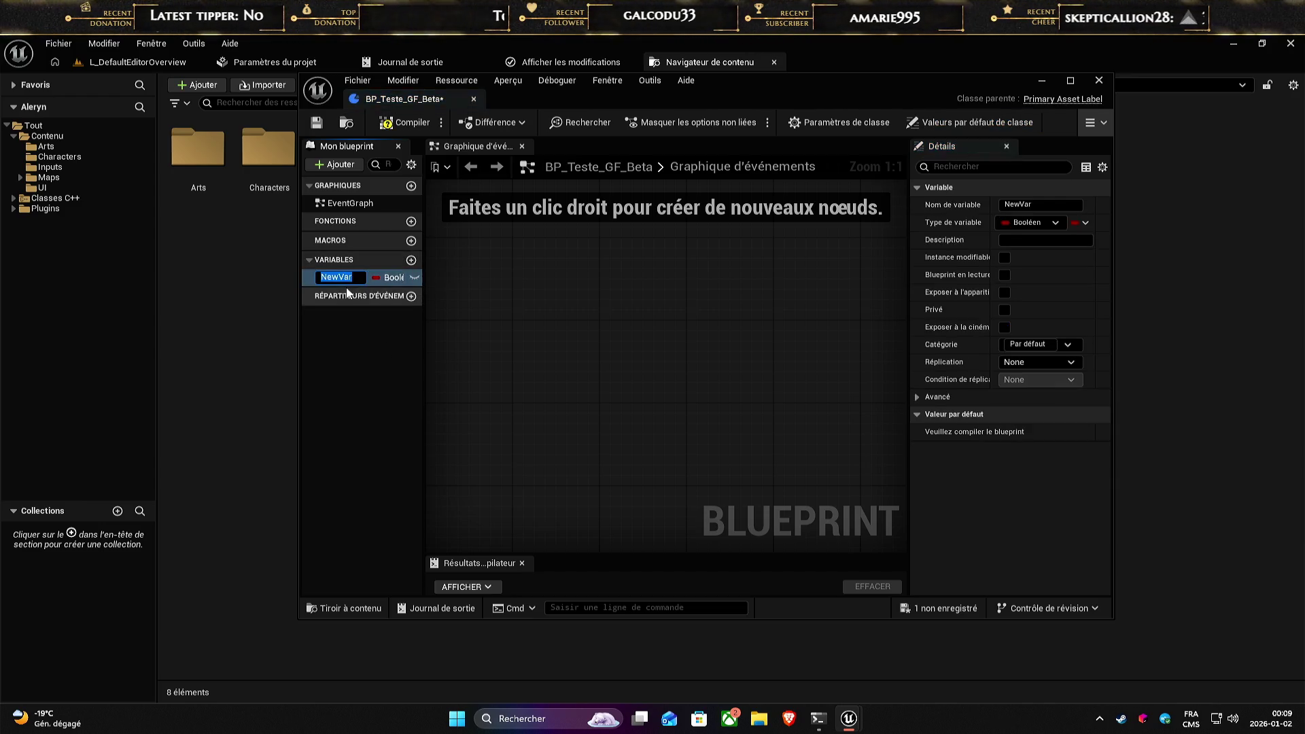
- Set the new variable's type to Integer (Nombre entier)
click(392, 277)
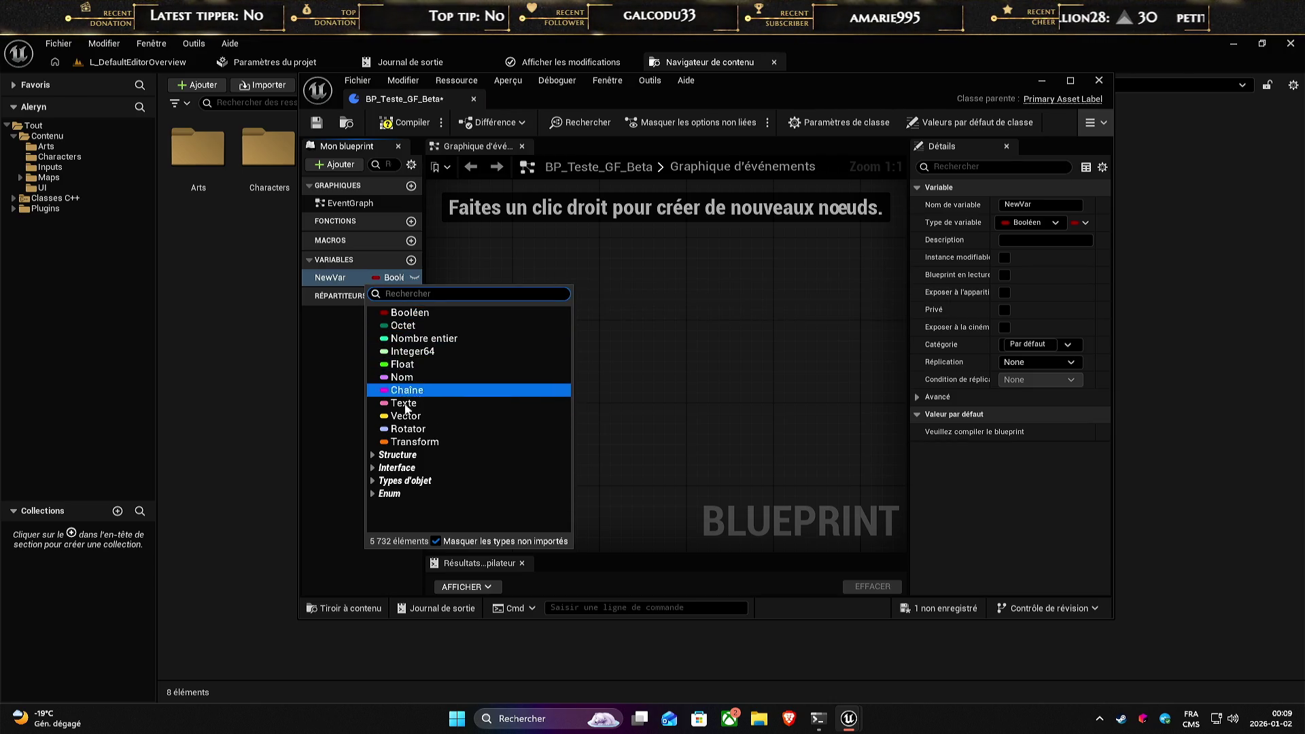
text(int)
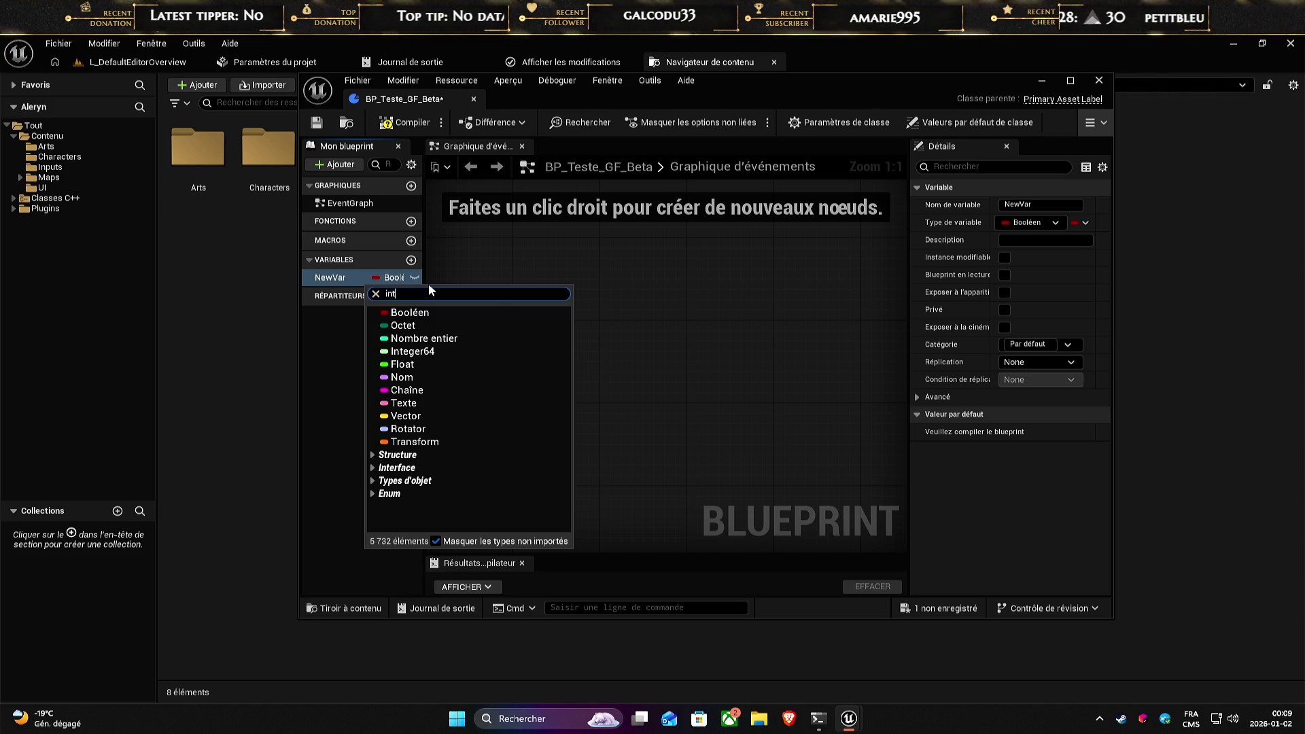
text(32)
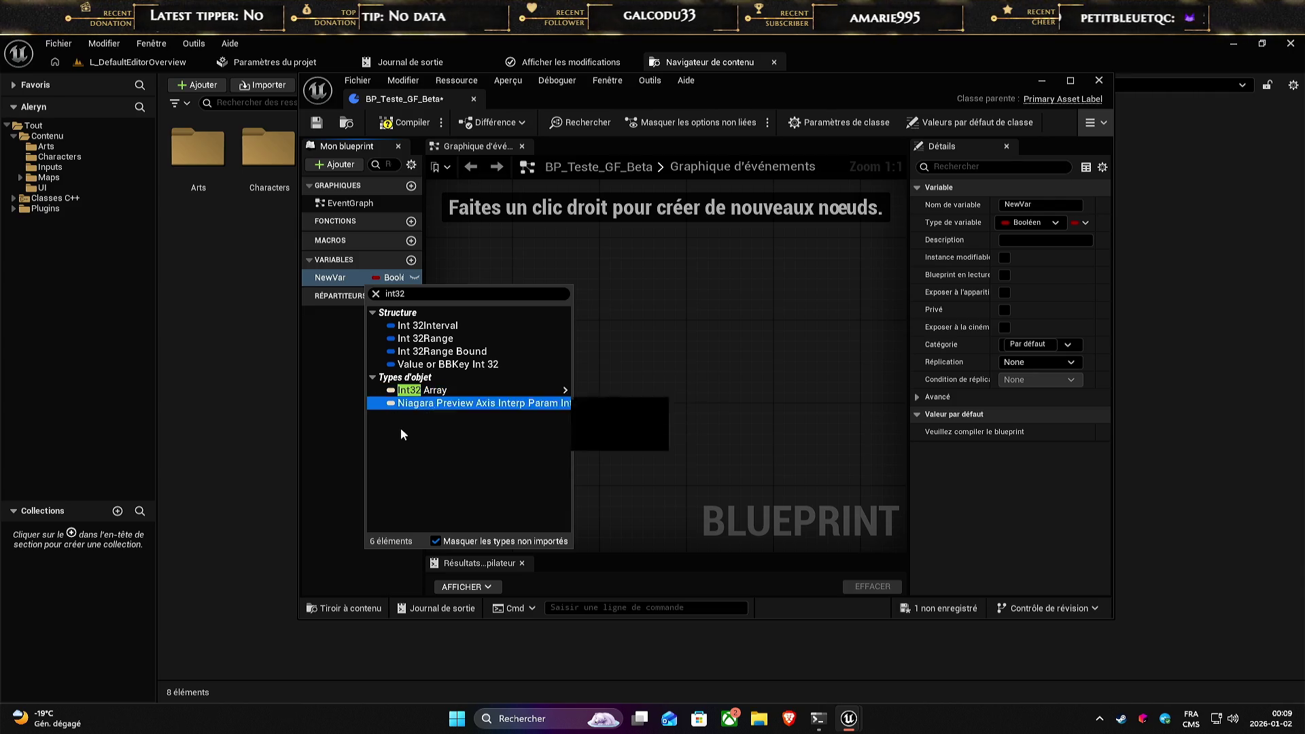
mouse_move(427, 396)
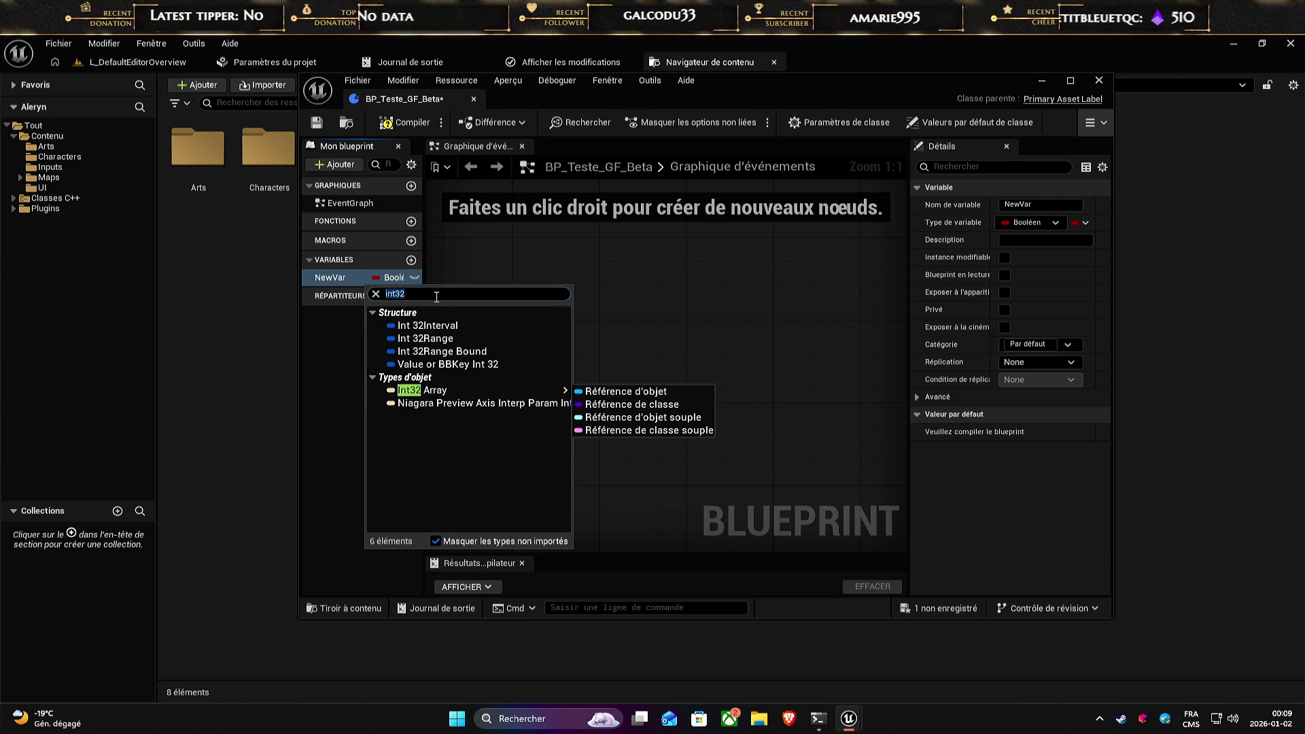
key(Down)
key(Down)
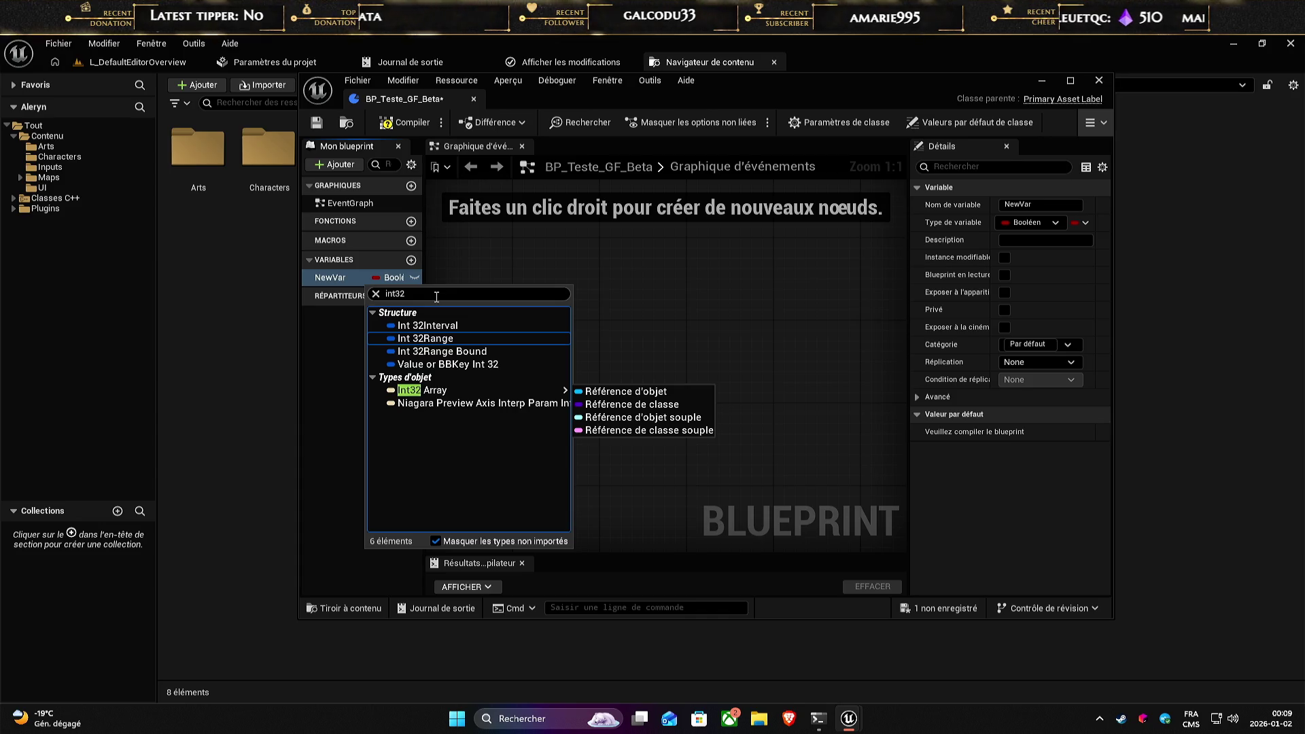
click(436, 294)
key(BackSpace)
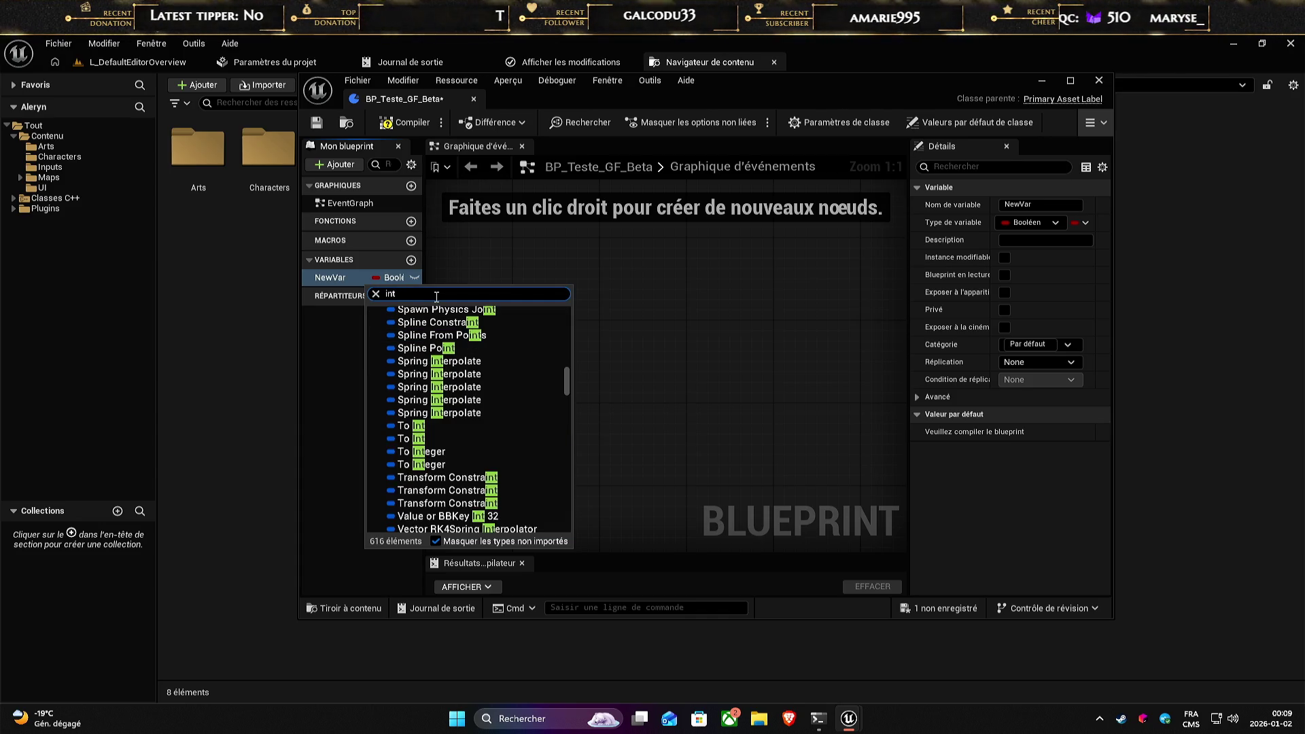
scroll(455, 413, down, 1)
scroll(455, 414, down, 10)
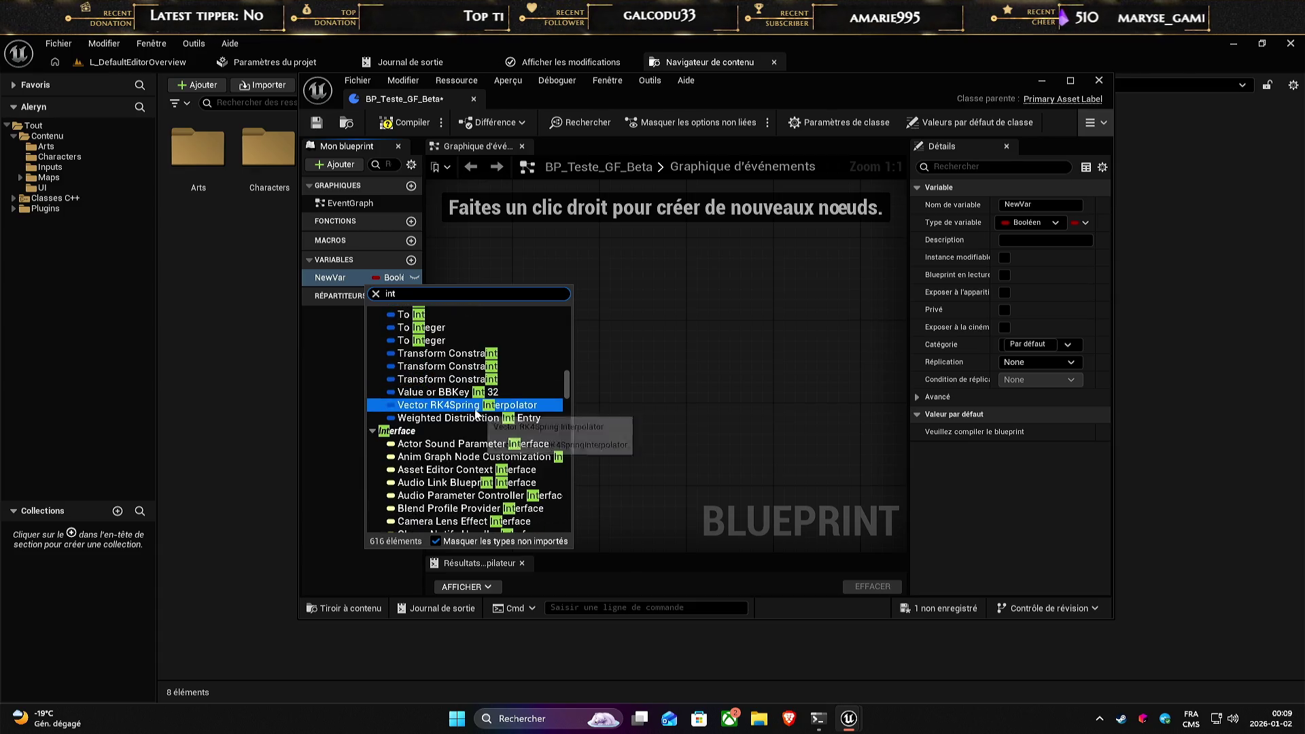
scroll(484, 416, down, 10)
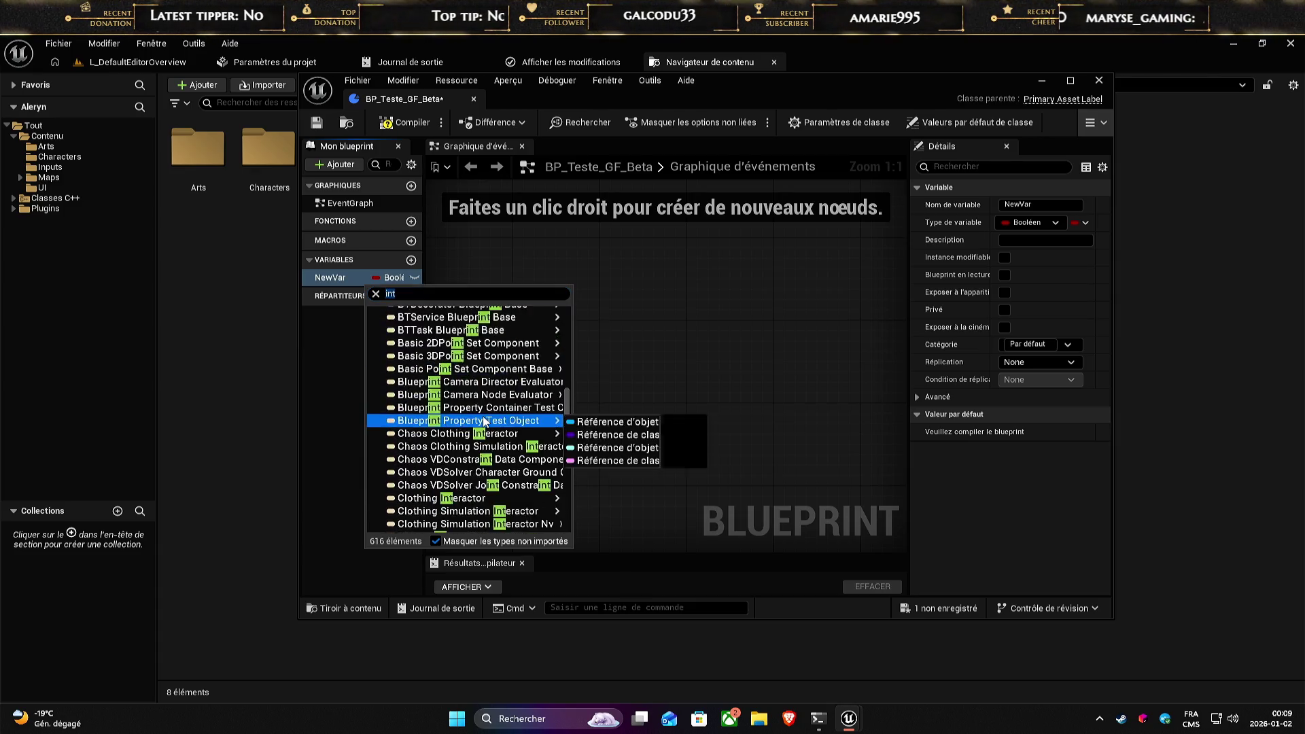
scroll(564, 441, down, 5)
mouse_move(563, 442)
mouse_down()
mouse_move(558, 532)
mouse_move(561, 285)
mouse_up()
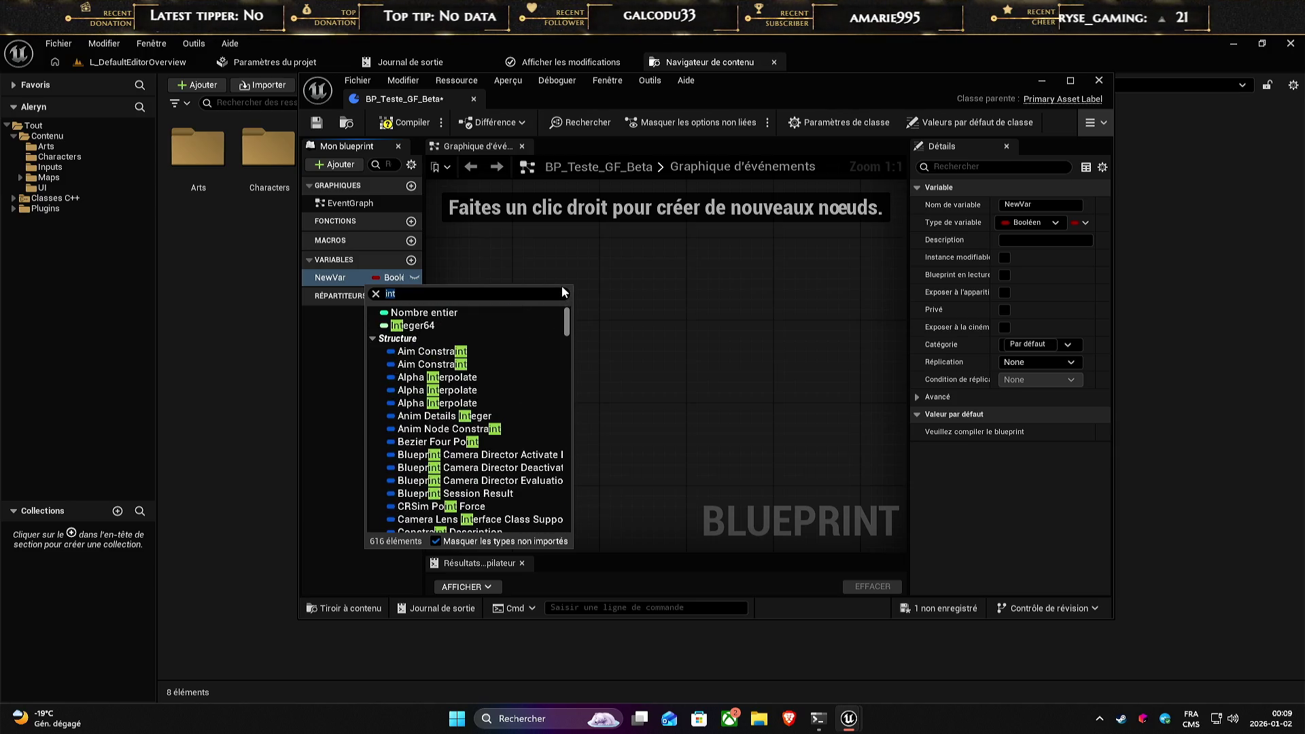
click(429, 310)
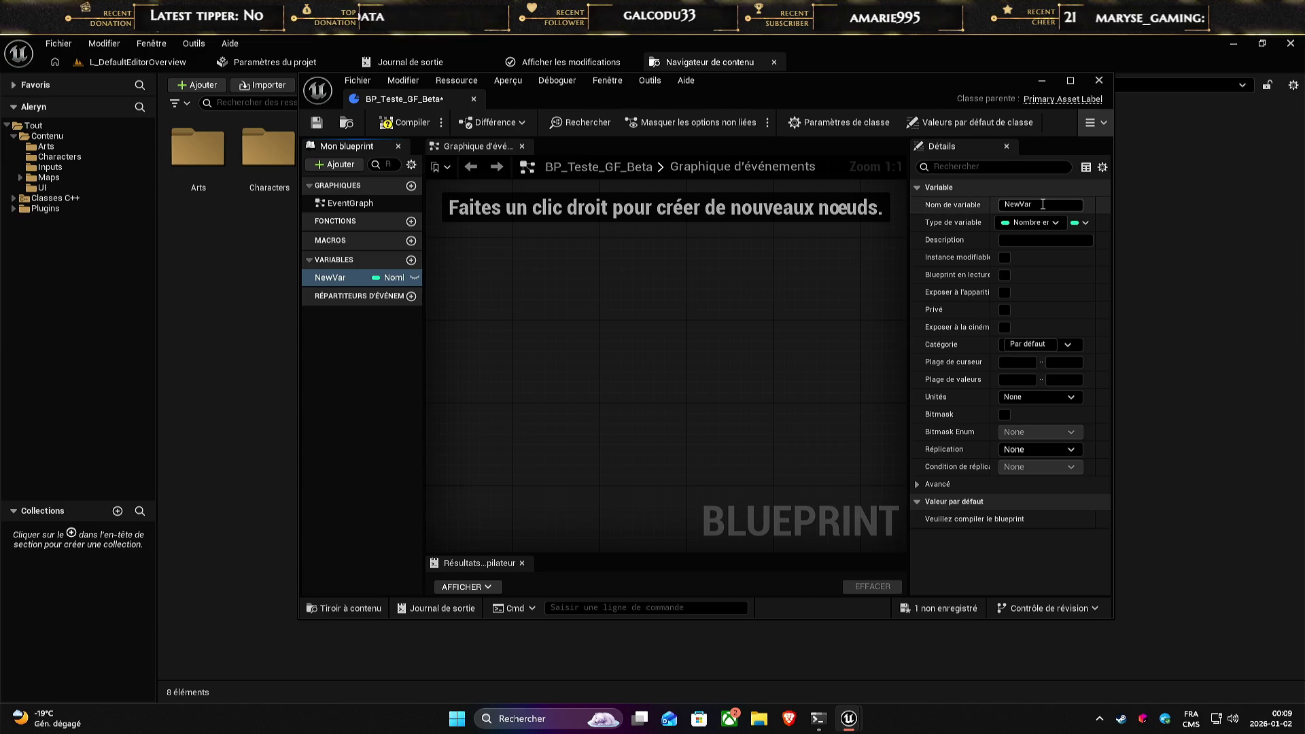
- Rename the variable to SteamAppId and place the C++ header preview to the left
click(1074, 205)
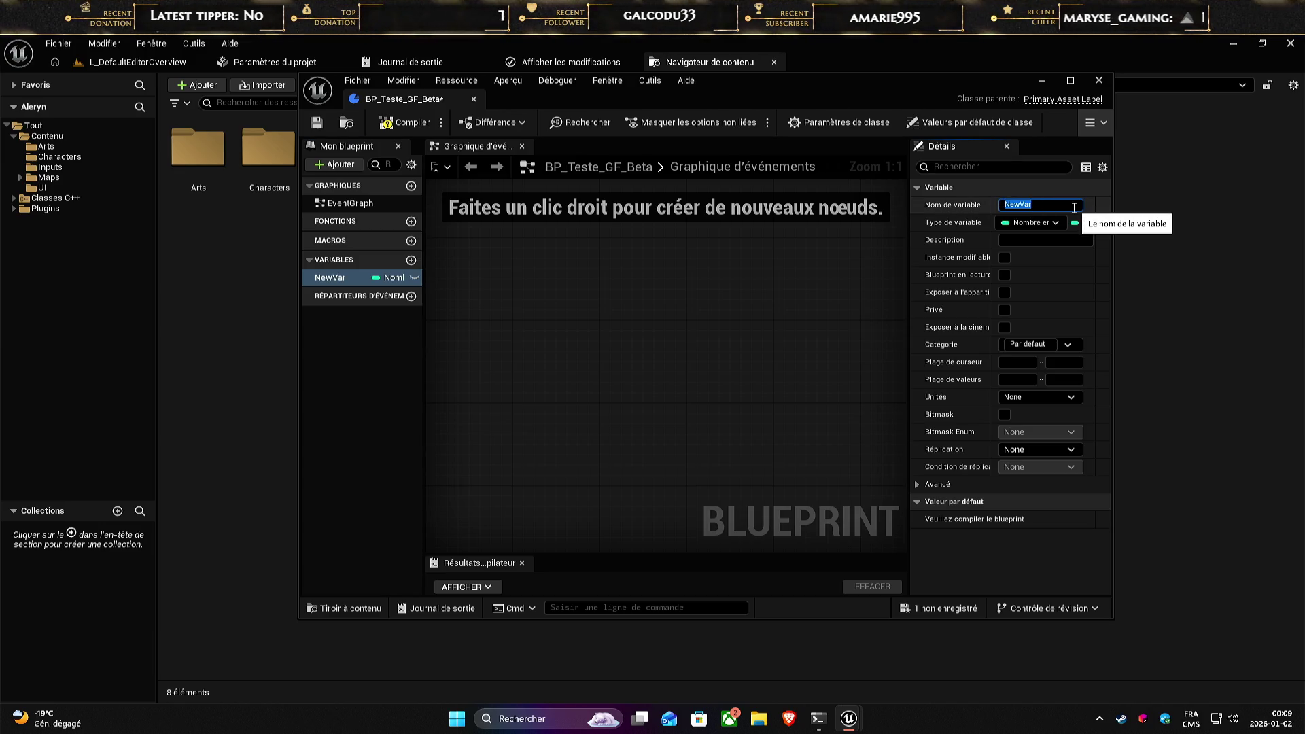
text(Str)
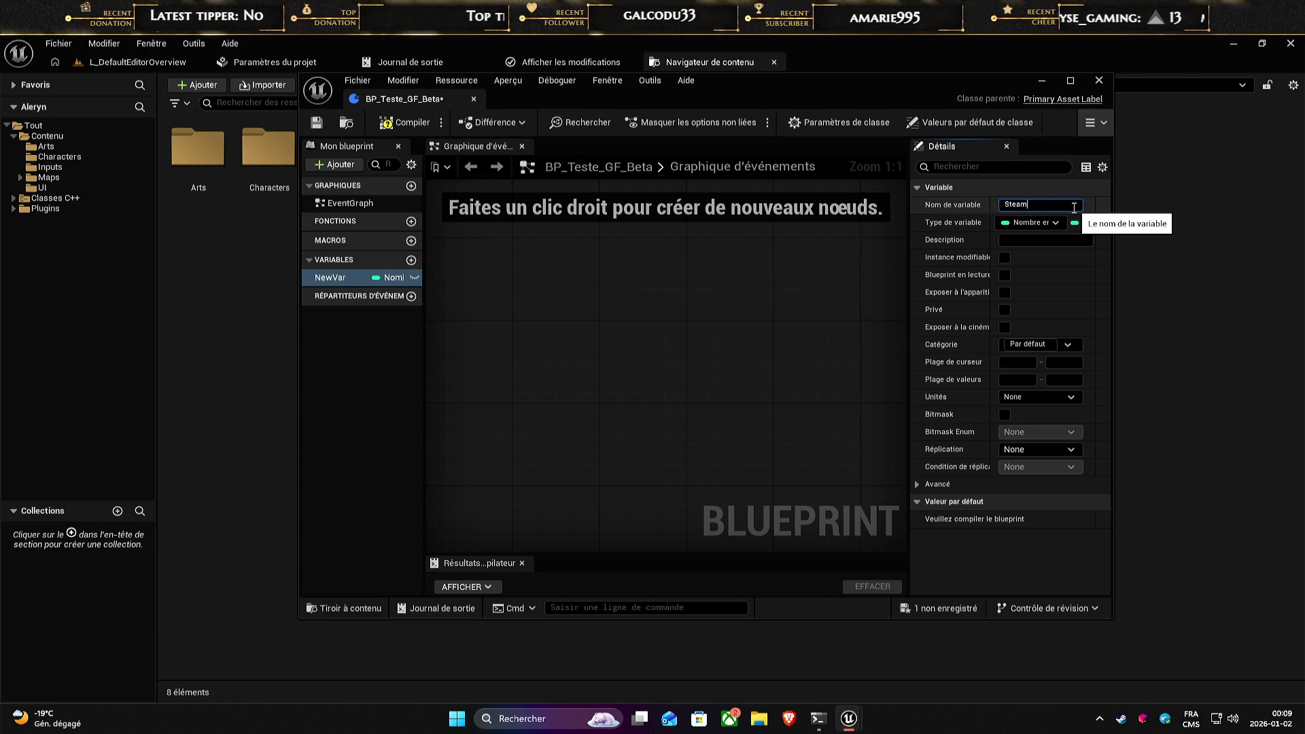
text(ppId)
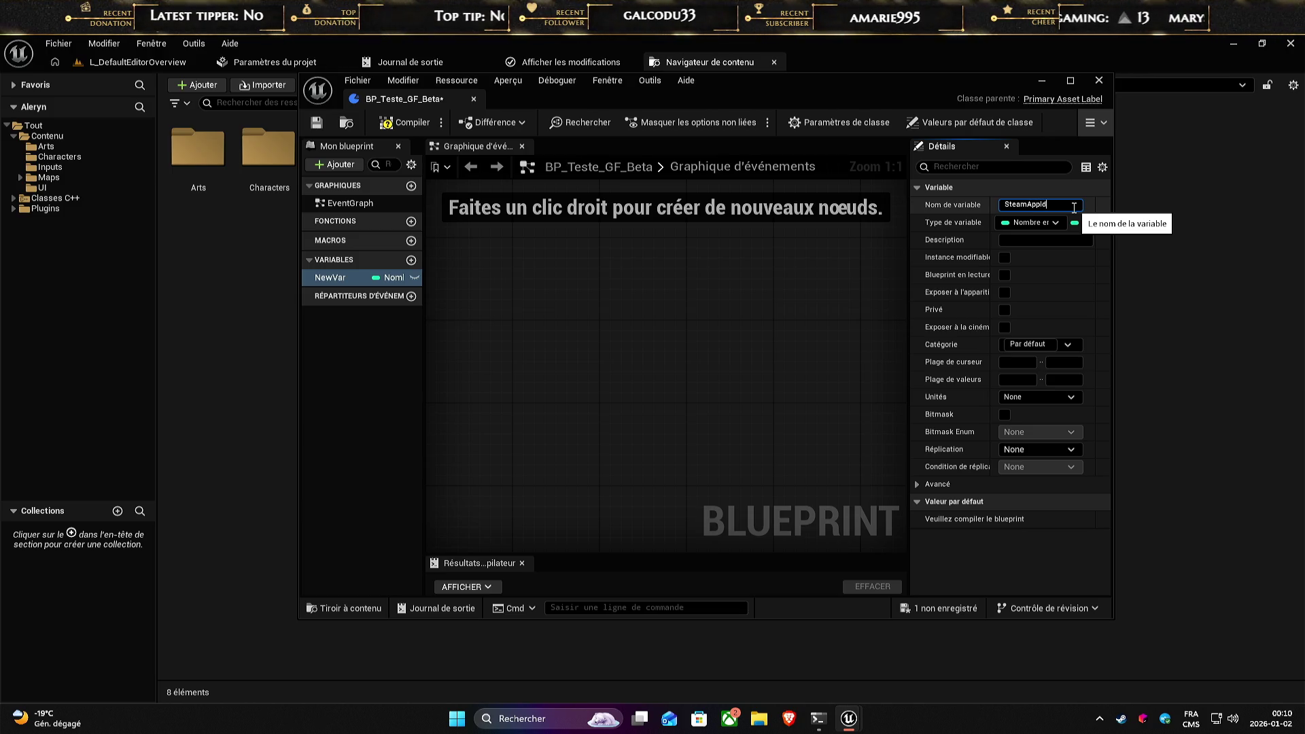
key(Return)
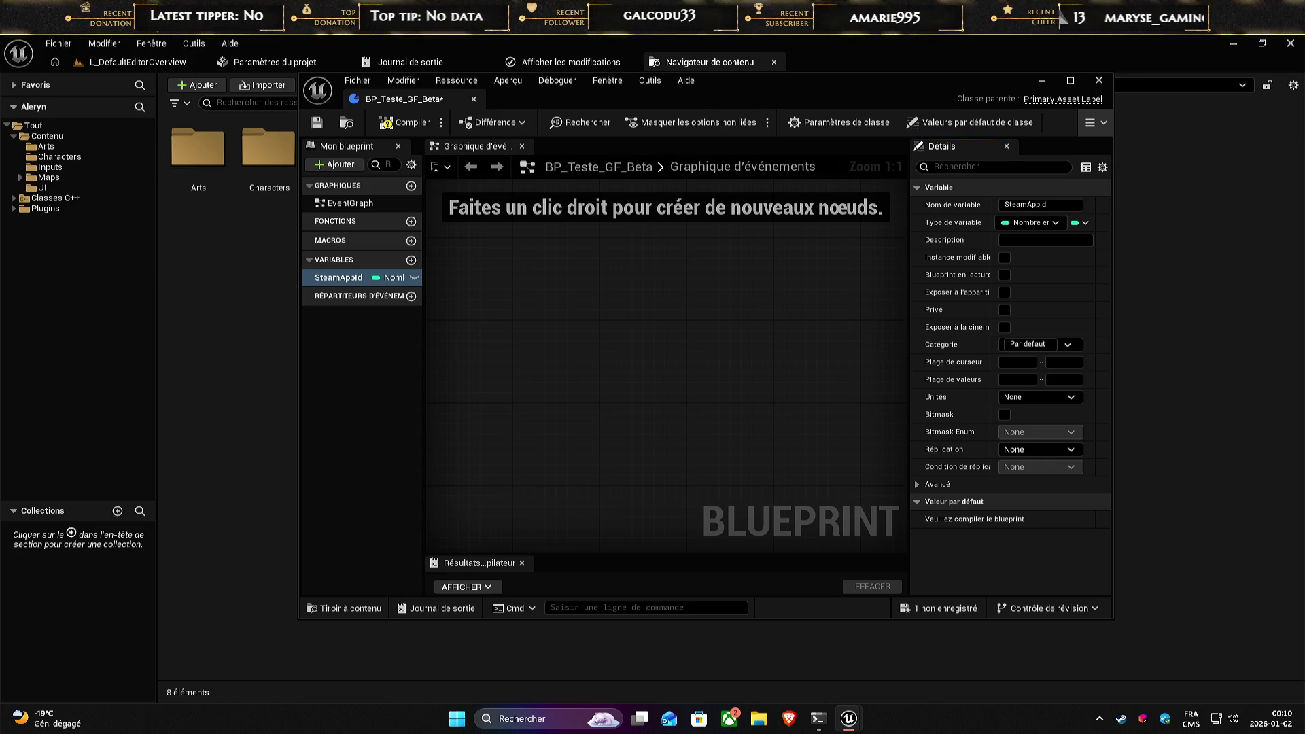
mouse_move(1114, 171)
mouse_down()
mouse_move(545, 188)
mouse_move(389, 158)
mouse_move(454, 158)
mouse_up()
click(863, 99)
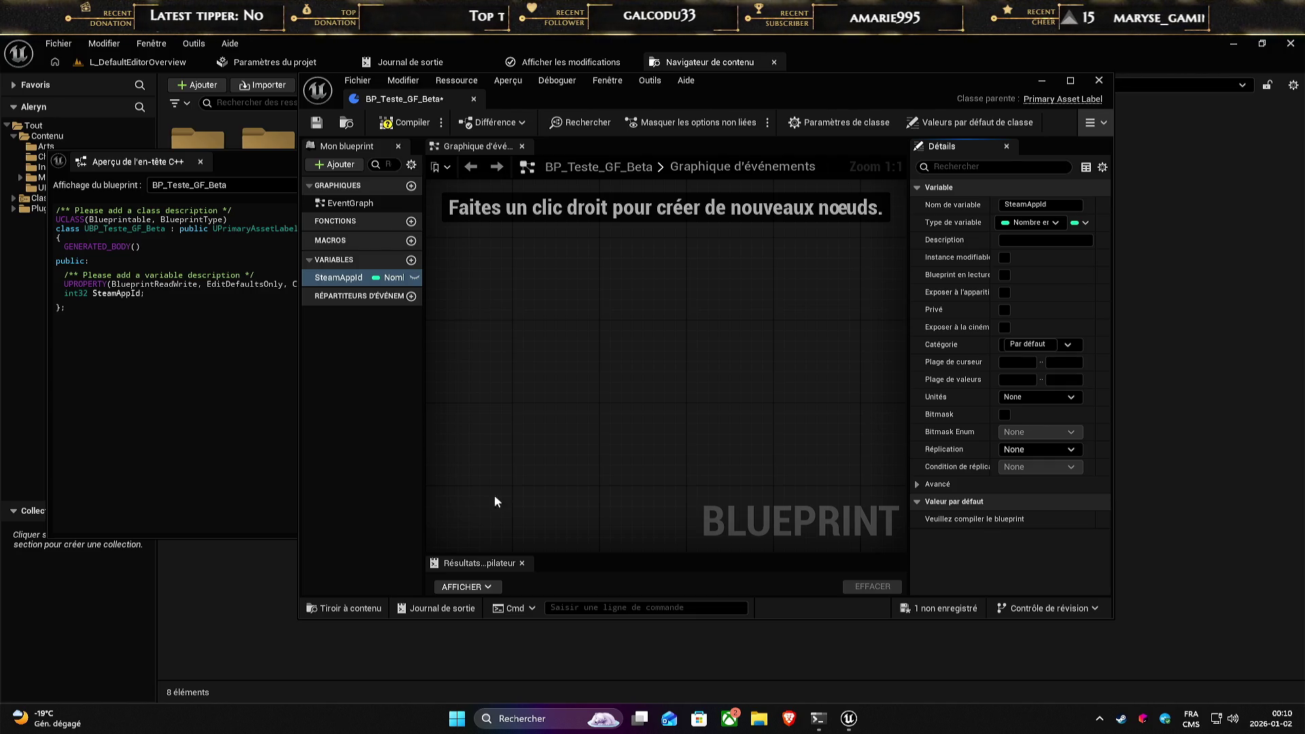
- Add a Text variable named DisplayName
click(322, 378)
click(411, 260)
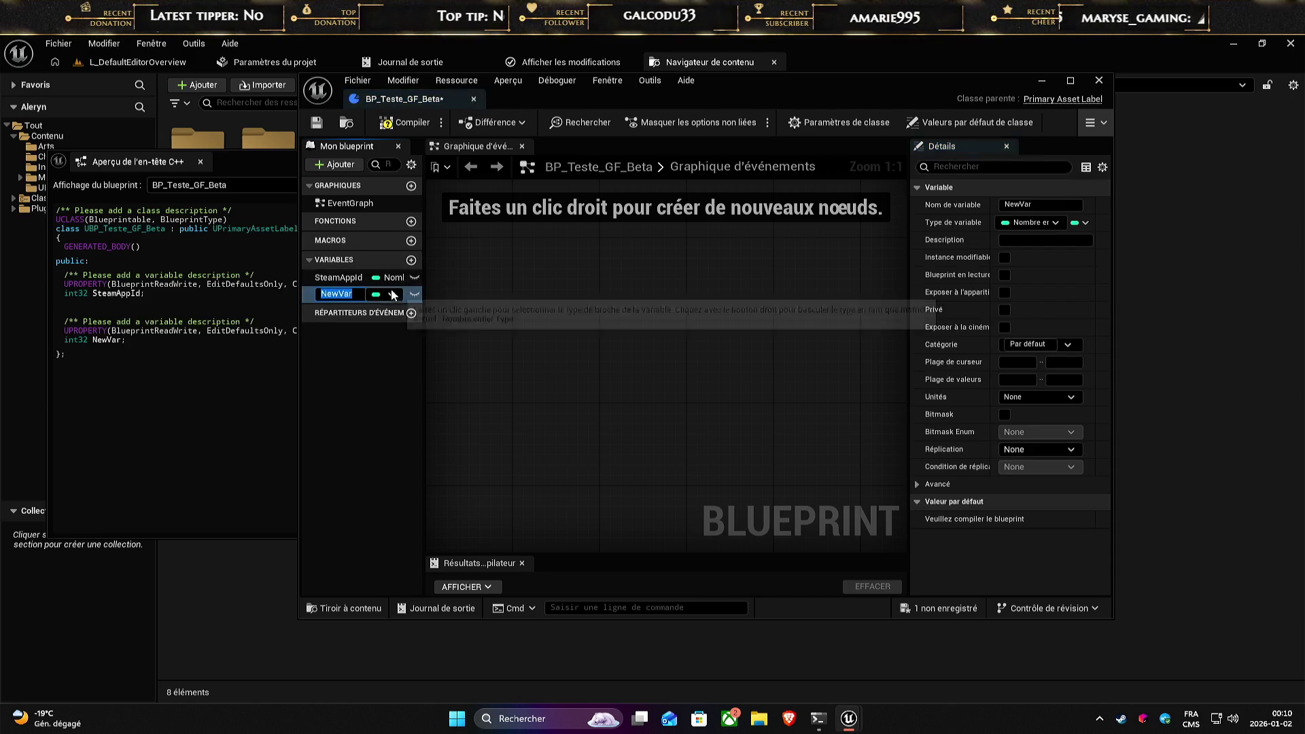
click(393, 294)
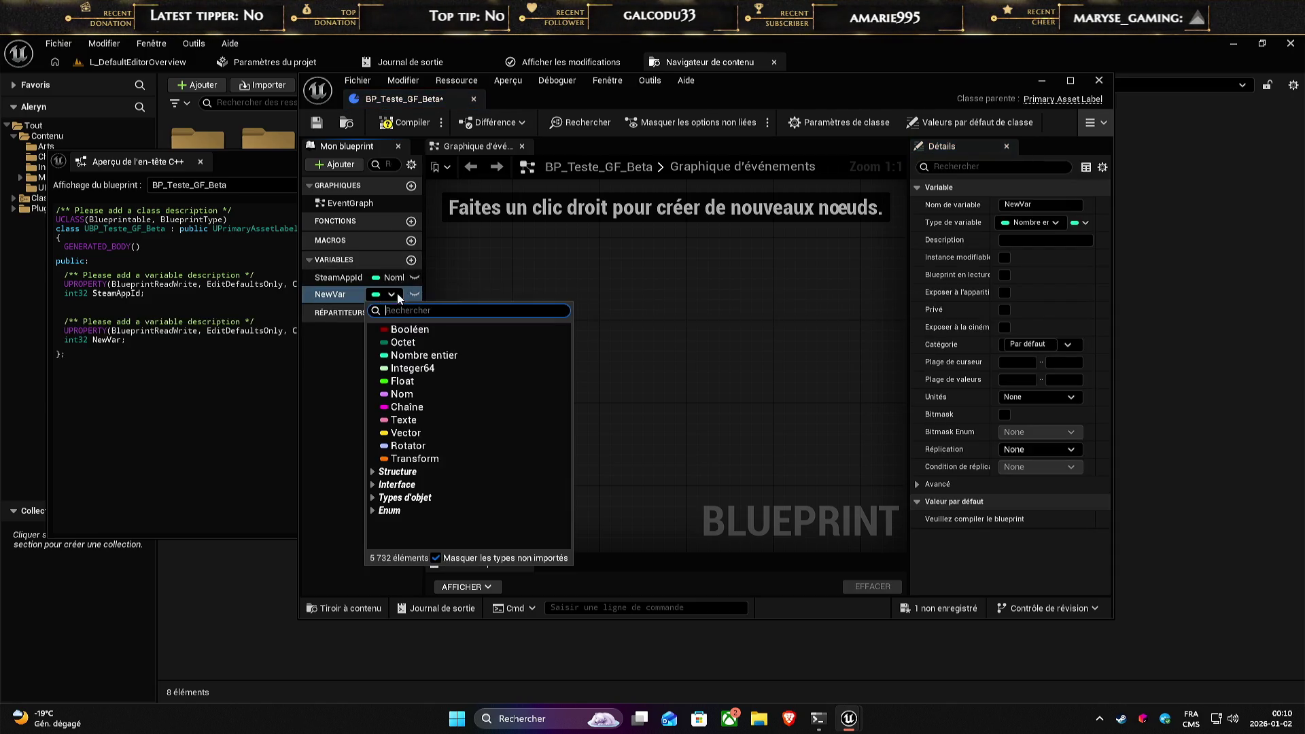
click(403, 420)
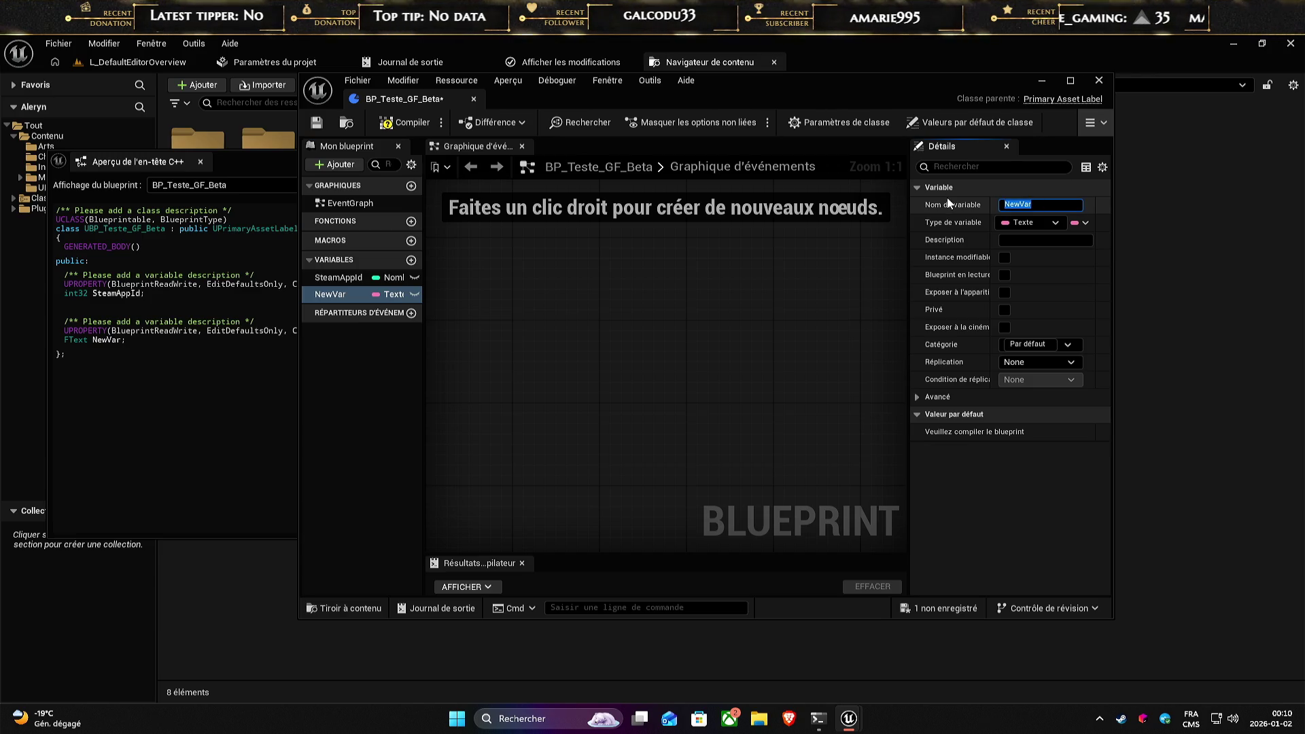
text(Display Name)
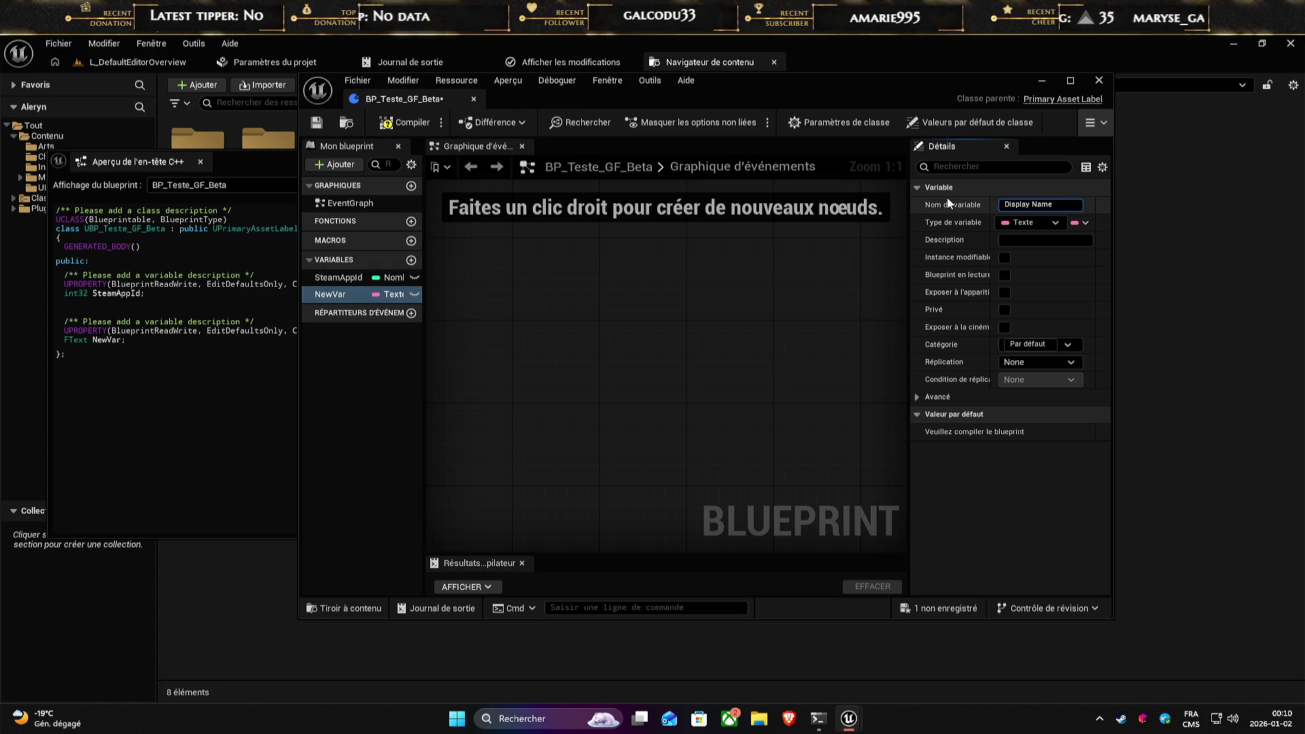
key(Return)
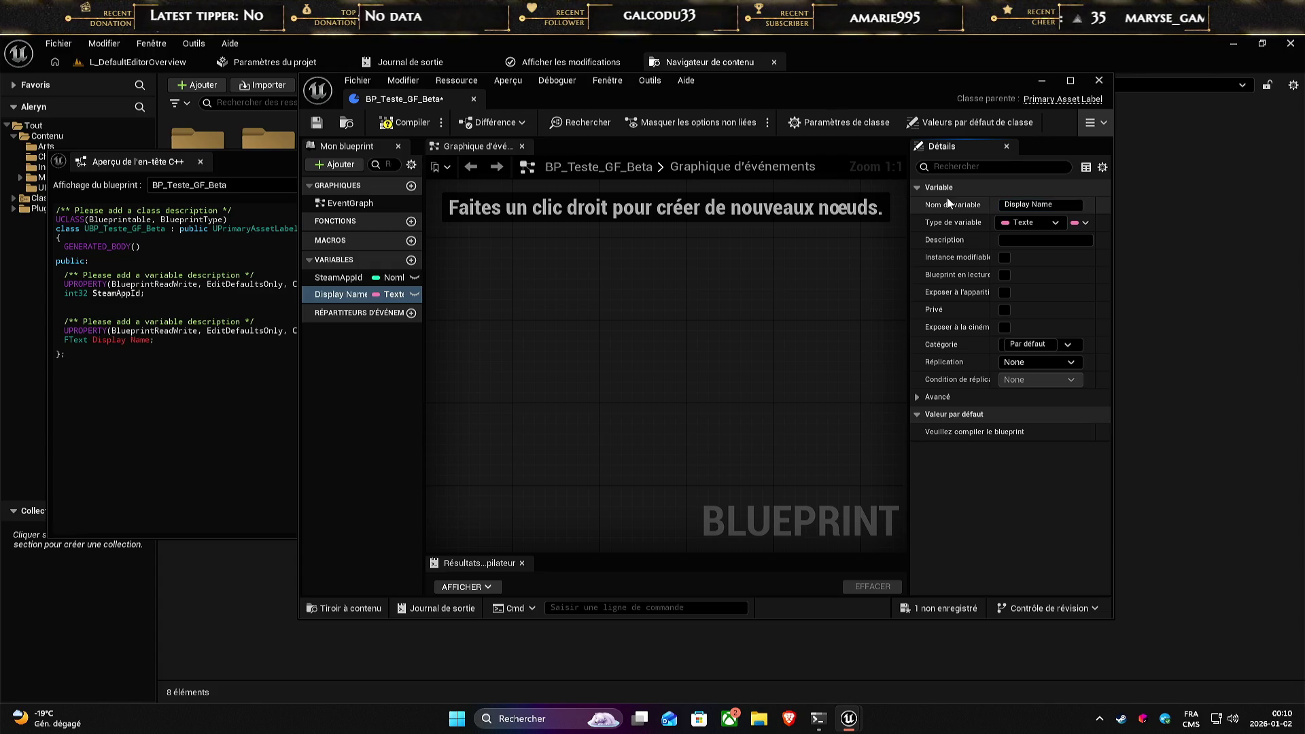
click(1032, 204)
key(Return)
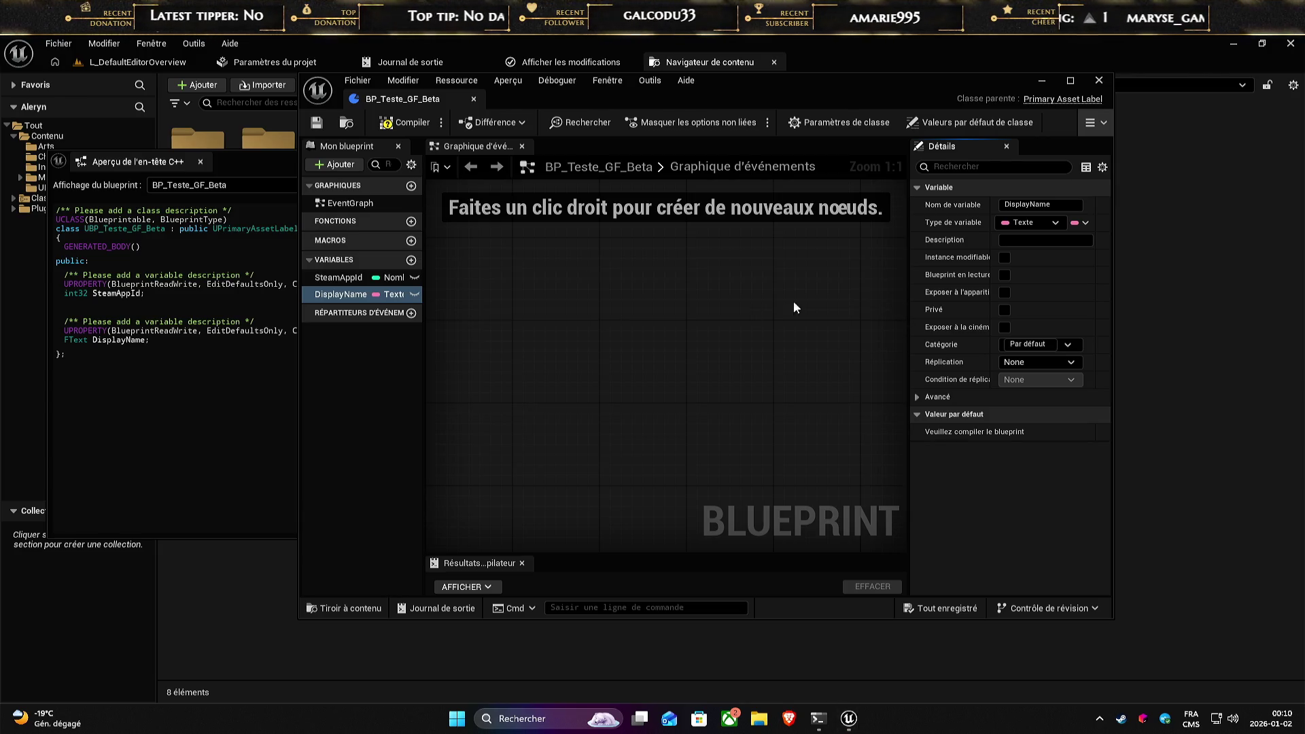
- Add a Boolean variable named bRequiresSteamOwnership
click(411, 260)
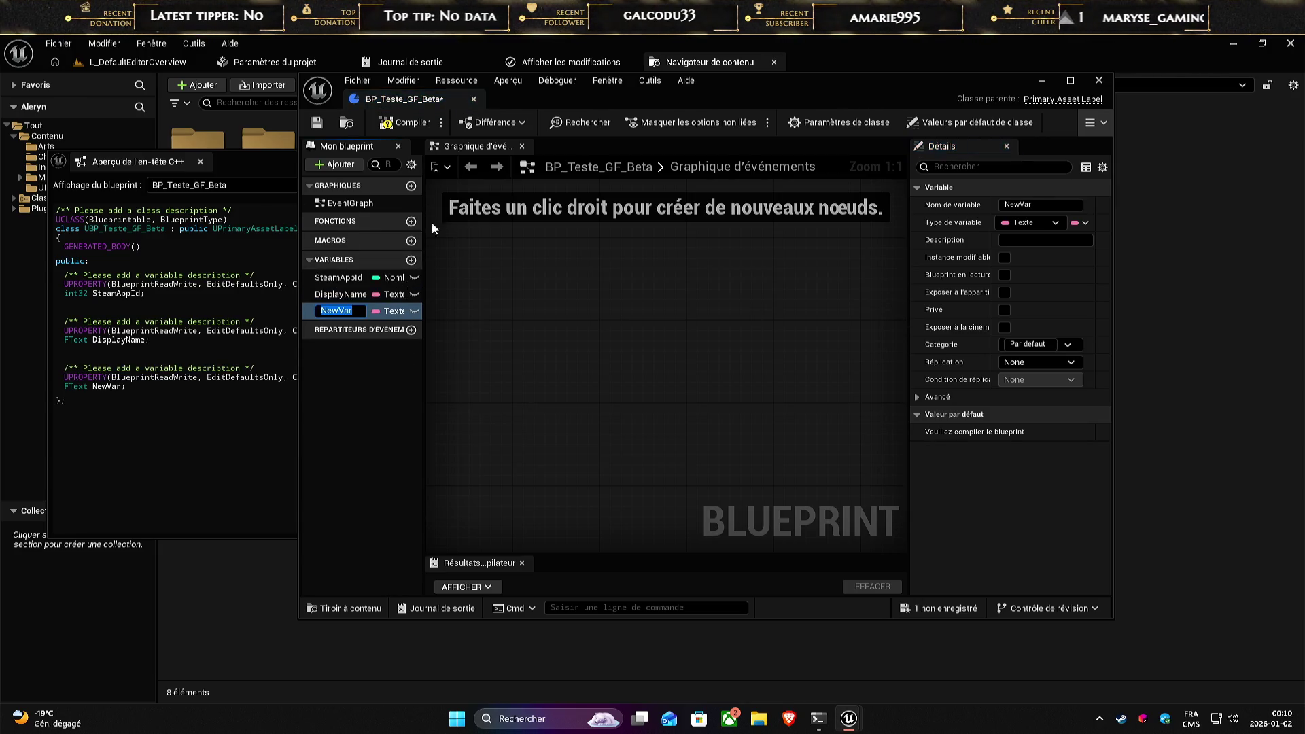
click(391, 311)
click(408, 346)
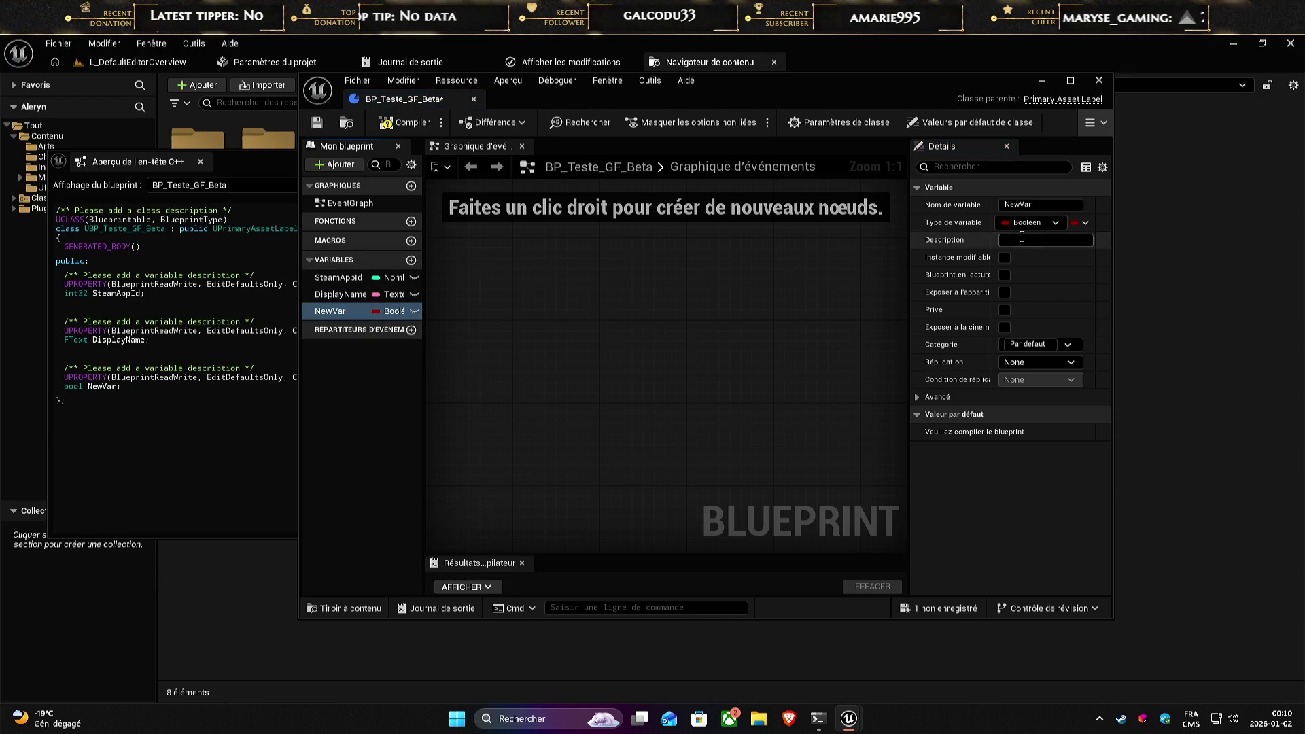
click(976, 204)
text(bRequiresSteamOwnership)
key(Return)
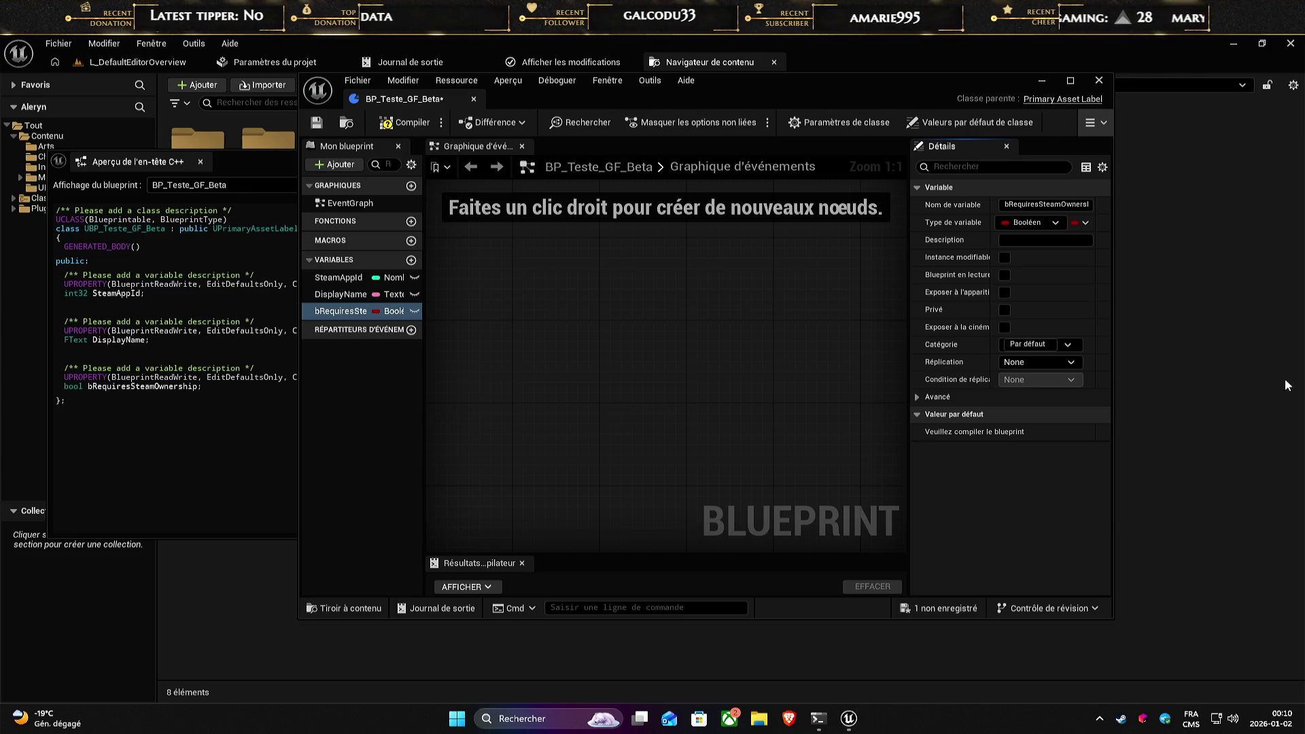
- Add a Boolean bUnlockWithSteamAchievement and set its category to Steam
click(410, 259)
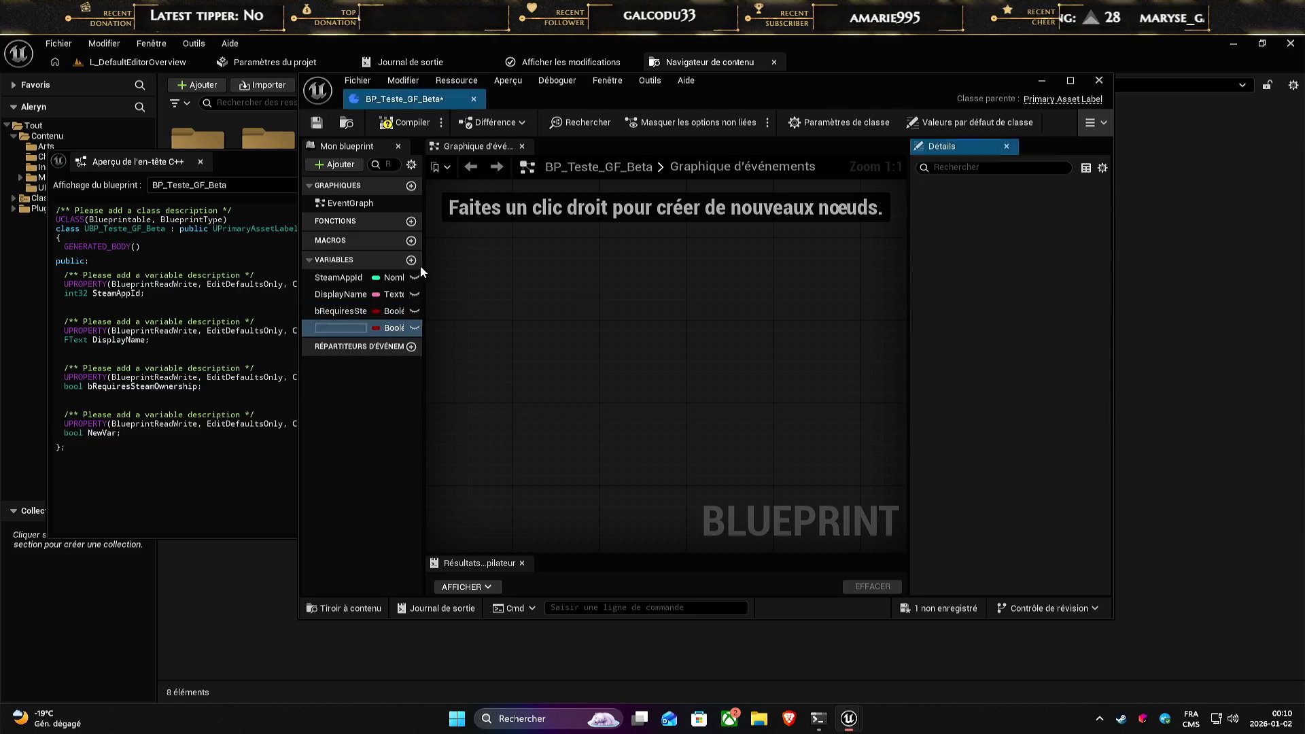
click(1020, 203)
key(ctrl+v)
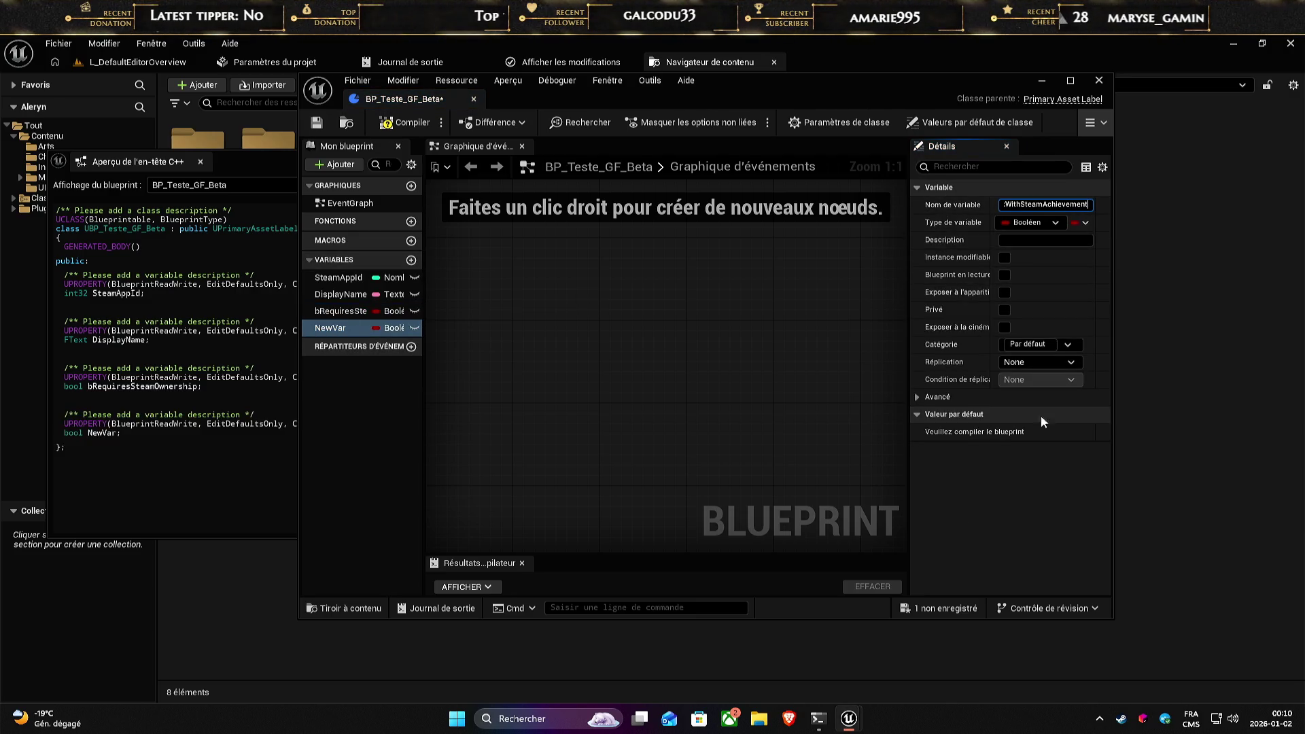
click(1029, 342)
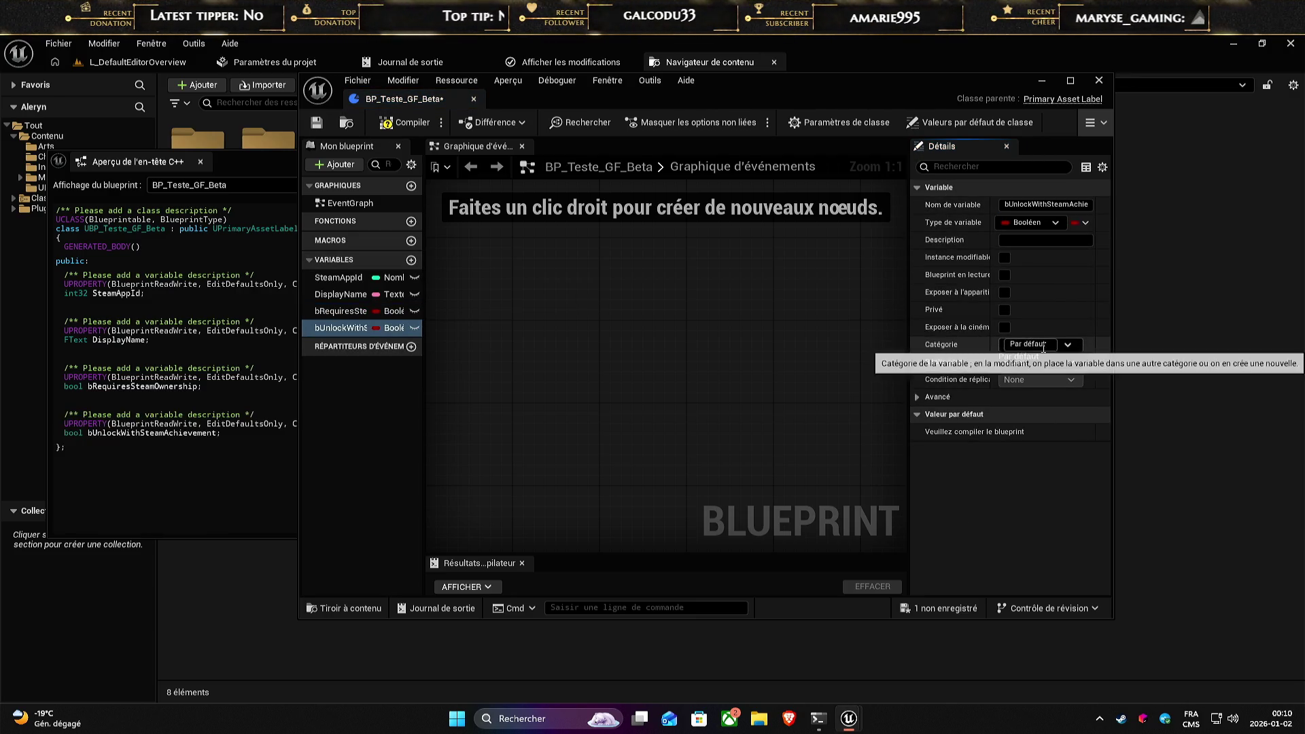
key(ctrl+a)
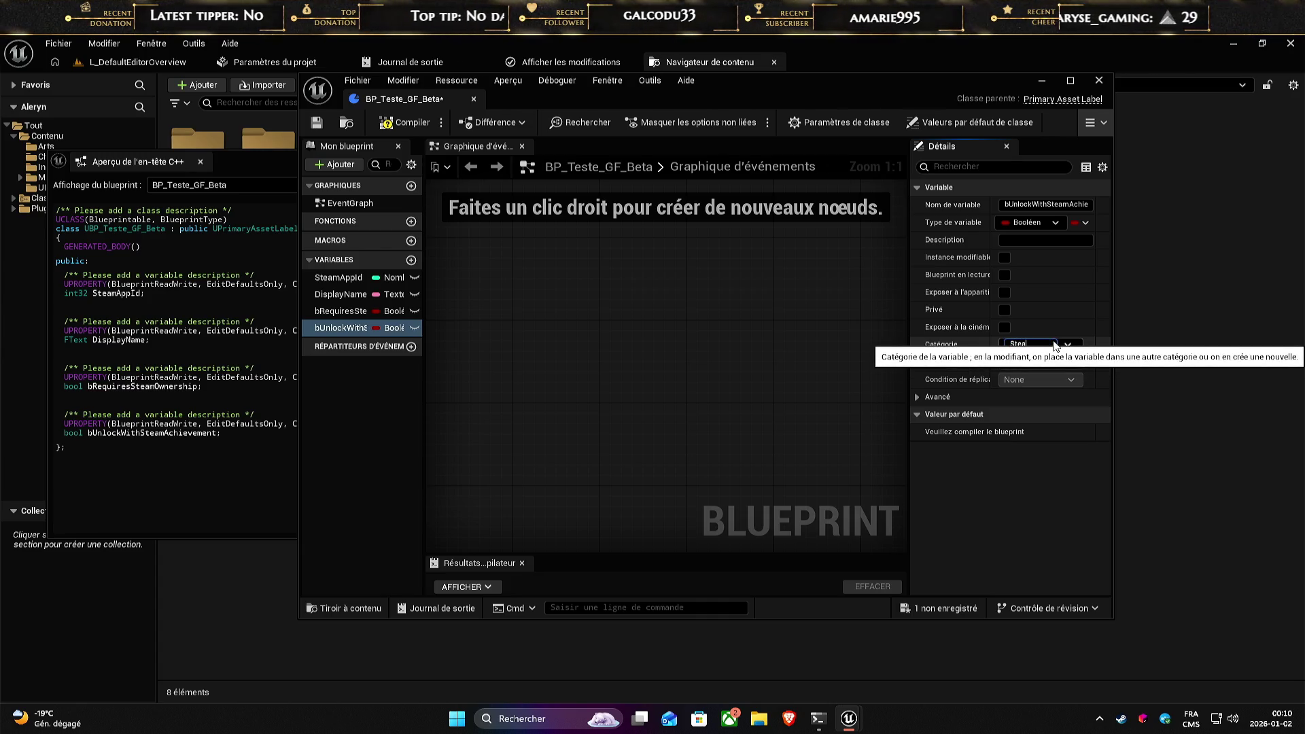
text(m)
key(Return)
- Set bRequiresSteamOwnership's category to Steam as well
click(342, 340)
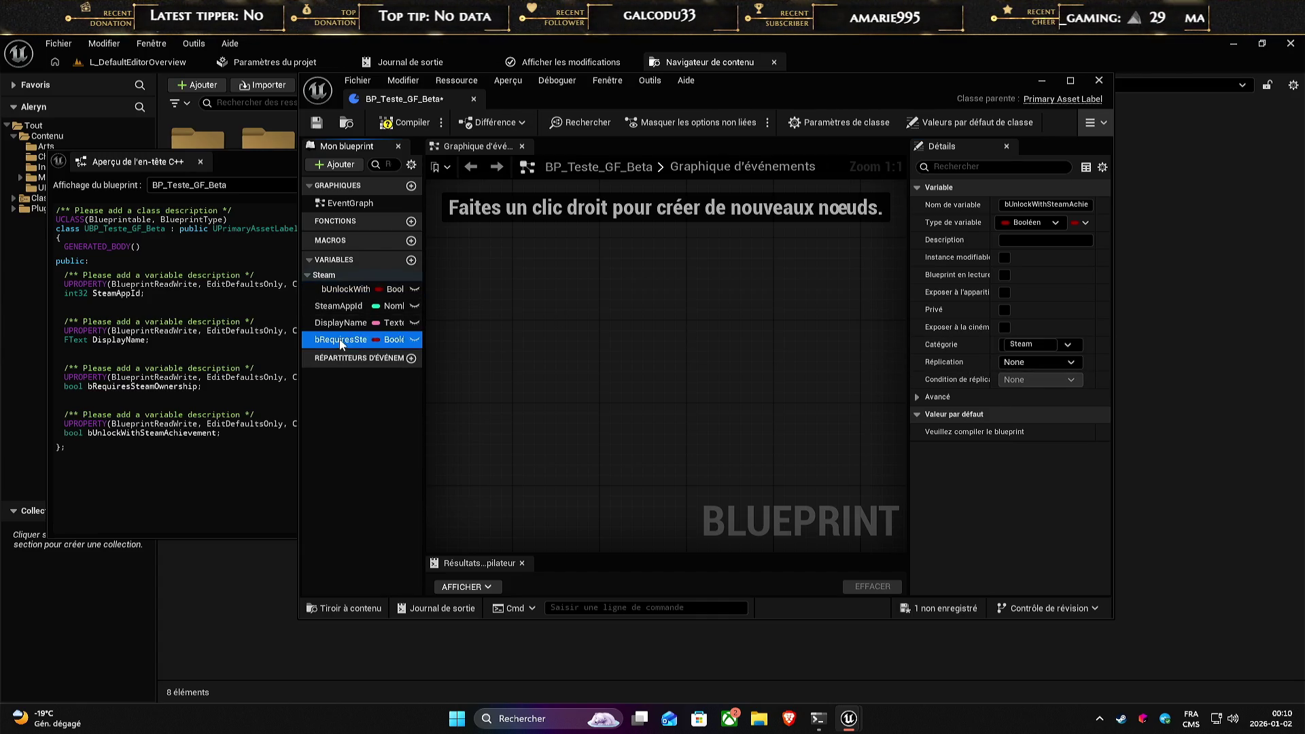
click(1033, 344)
text(S)
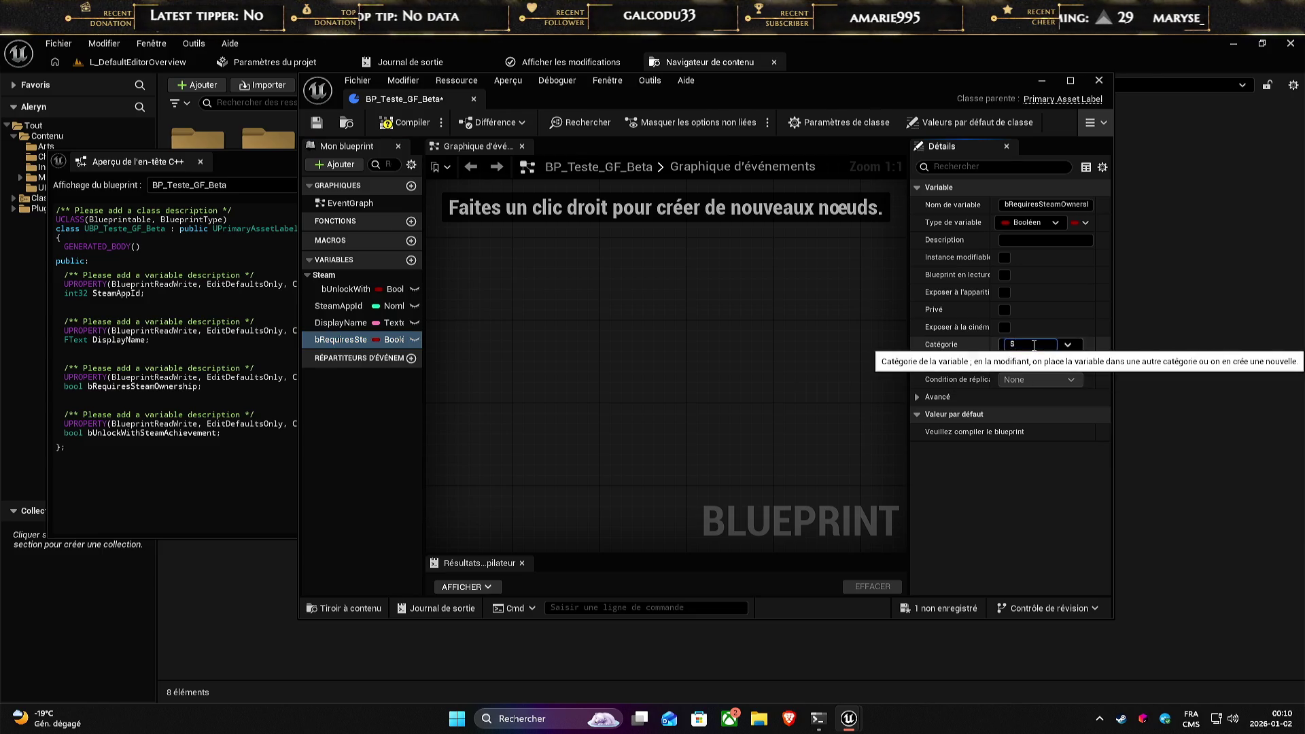
key(Return)
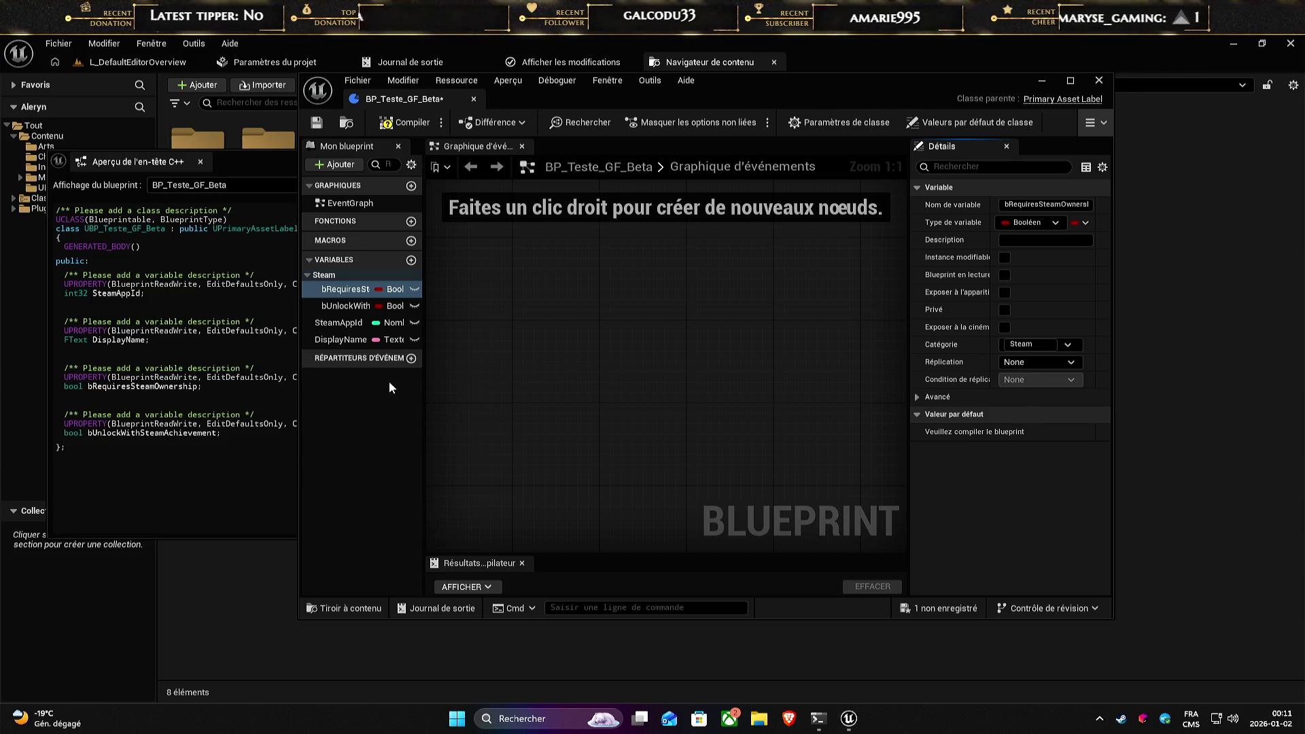
- Add a String variable RequiredSteamAchievement and put it and SteamAppId in the Steam category
click(410, 261)
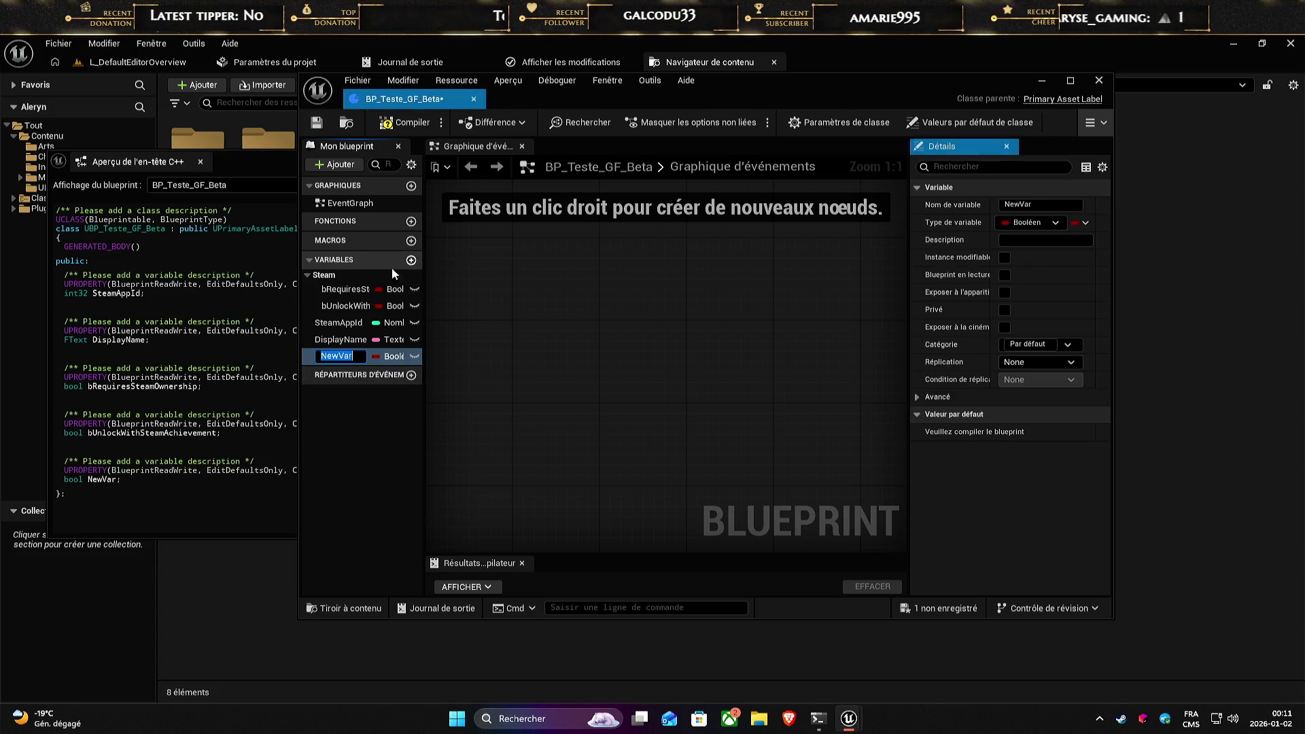
click(398, 357)
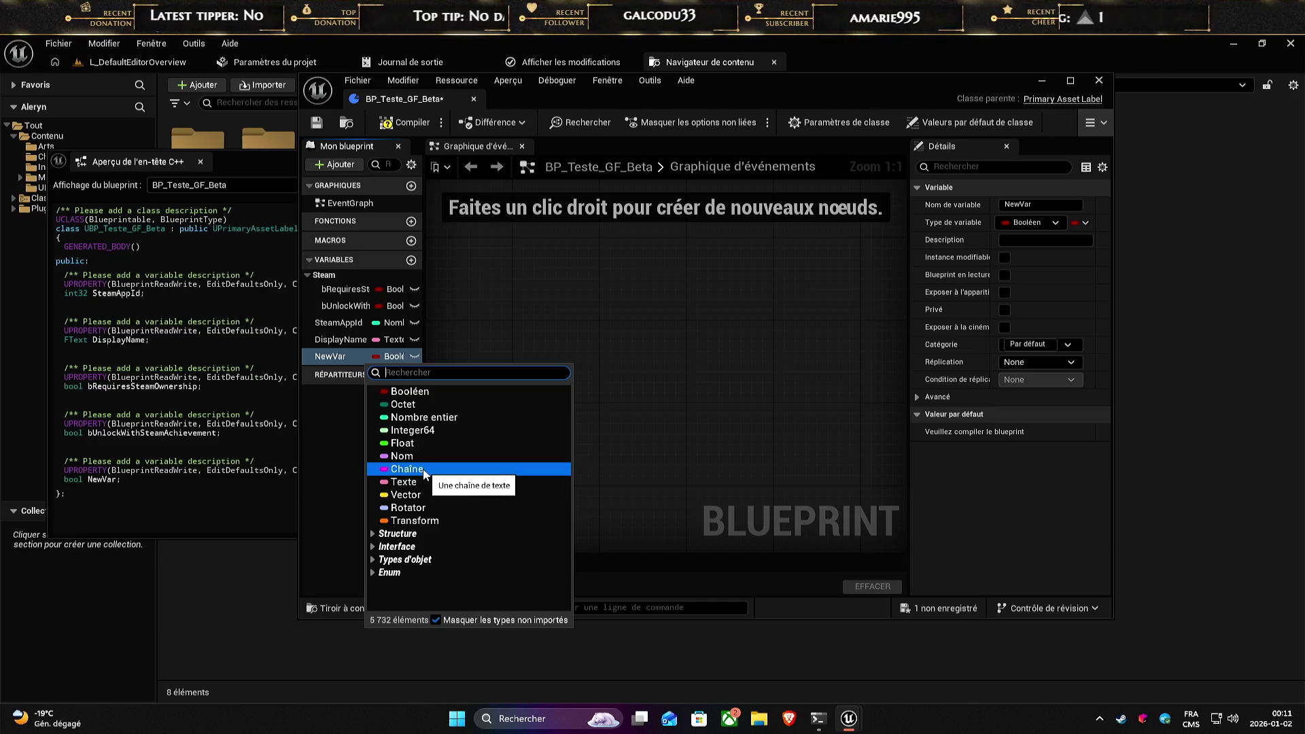
click(409, 470)
click(1044, 204)
key(ctrl+v)
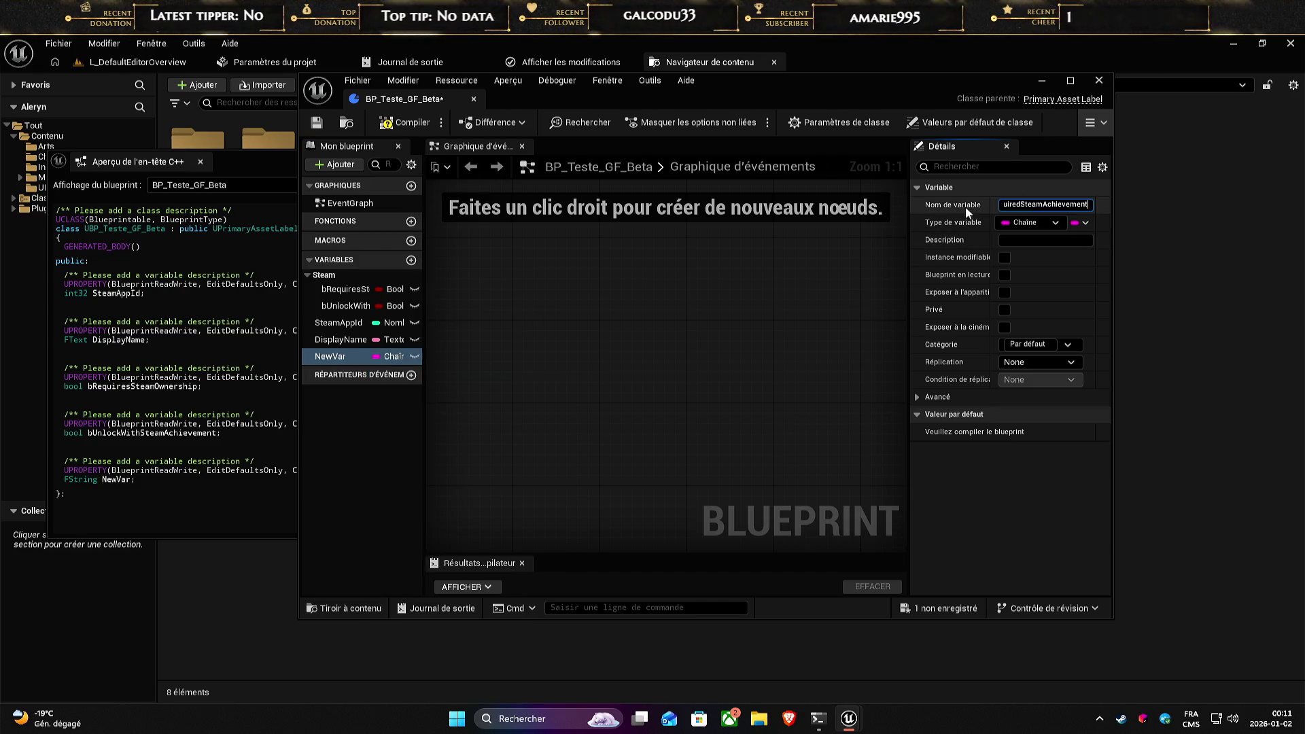
key(Return)
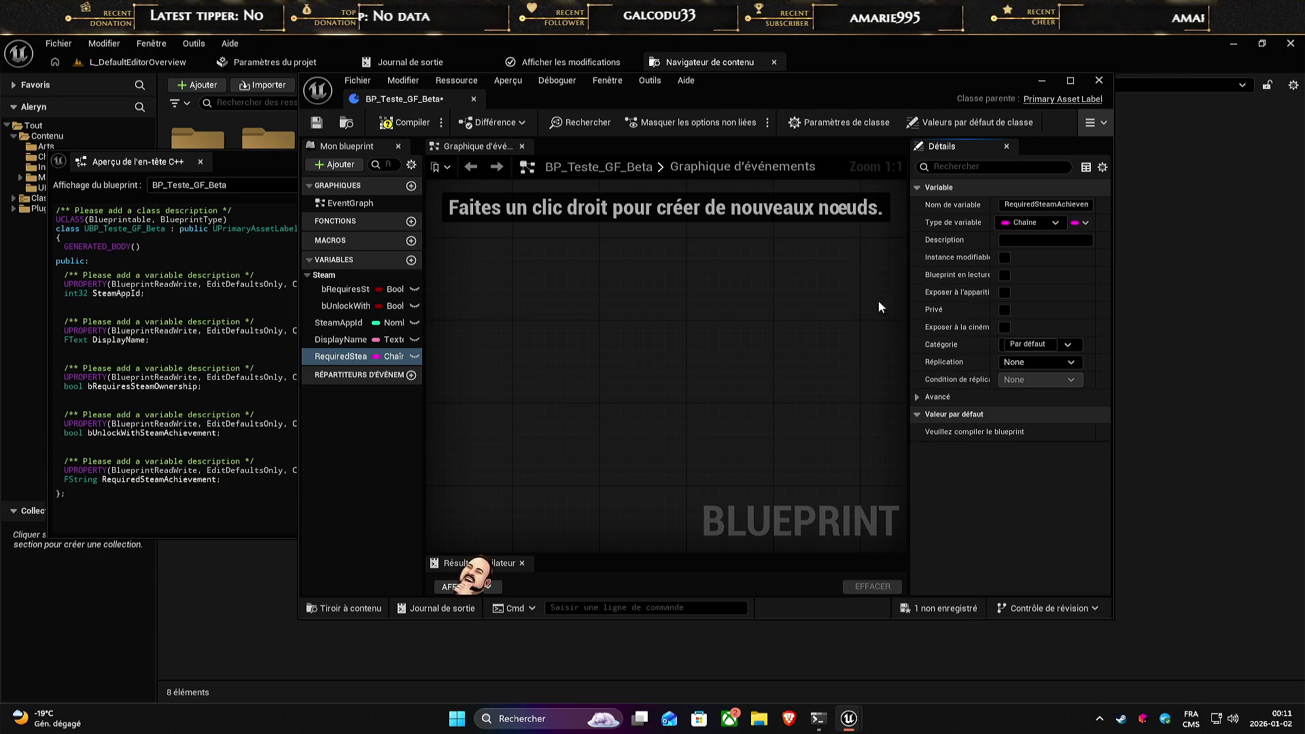
click(1067, 350)
click(1022, 364)
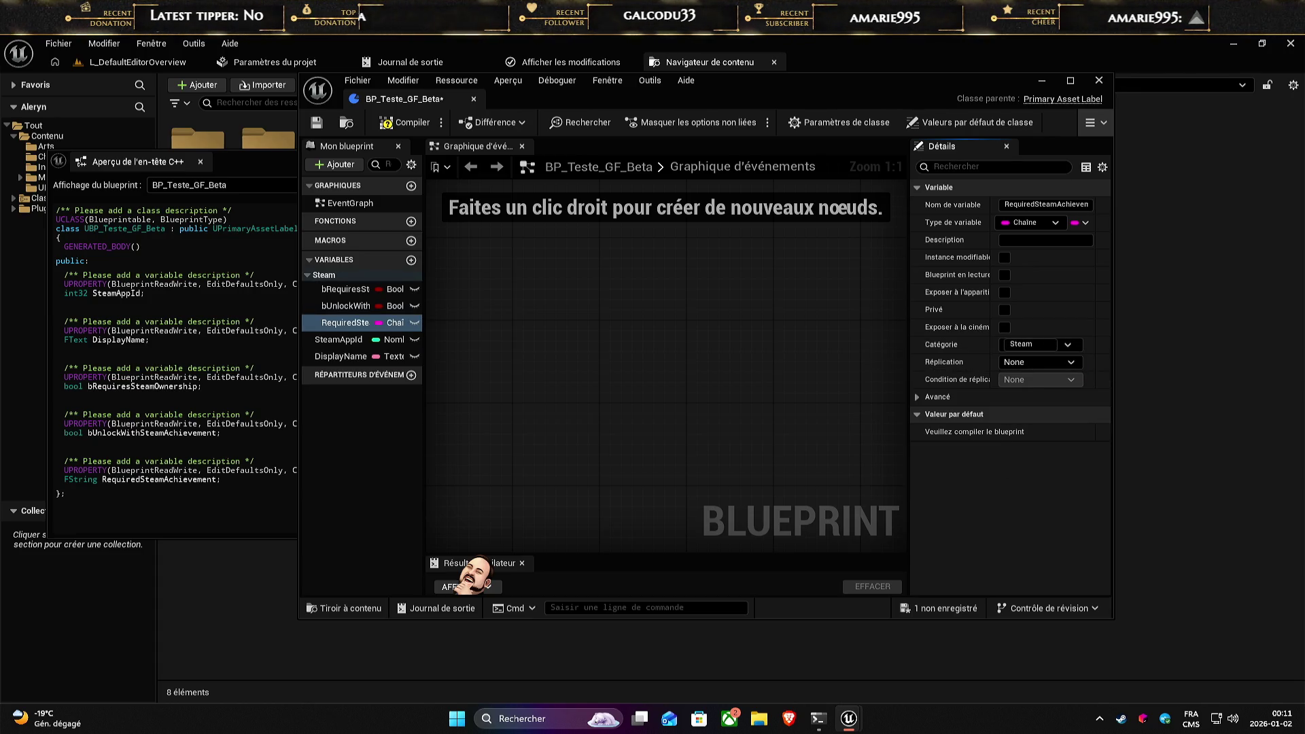
click(338, 339)
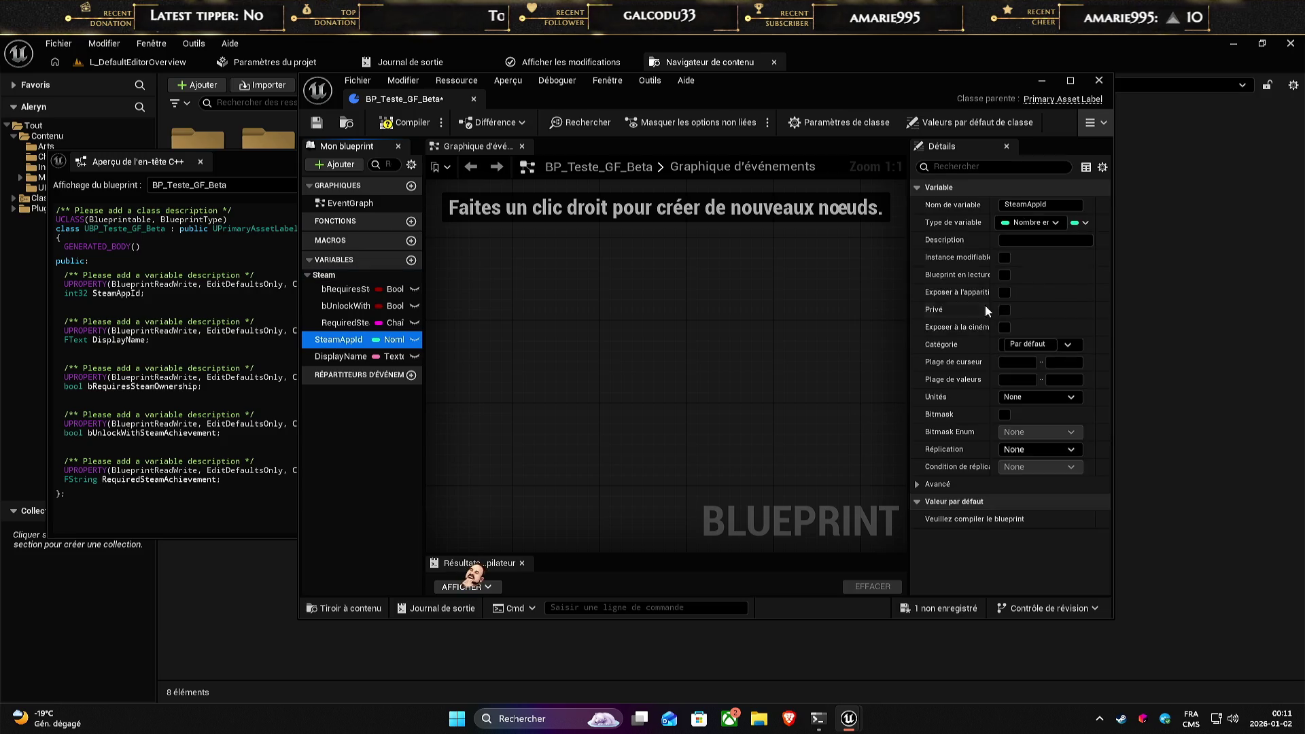
click(1067, 344)
click(1034, 362)
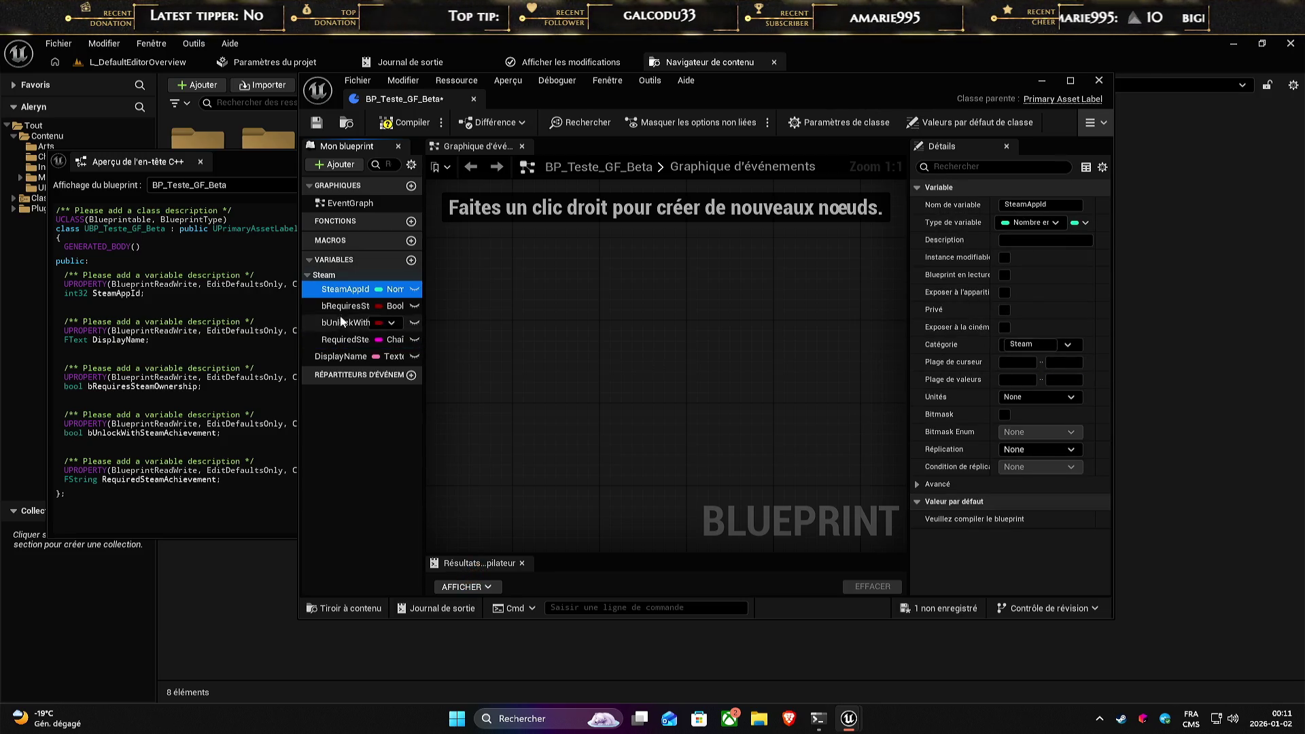
- Move DisplayName into a new GF_Config category, fixing the misspelled name
click(341, 359)
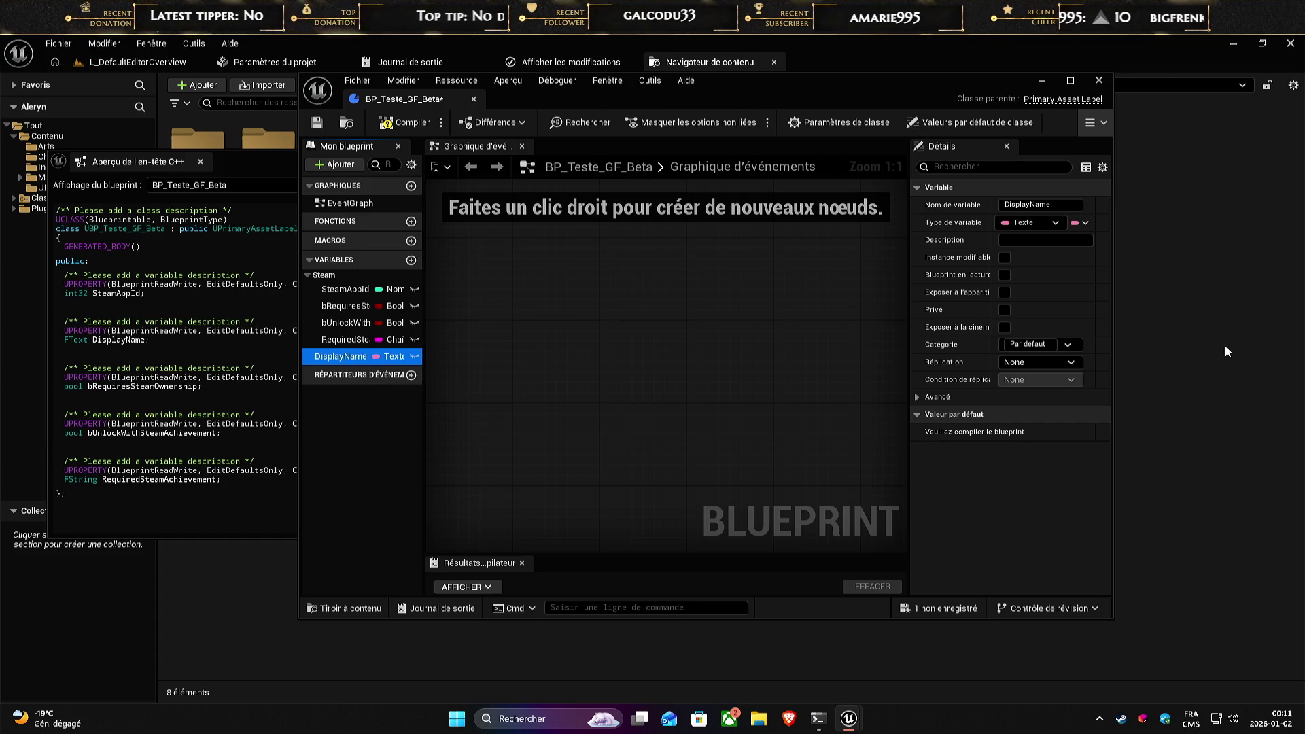
click(1032, 344)
key(ctrl+a)
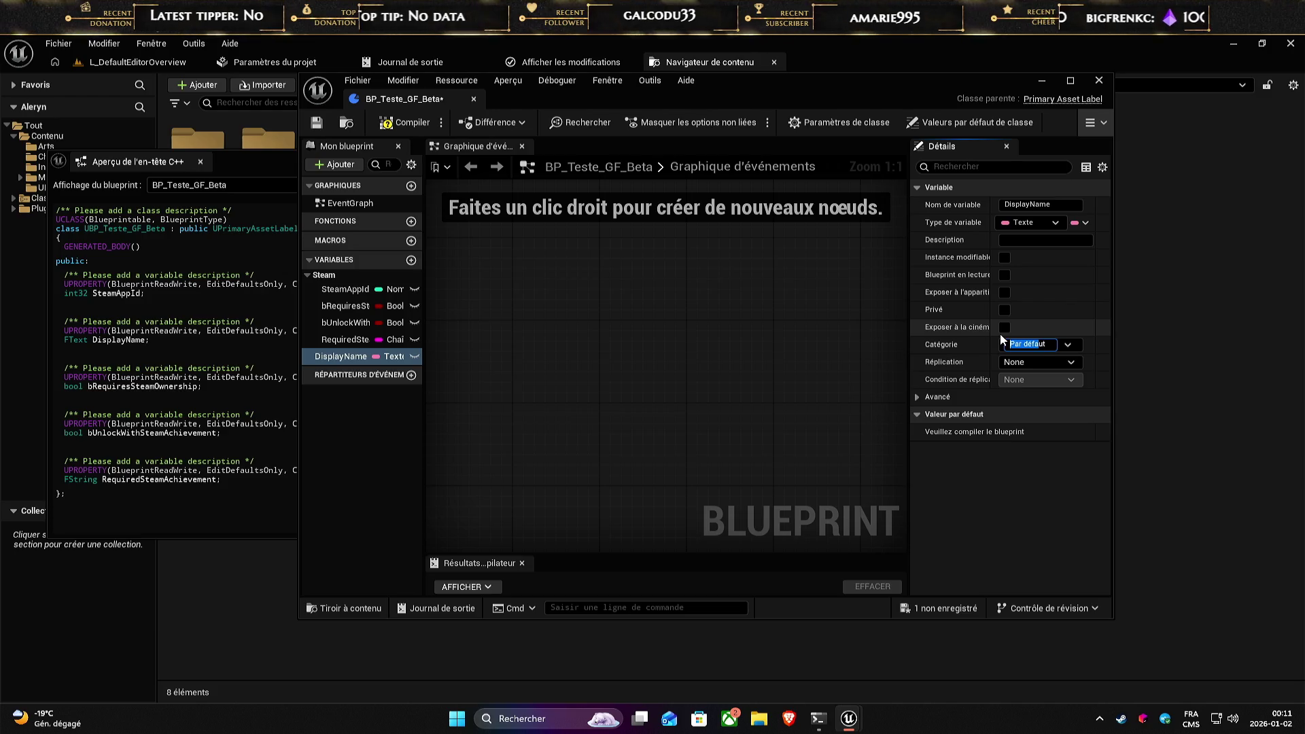
key(BackSpace)
text(GF_Con)
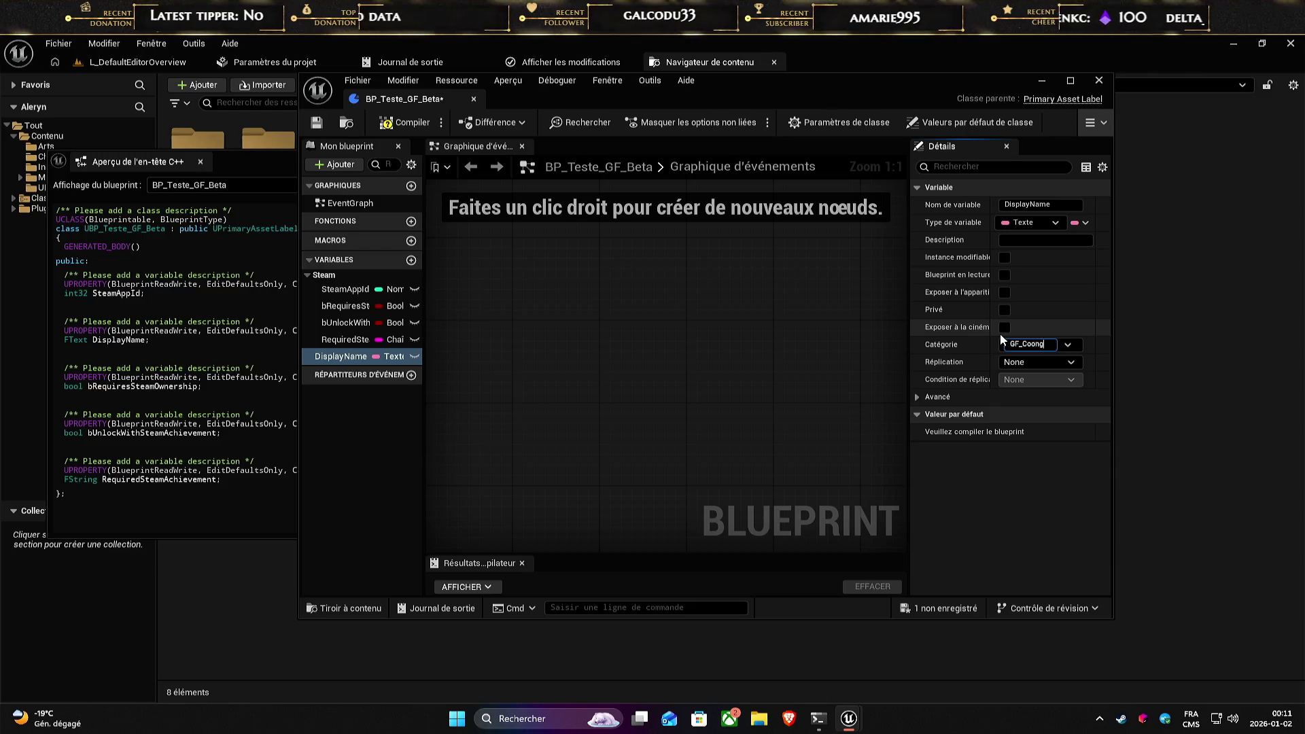
text(gif)
key(Return)
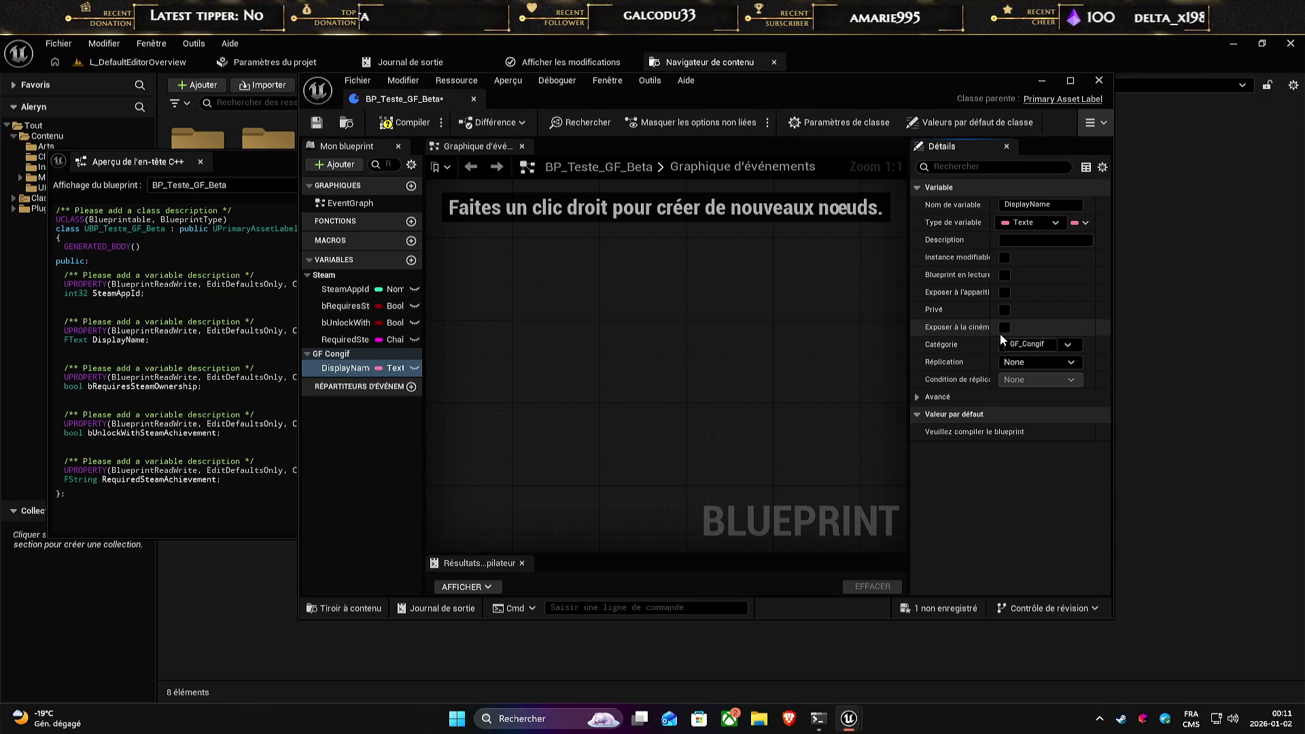
click(1035, 344)
key(BackSpace)
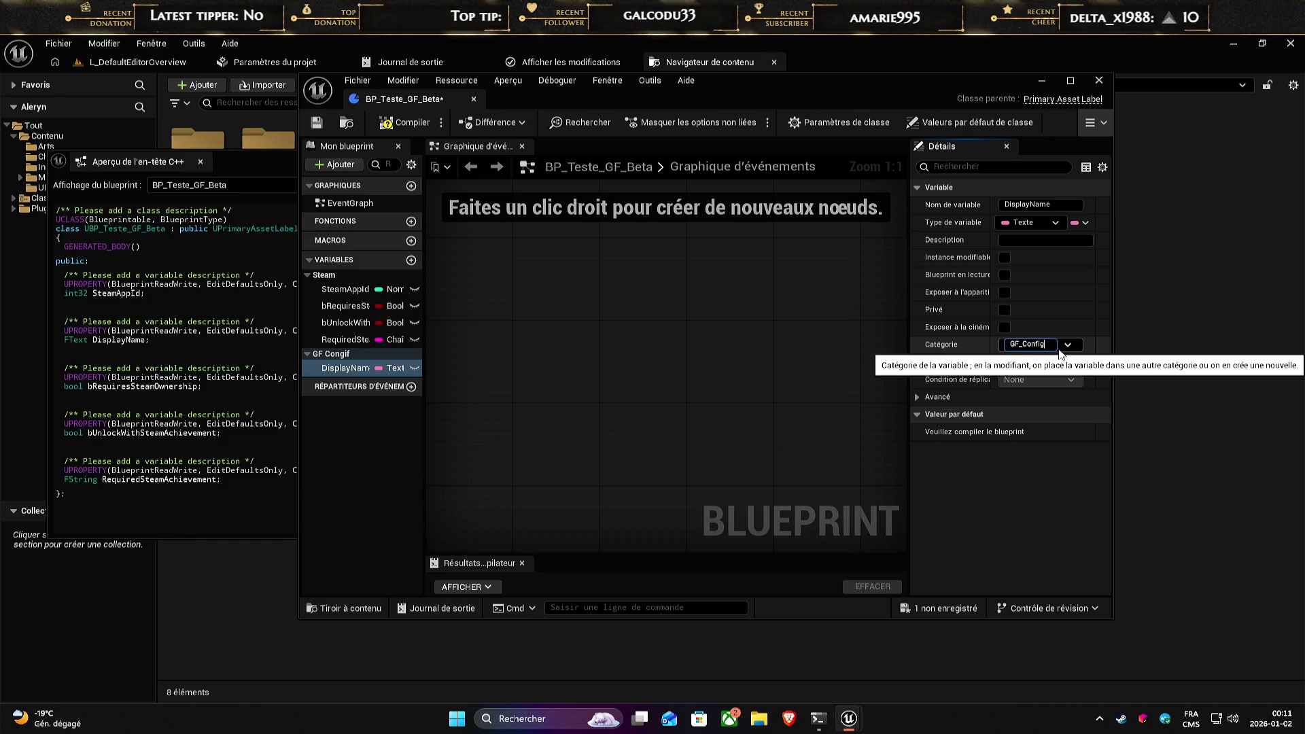
key(Return)
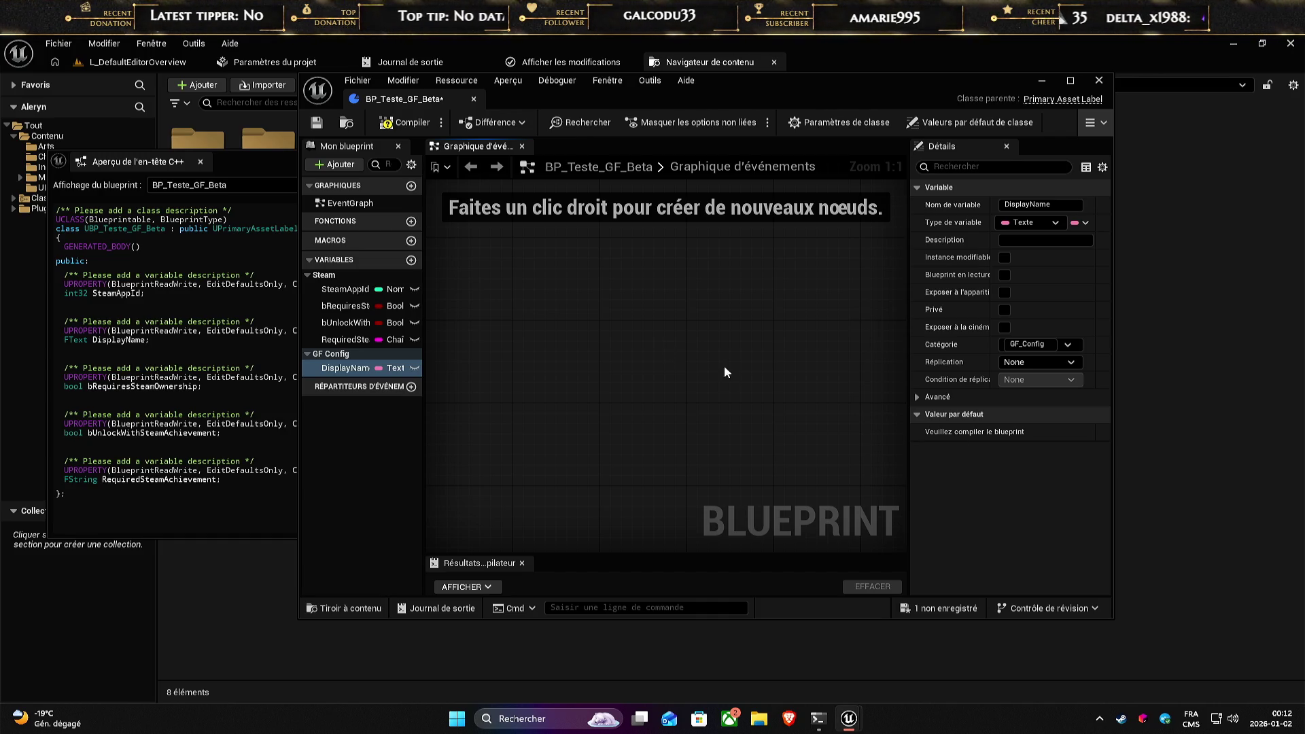
- Shift the Blueprint editor window left and down, briefly showing the desktop then restoring windows
mouse_move(814, 90)
mouse_down()
mouse_move(970, 125)
mouse_move(664, 123)
mouse_up()
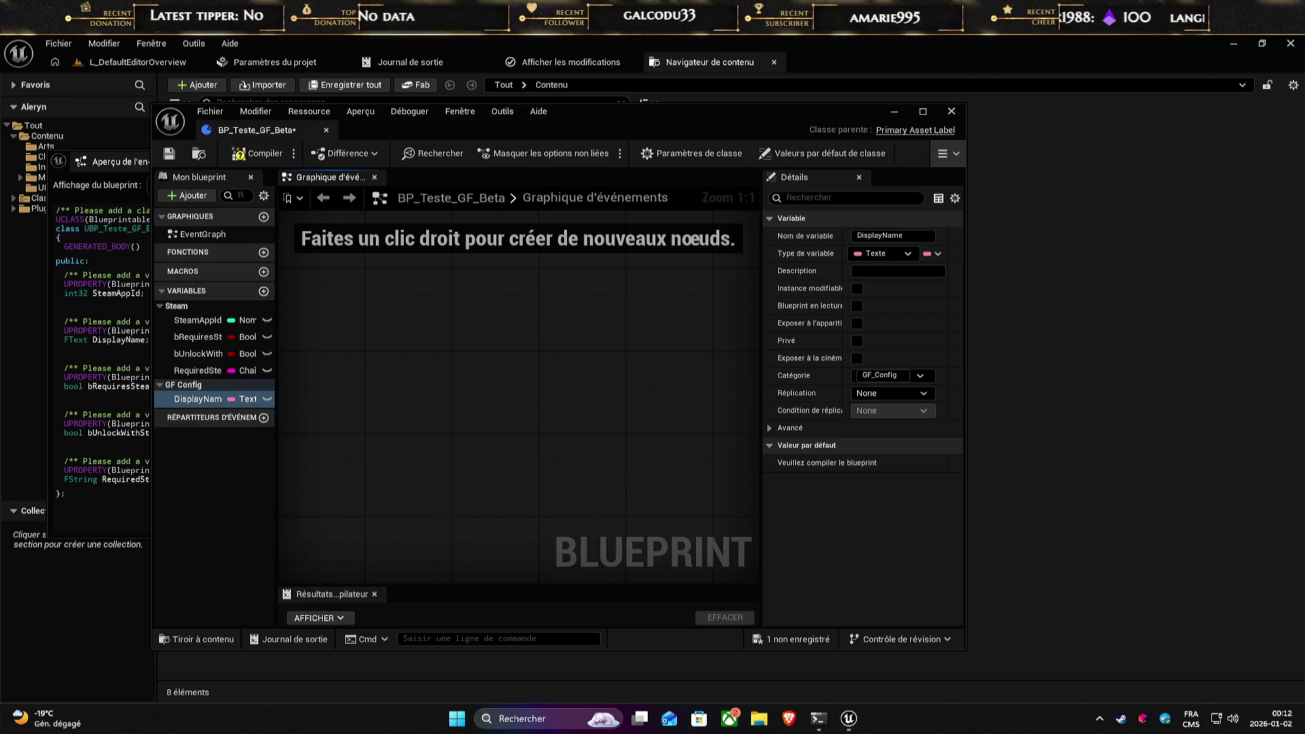
key(super+d)
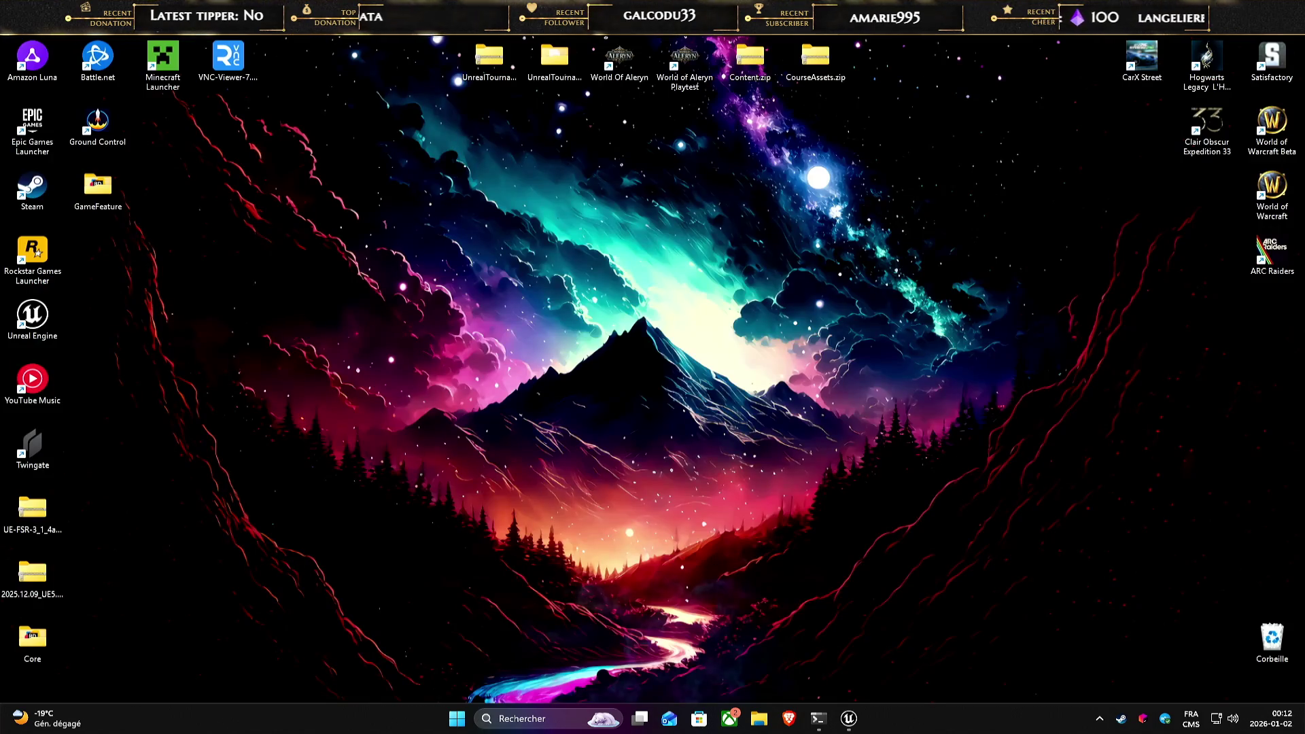
key(super+d)
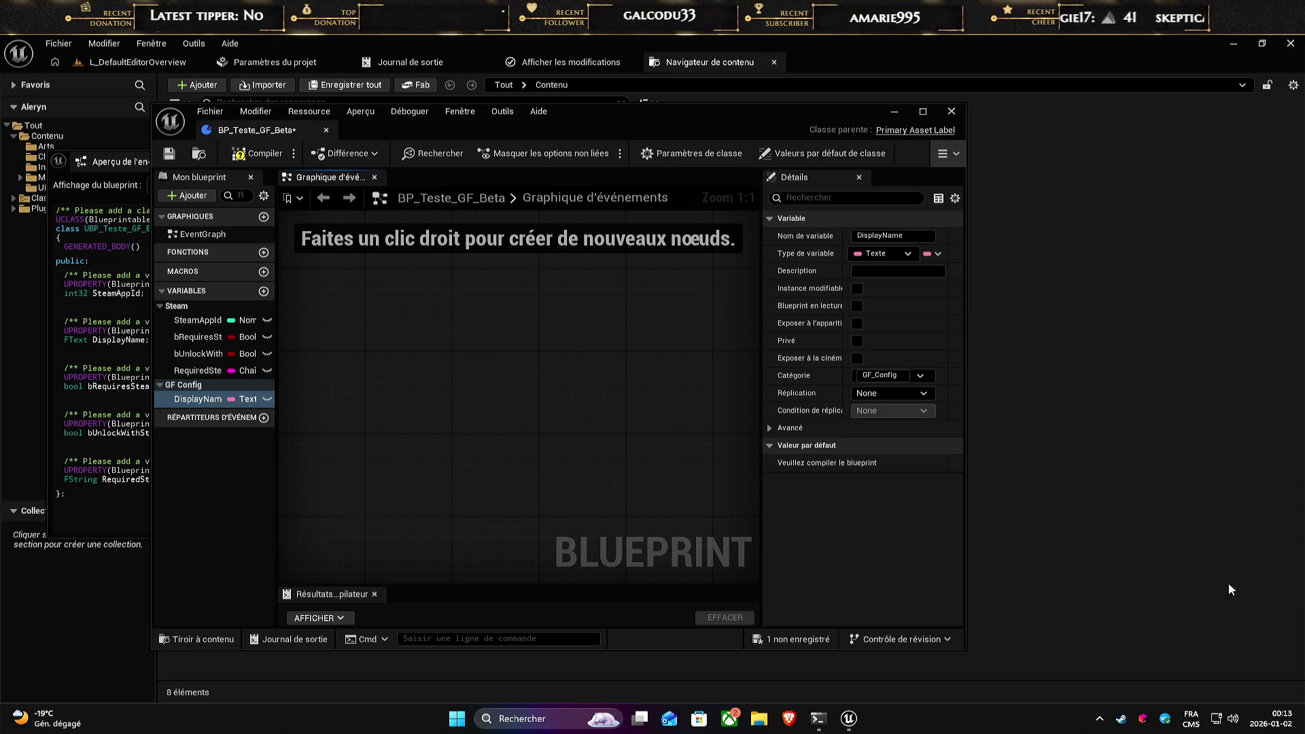
click(1269, 718)
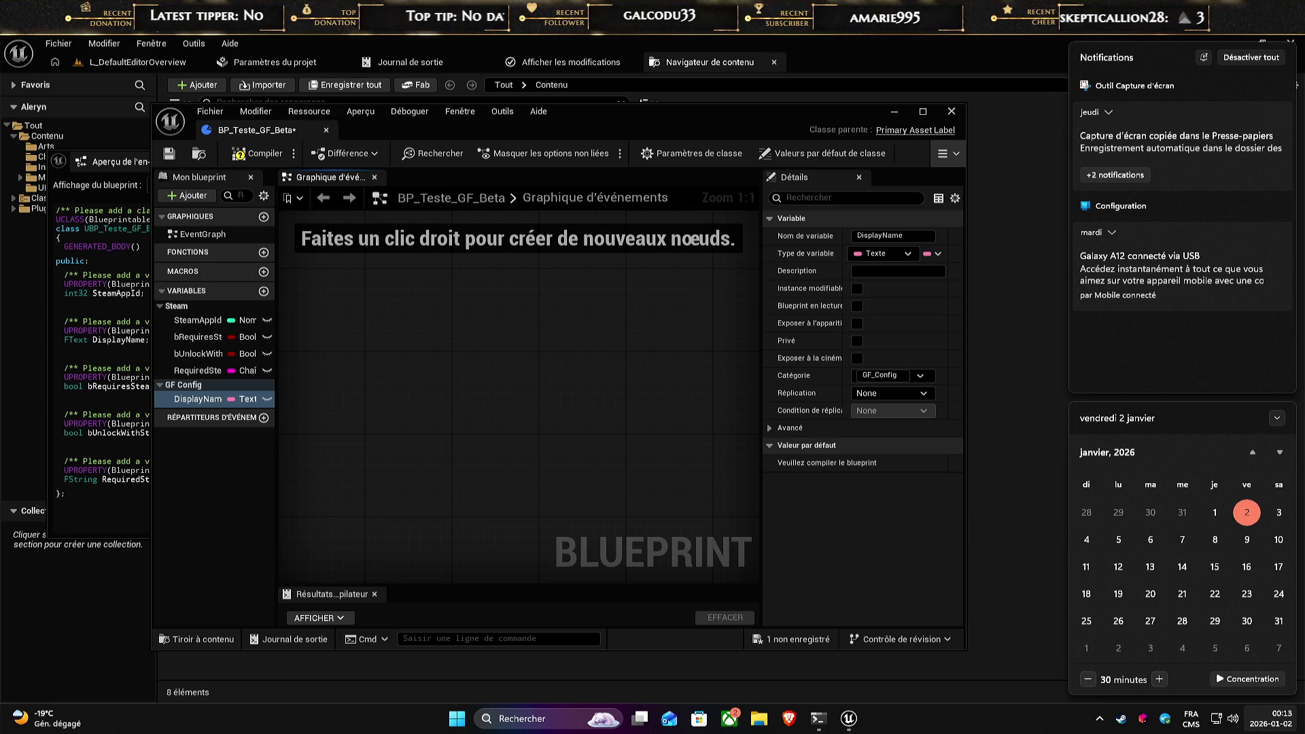
key(Escape)
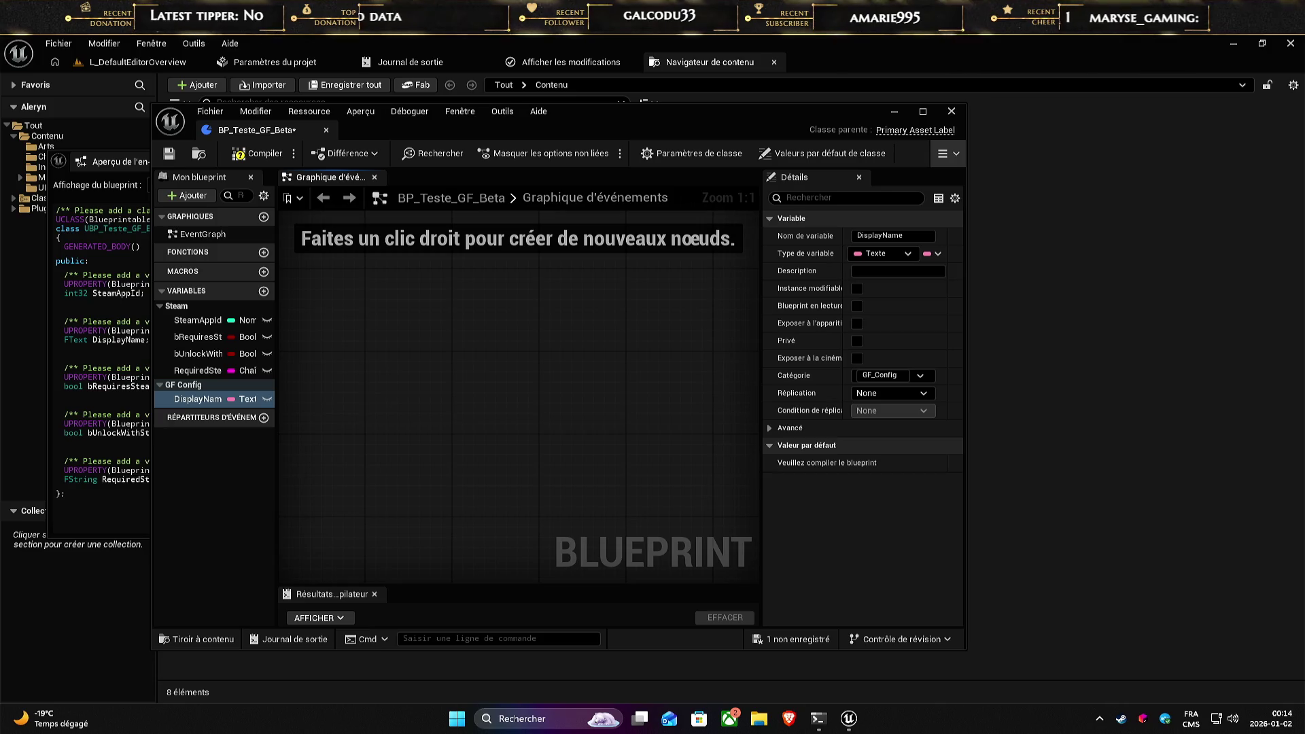
click(1283, 727)
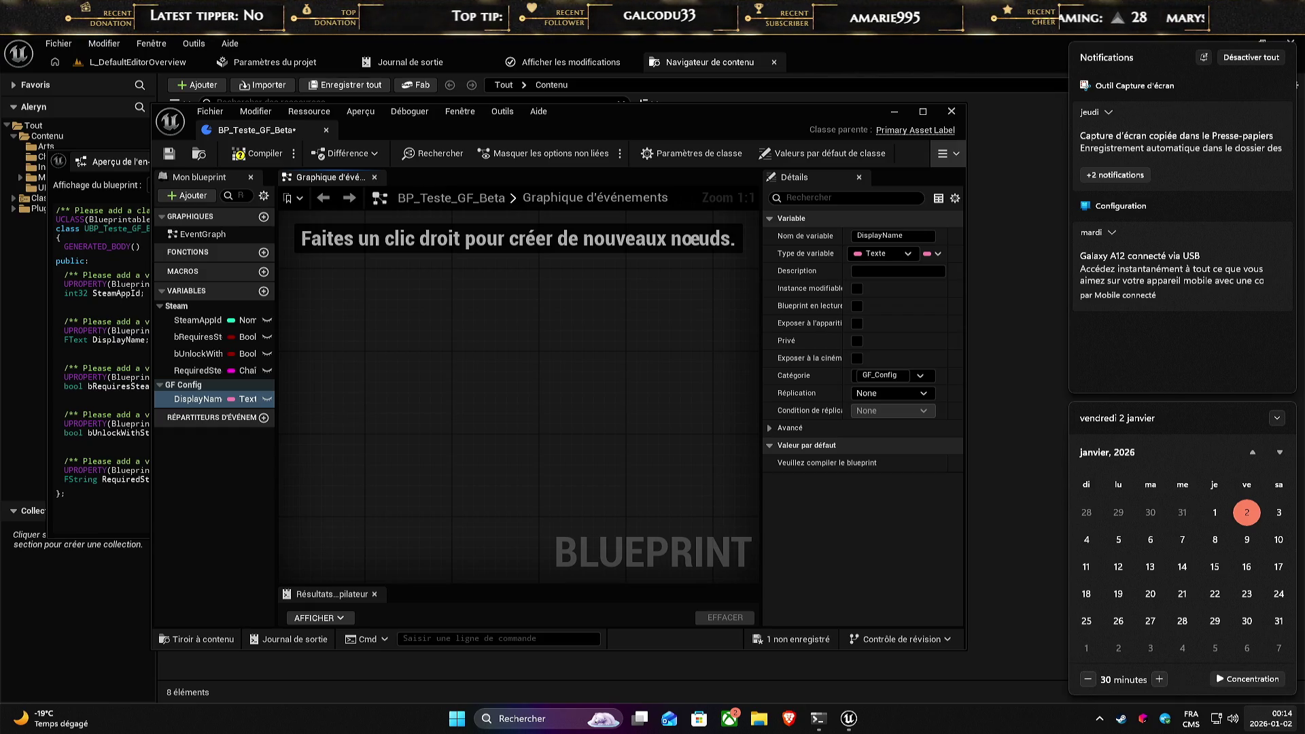
key(Escape)
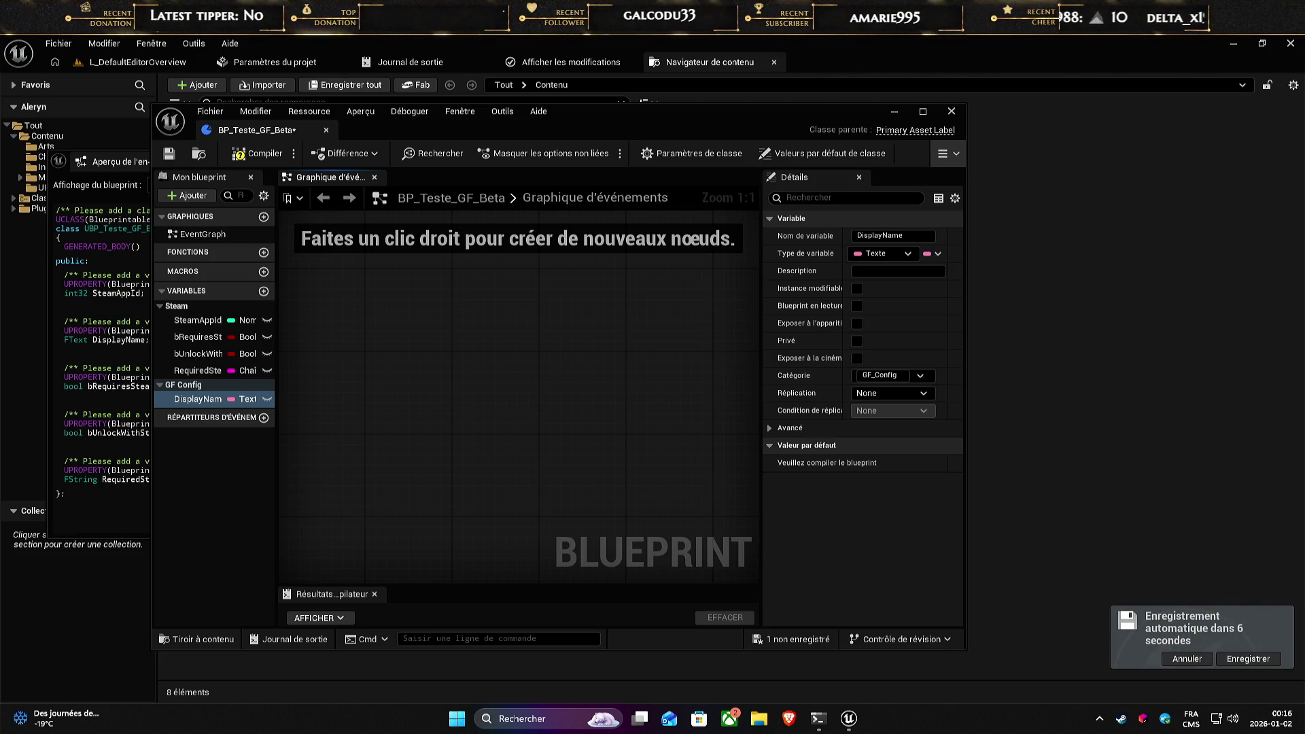
key(super+d)
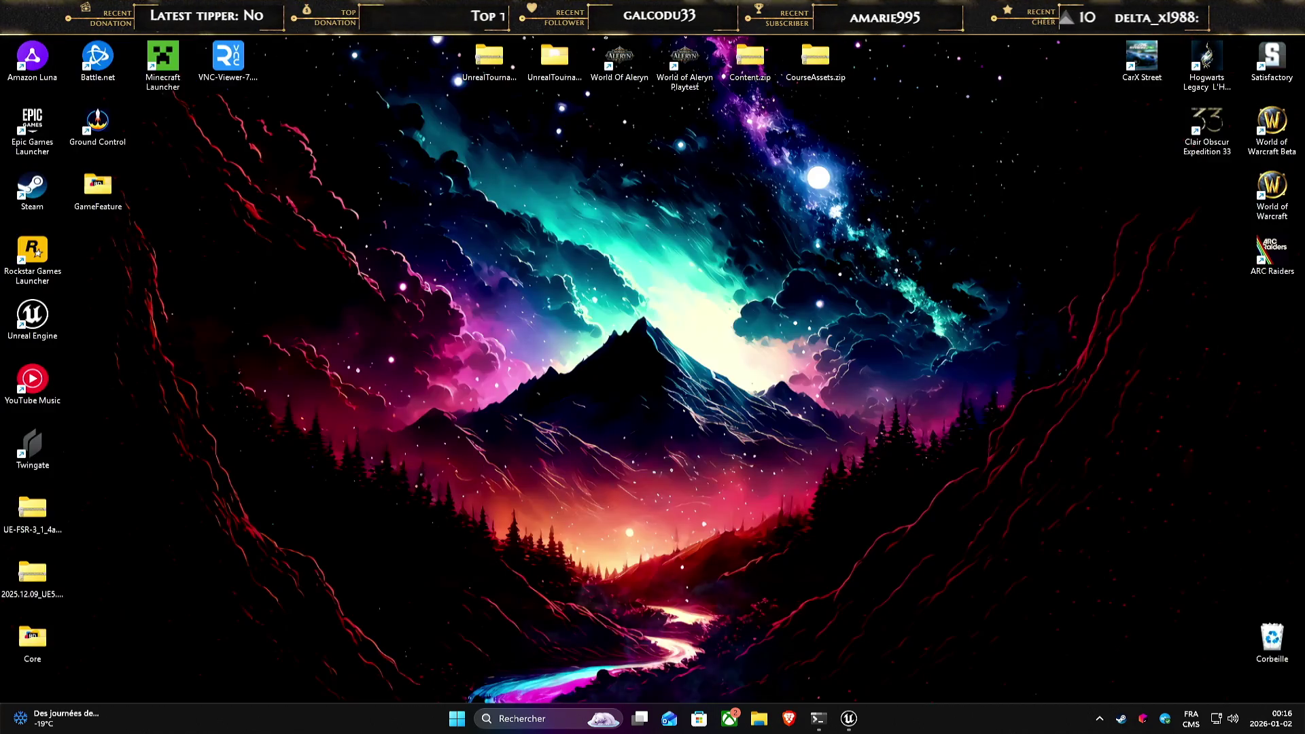
key(super+d)
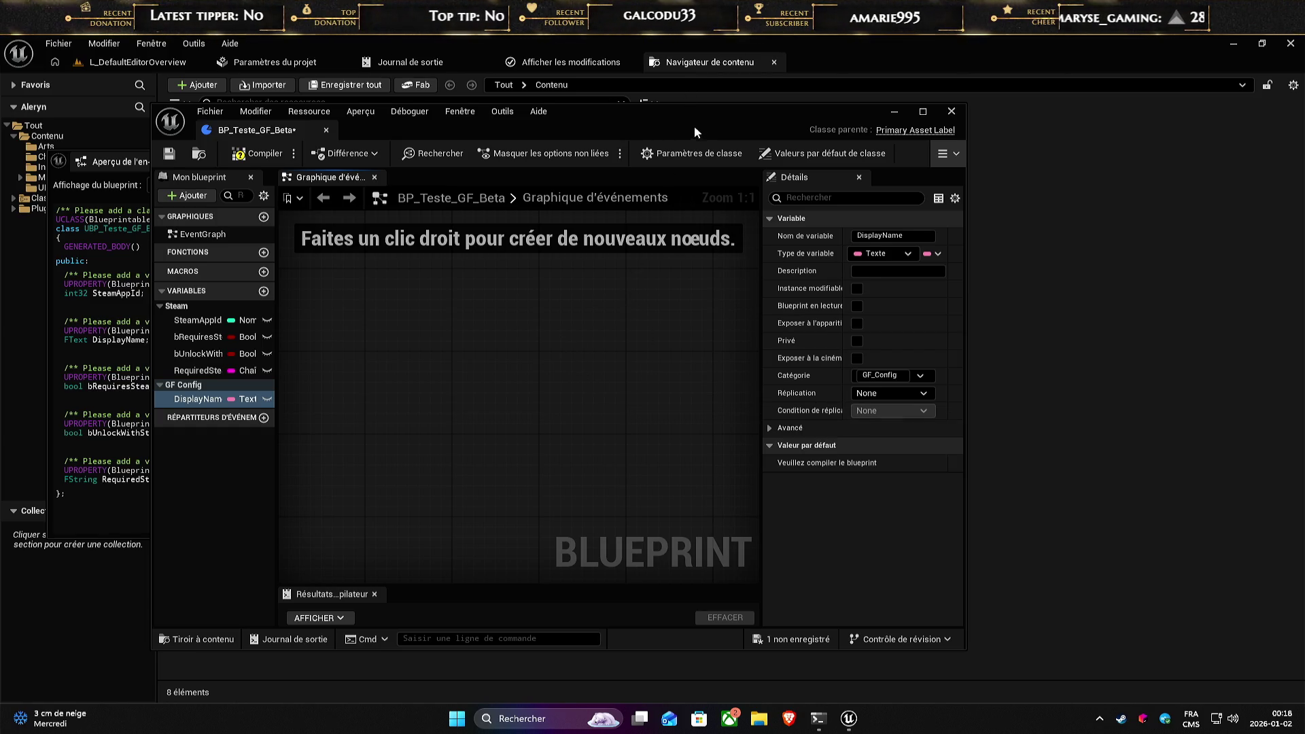
- Rearrange the Blueprint editor and a narrower C++ header preview side by side
drag(694, 129, 936, 125)
click(384, 166)
drag(385, 165, 368, 124)
drag(708, 341, 508, 343)
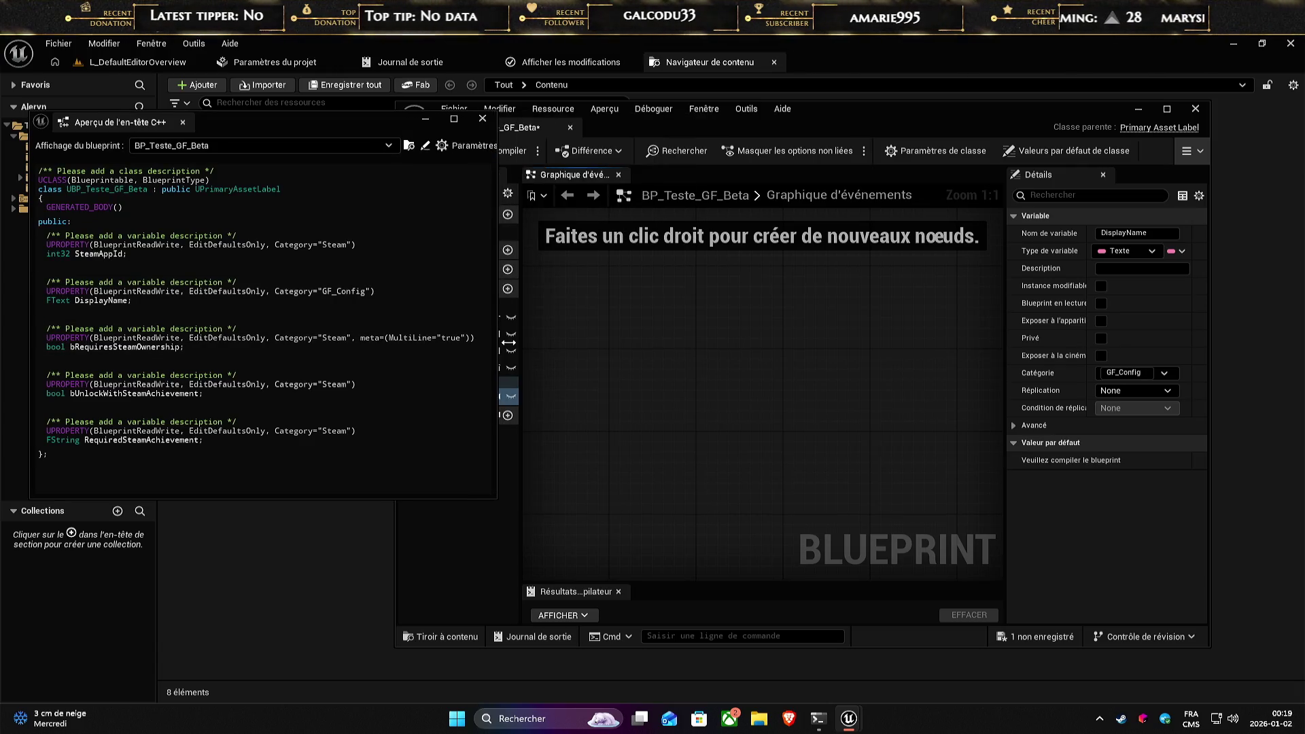
- Compile BP_Teste_GF_Beta and select the GF Config variable category
click(894, 113)
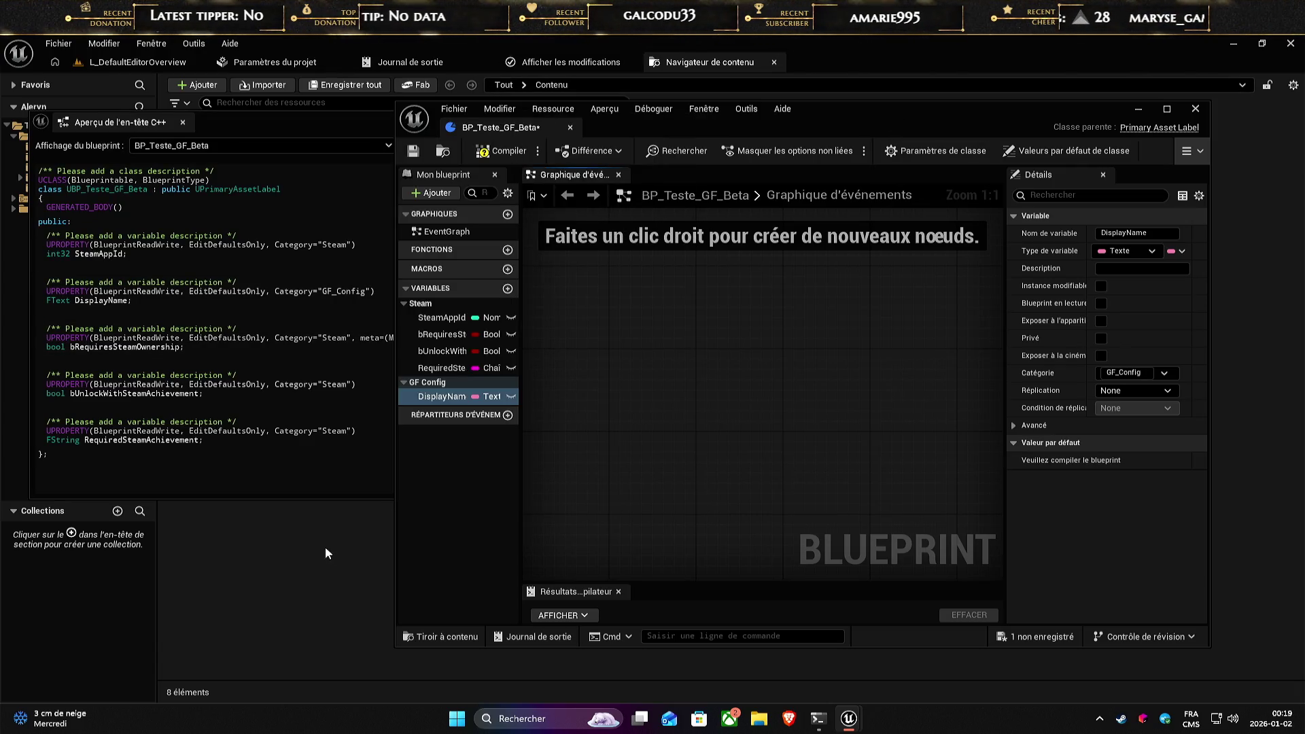
click(501, 150)
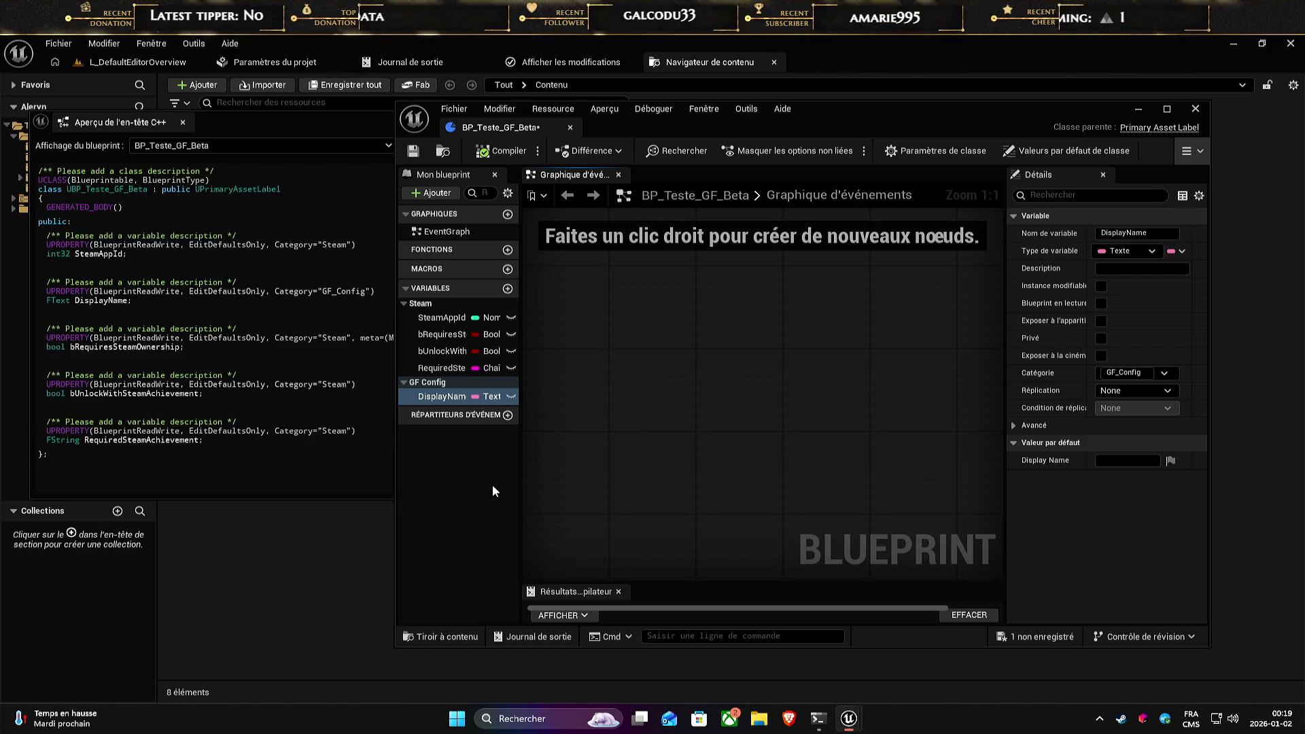
click(429, 383)
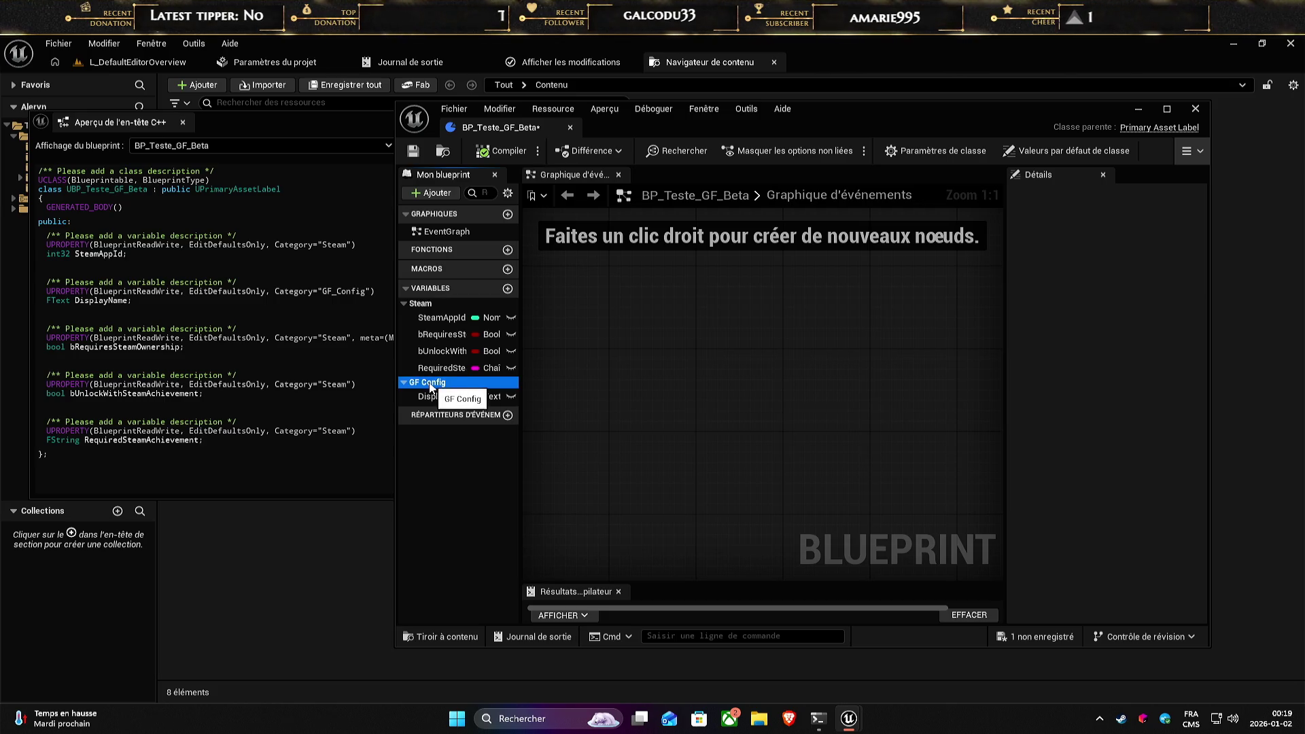
- Add a new variable NewVar to GF Config, browsing Enum and Object types but keeping String
click(507, 288)
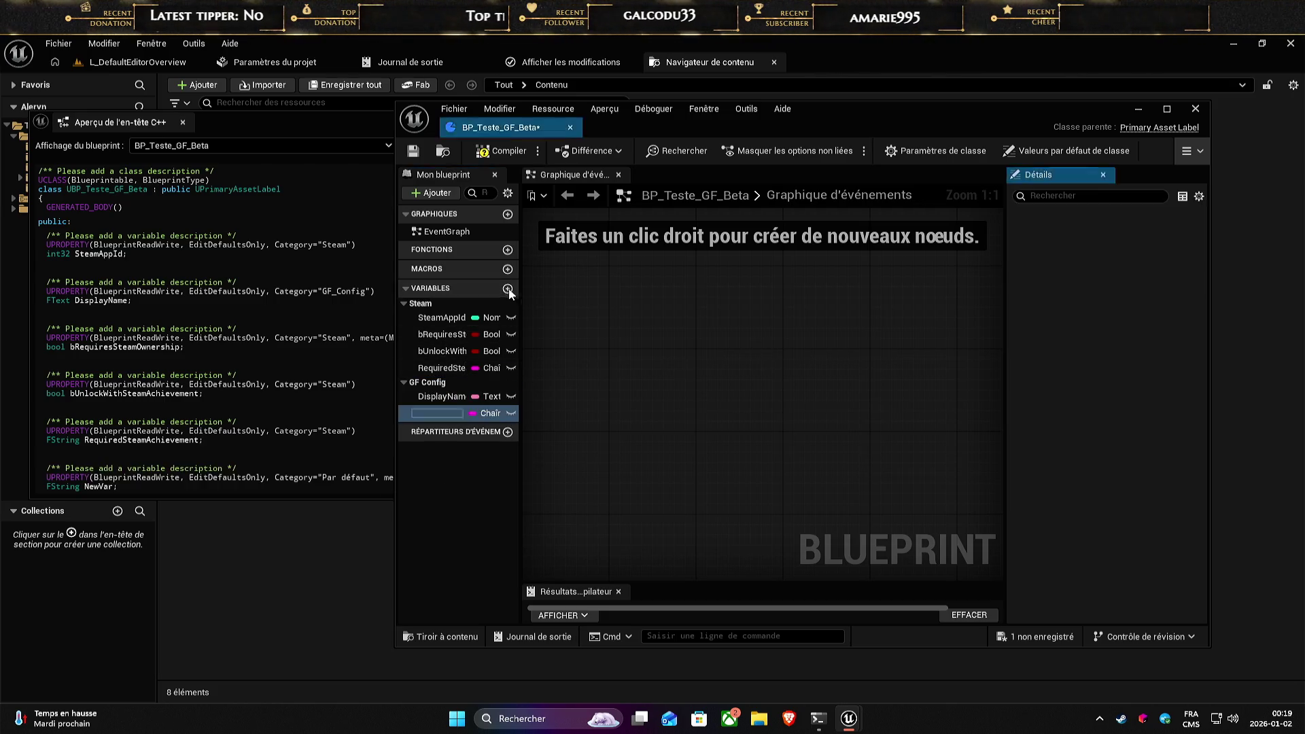
click(1153, 251)
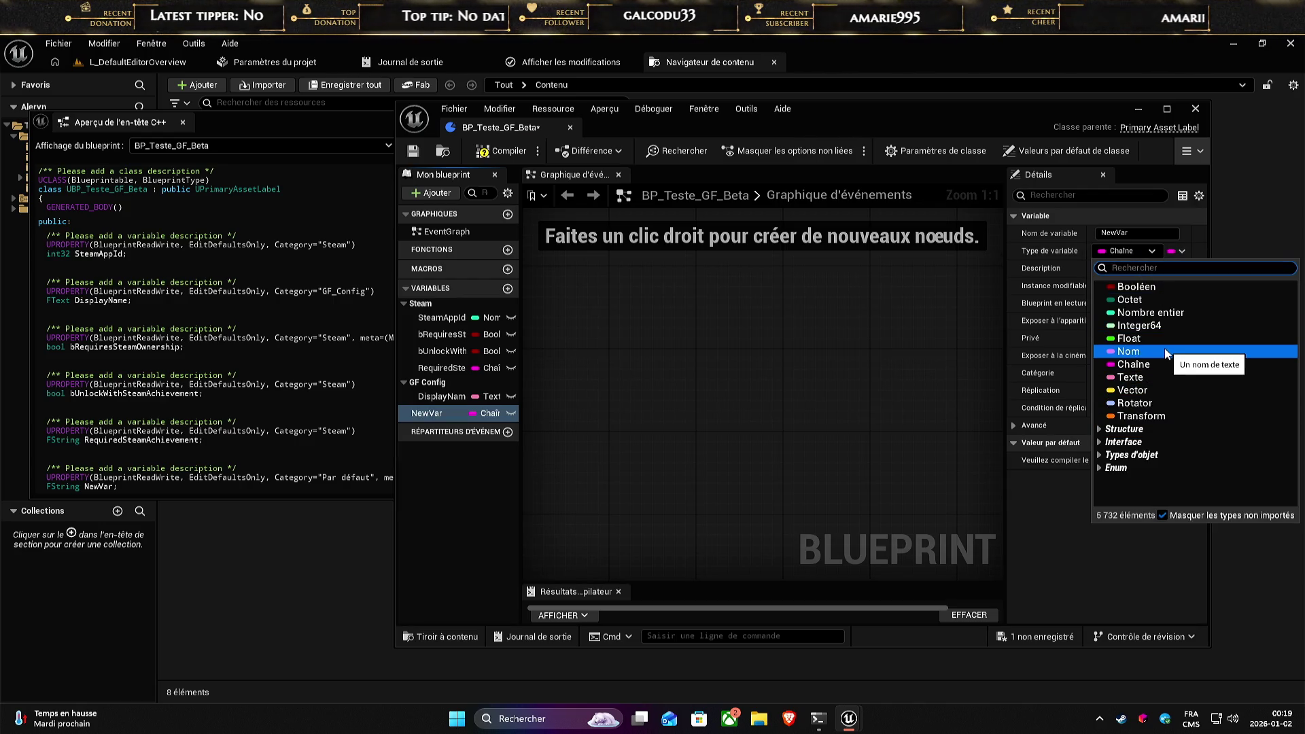
click(1101, 467)
click(1101, 468)
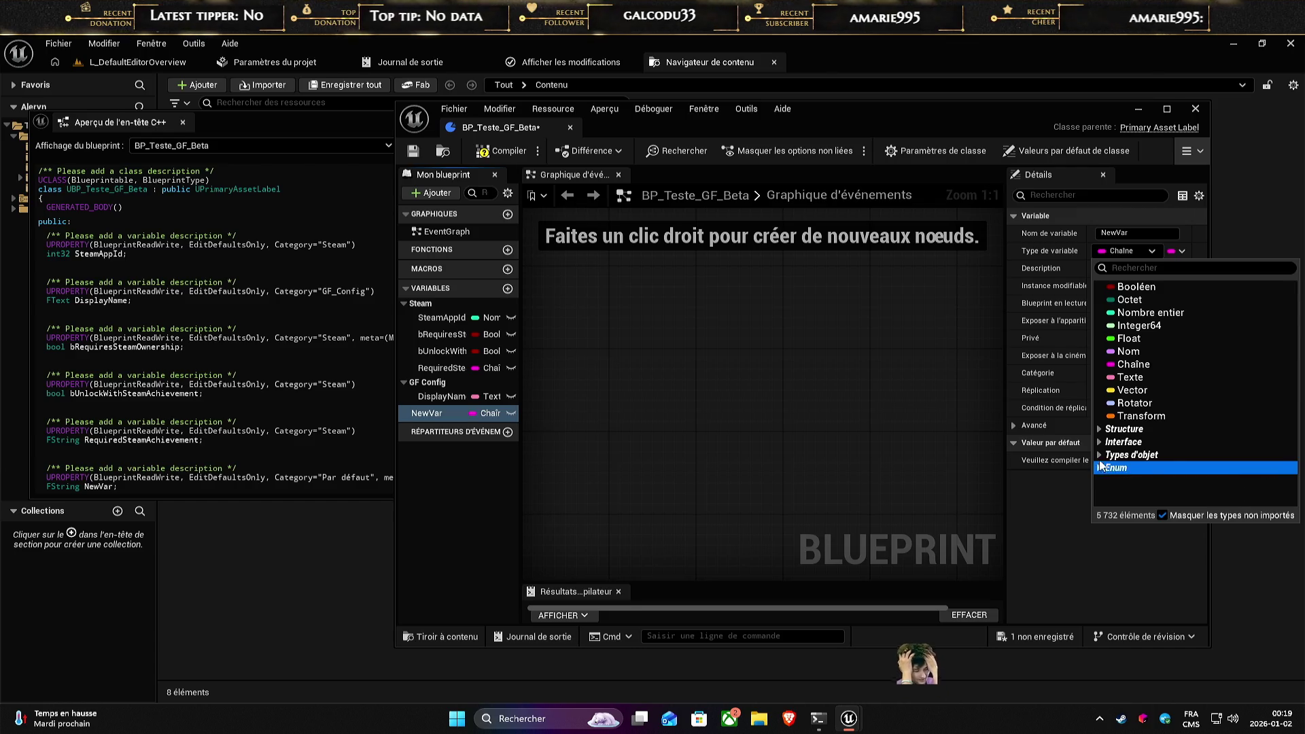
click(1098, 452)
click(1099, 451)
click(1101, 452)
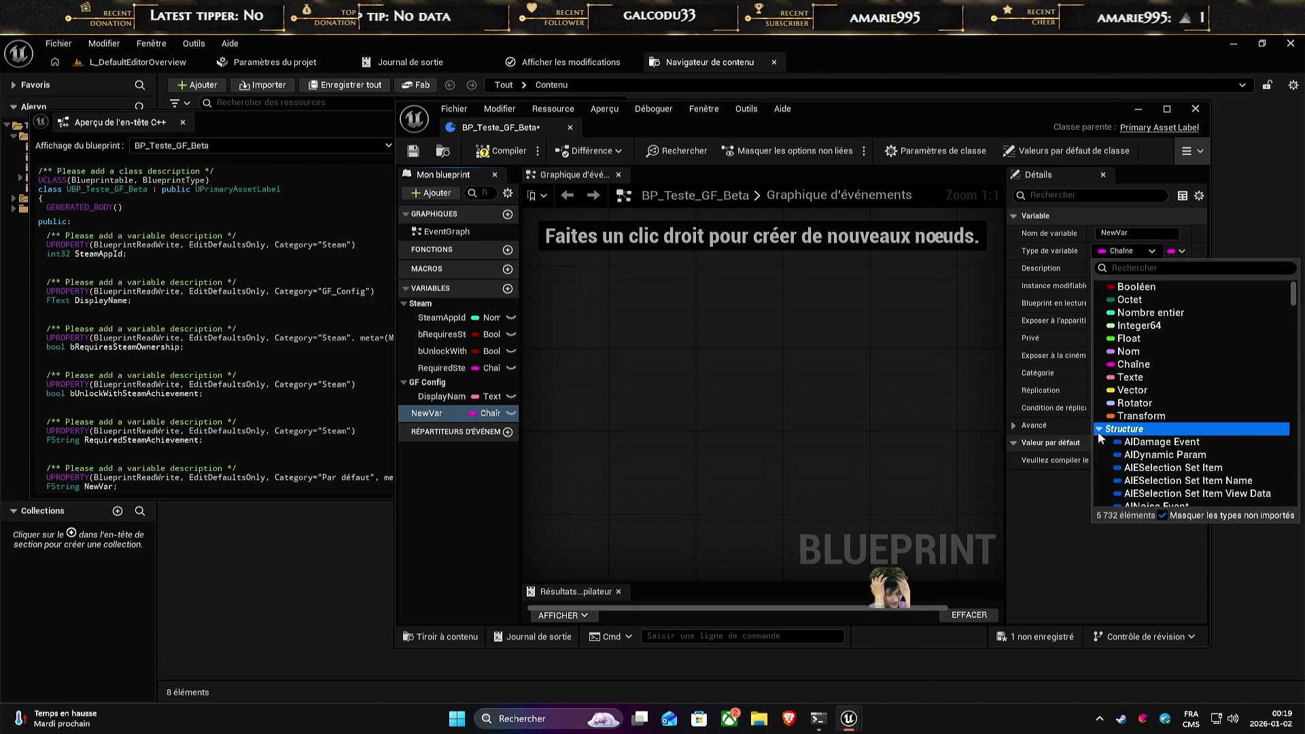
click(1101, 452)
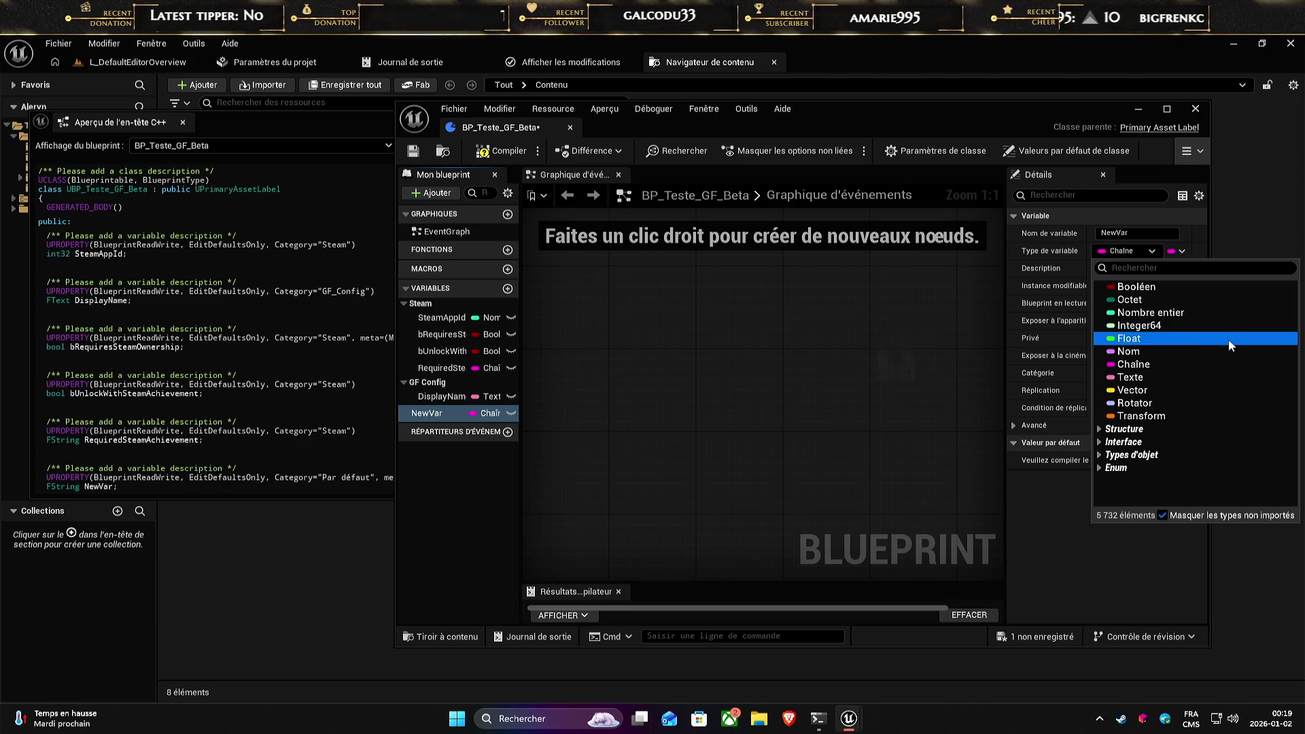
key(Escape)
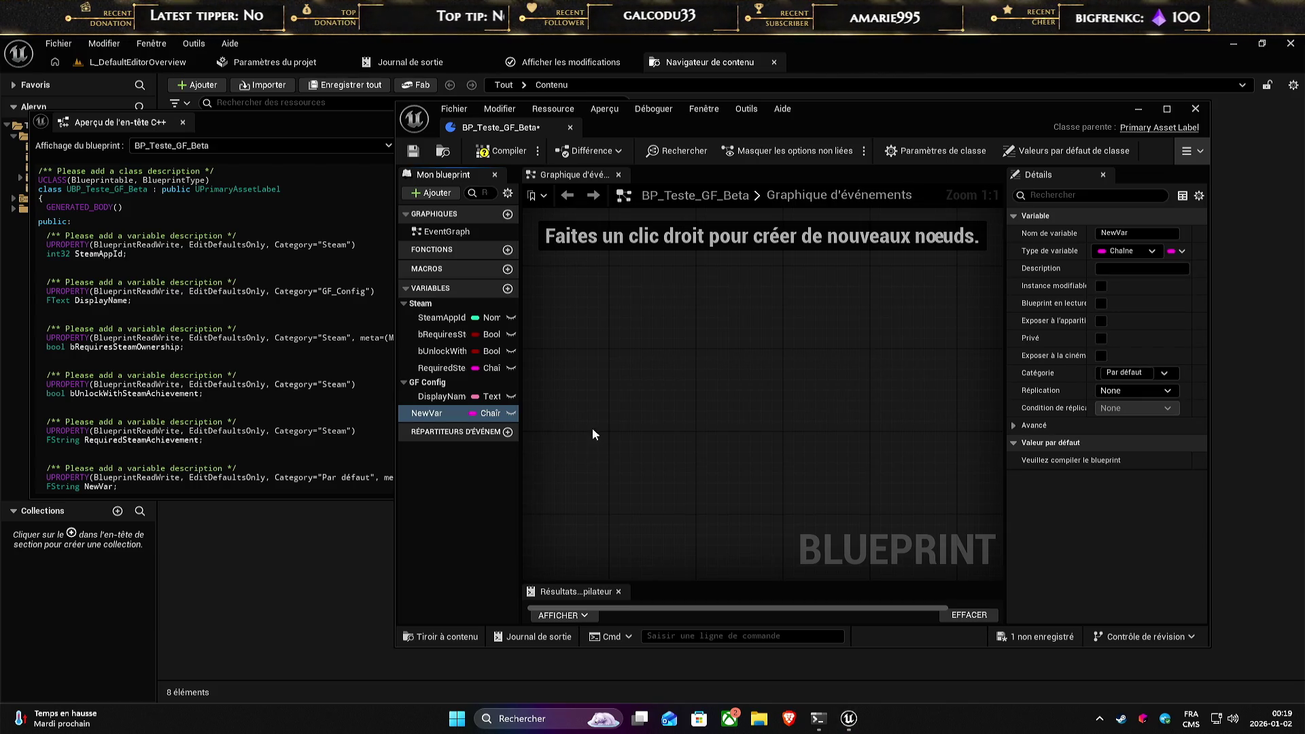
- Bring up the C++ header preview and select NewVar's generated declaration lines
click(325, 454)
scroll(325, 455, down, 1)
drag(271, 443, 128, 471)
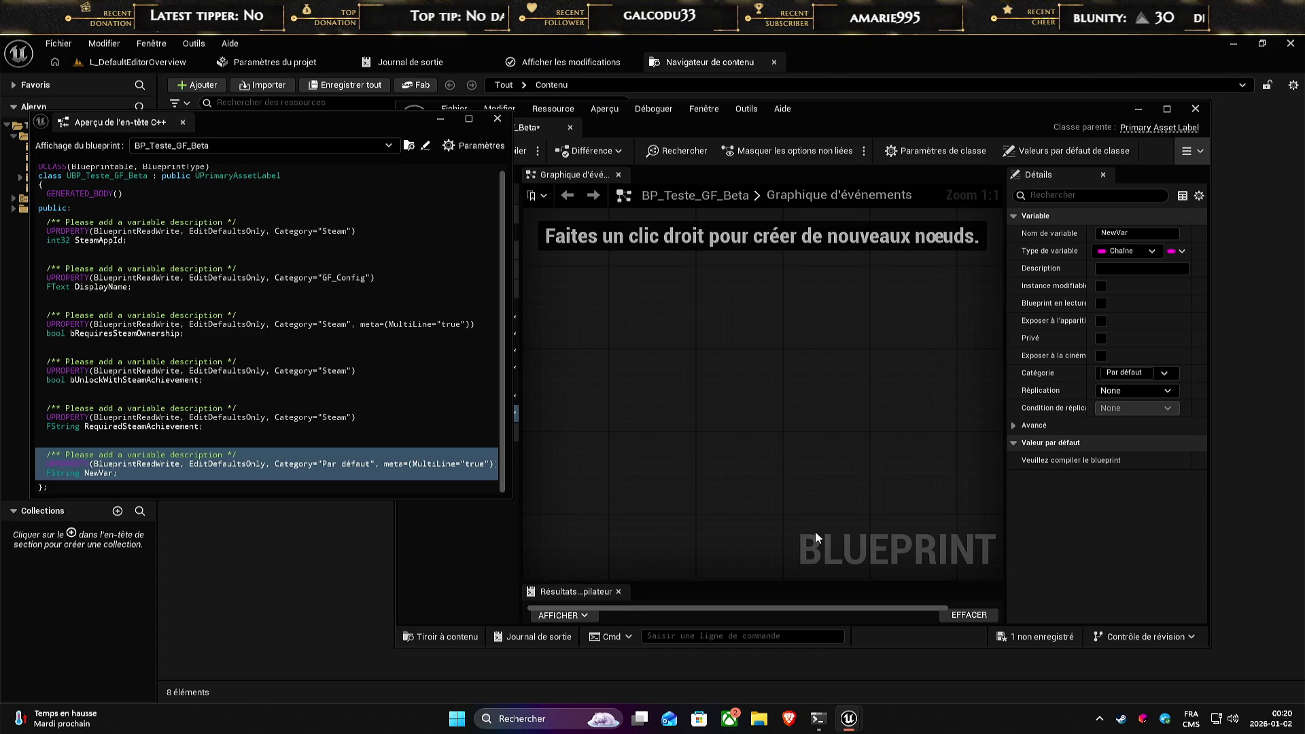
- Make NewVar a Booléen variable and rename it bIsTemporary
click(848, 335)
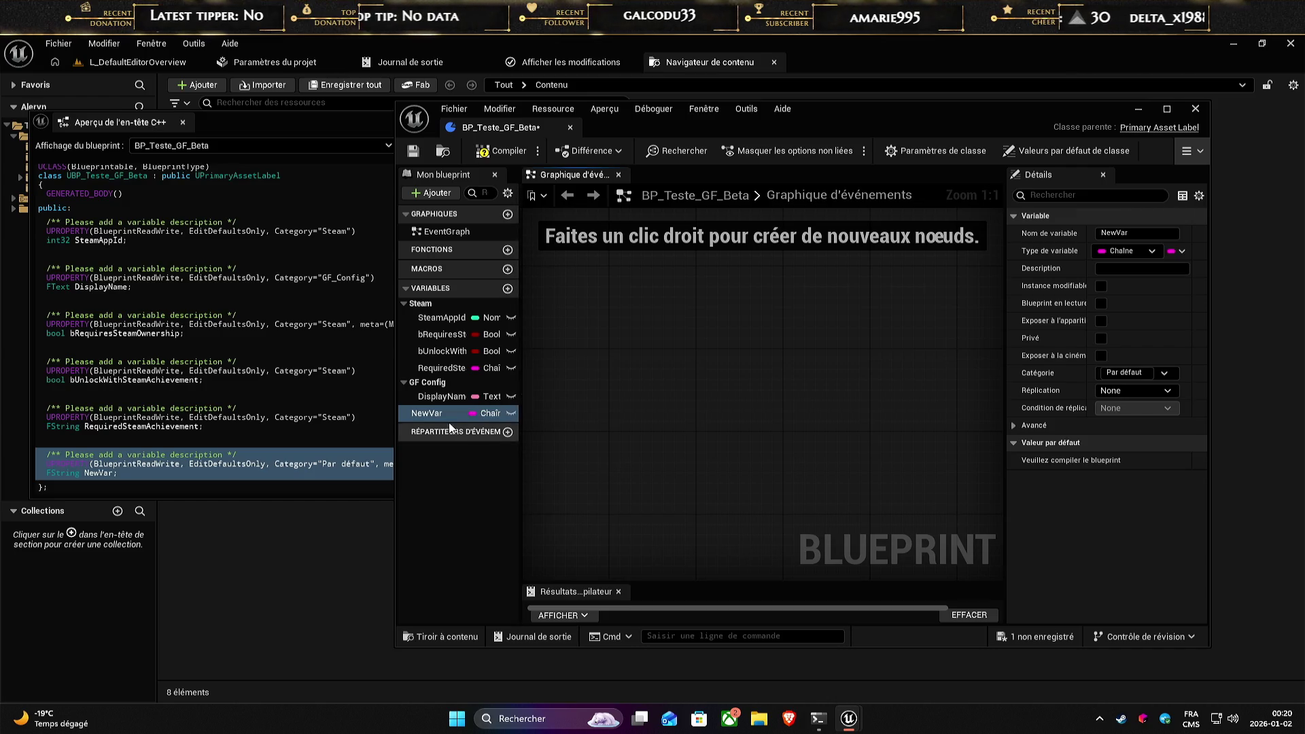
click(446, 413)
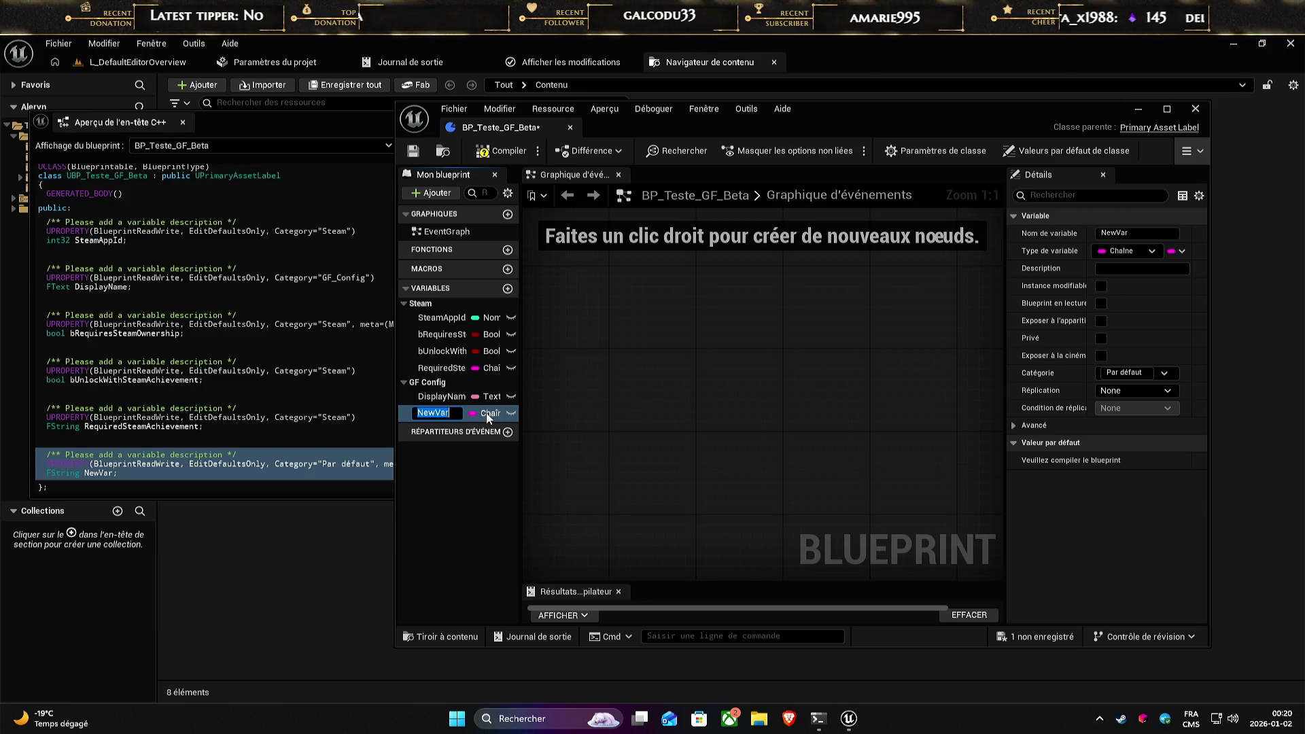
click(483, 414)
click(476, 450)
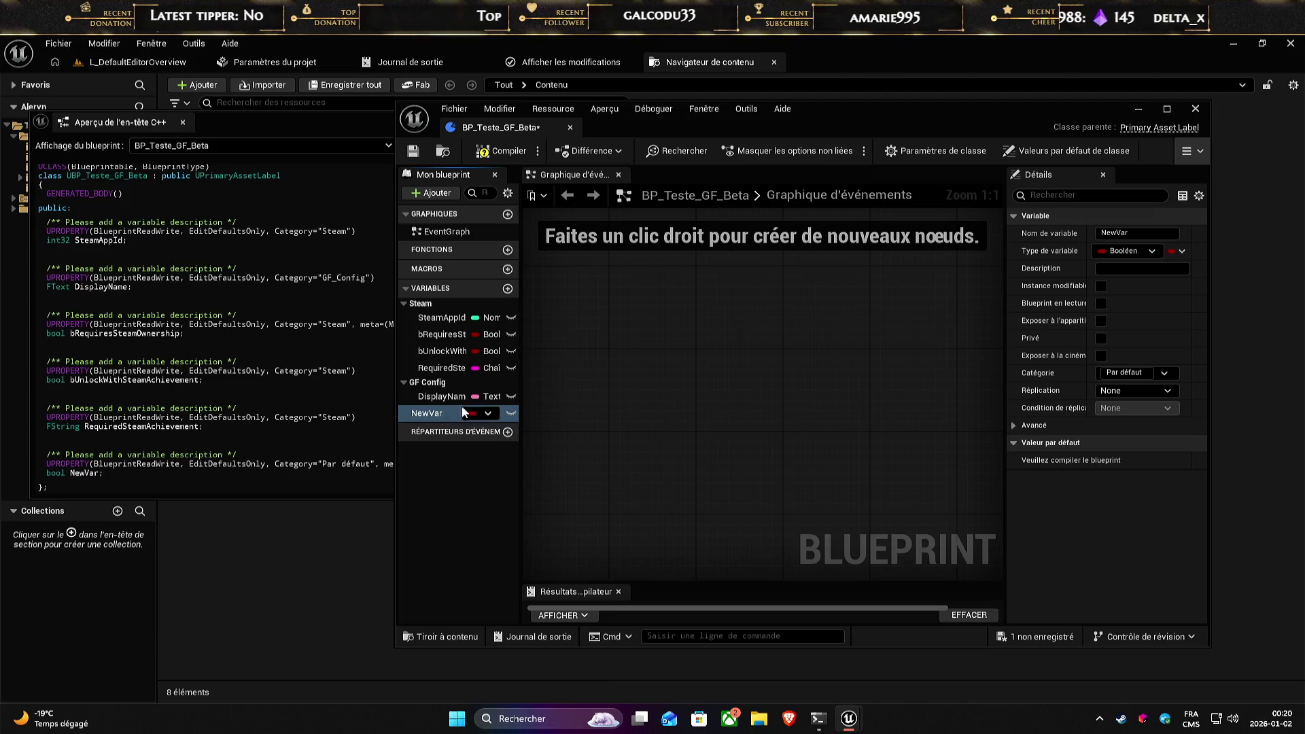
click(1137, 232)
text(bIsTemporary)
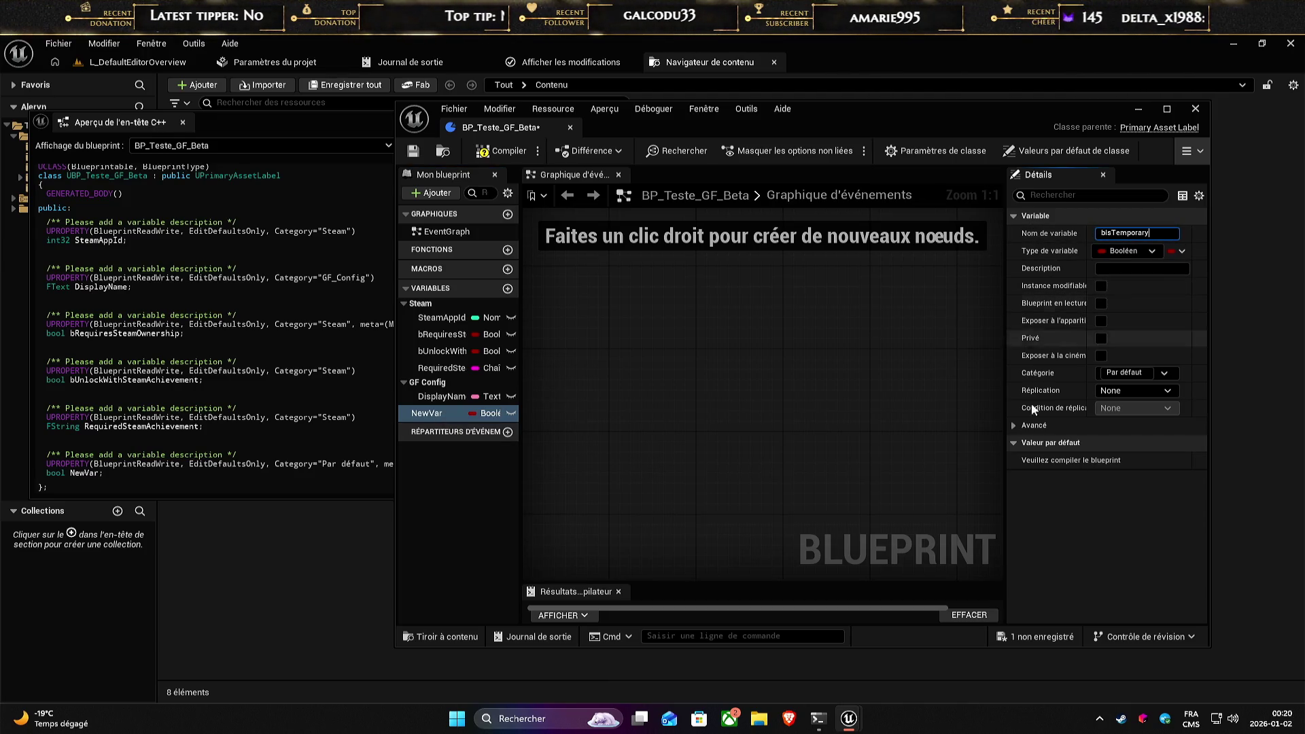
key(Return)
- Put bIsTemporary in a new Seasonal category
click(1164, 373)
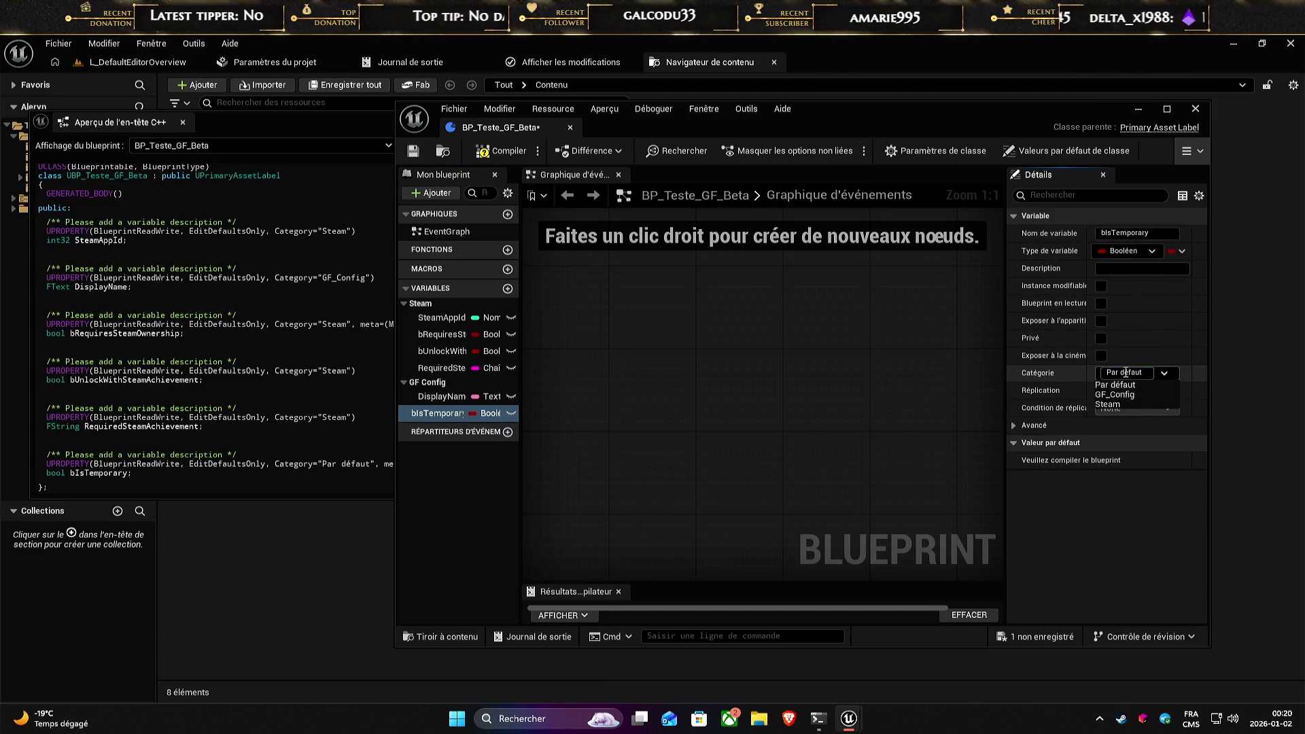
double_click(1136, 372)
text(Seasona)
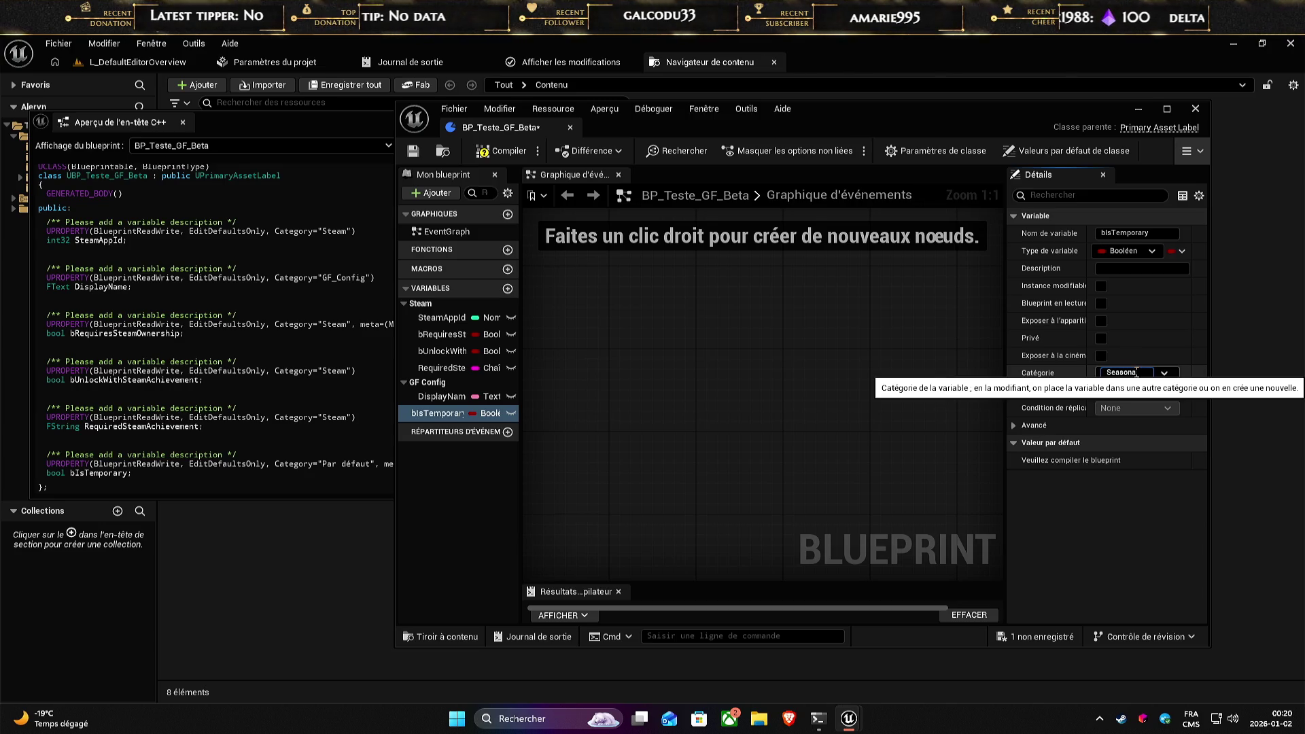
key(Return)
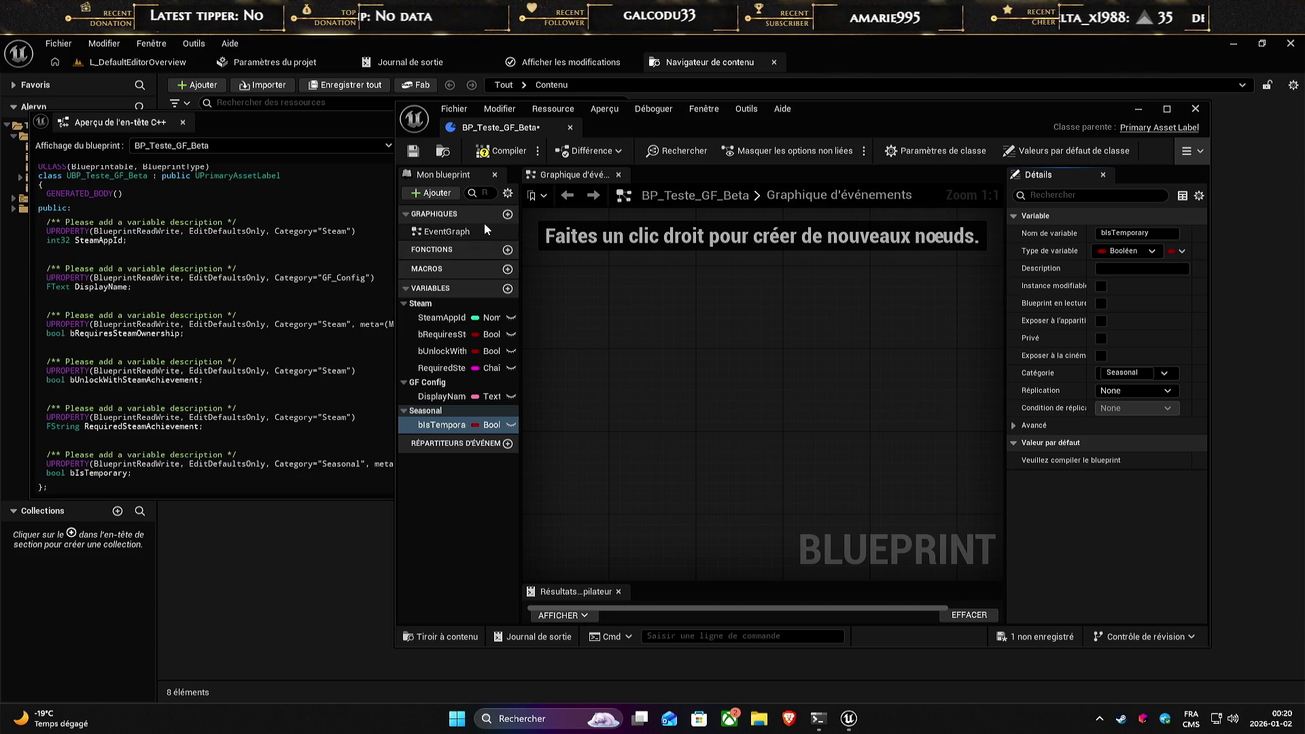
- Close and reopen the BP_Teste_GF_Beta blueprint, then maximize its editor to full screen
click(1086, 152)
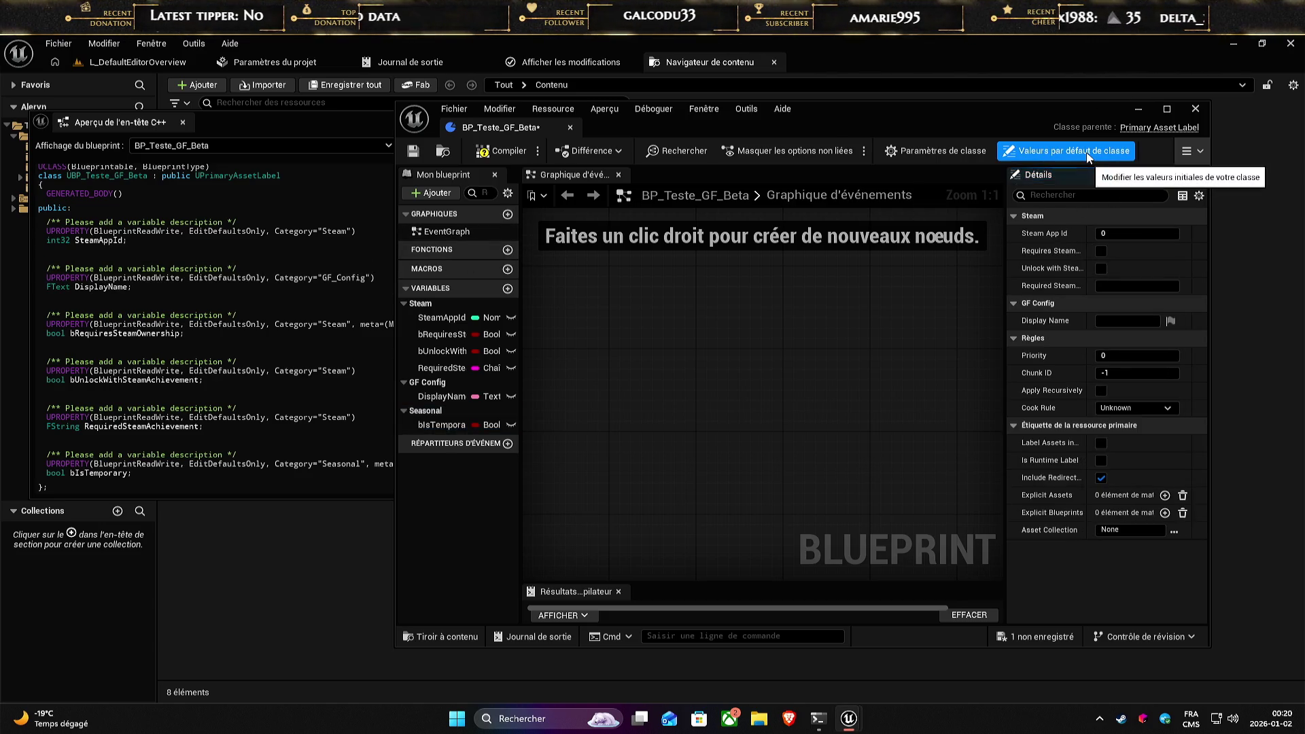
click(808, 151)
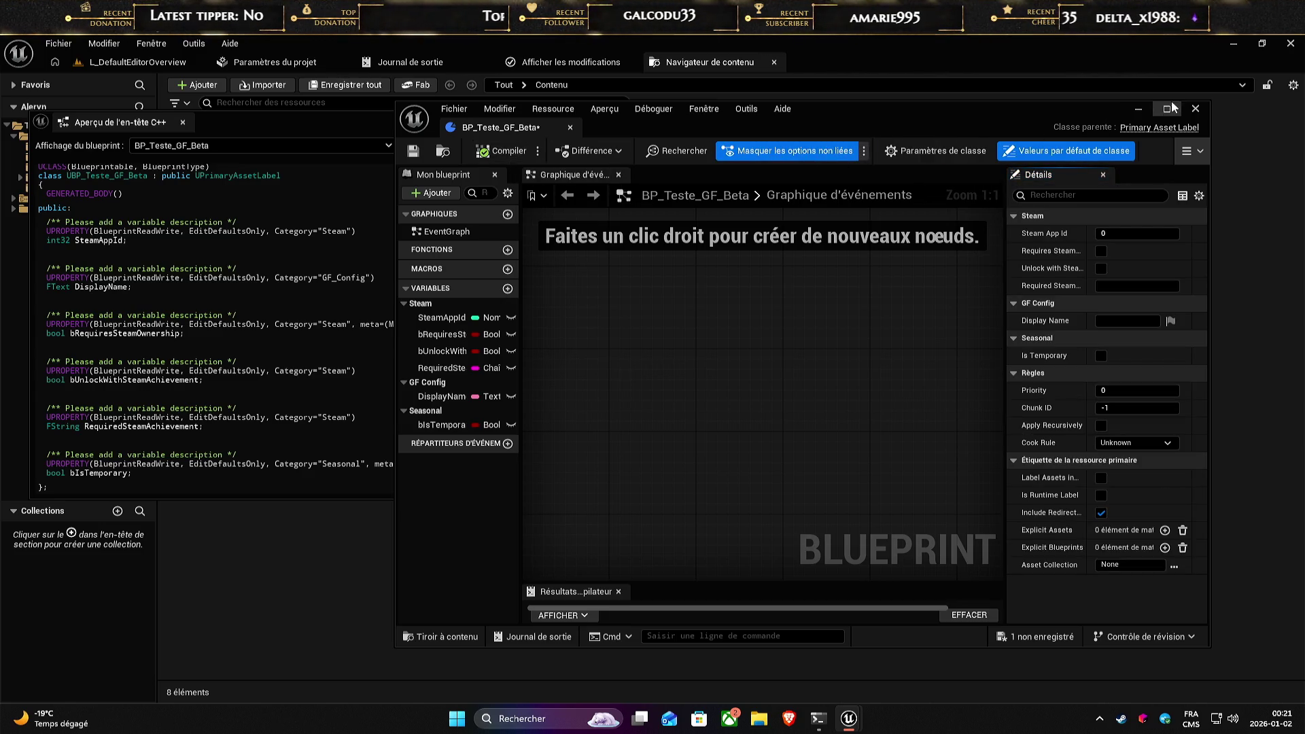
click(1195, 109)
double_click(693, 153)
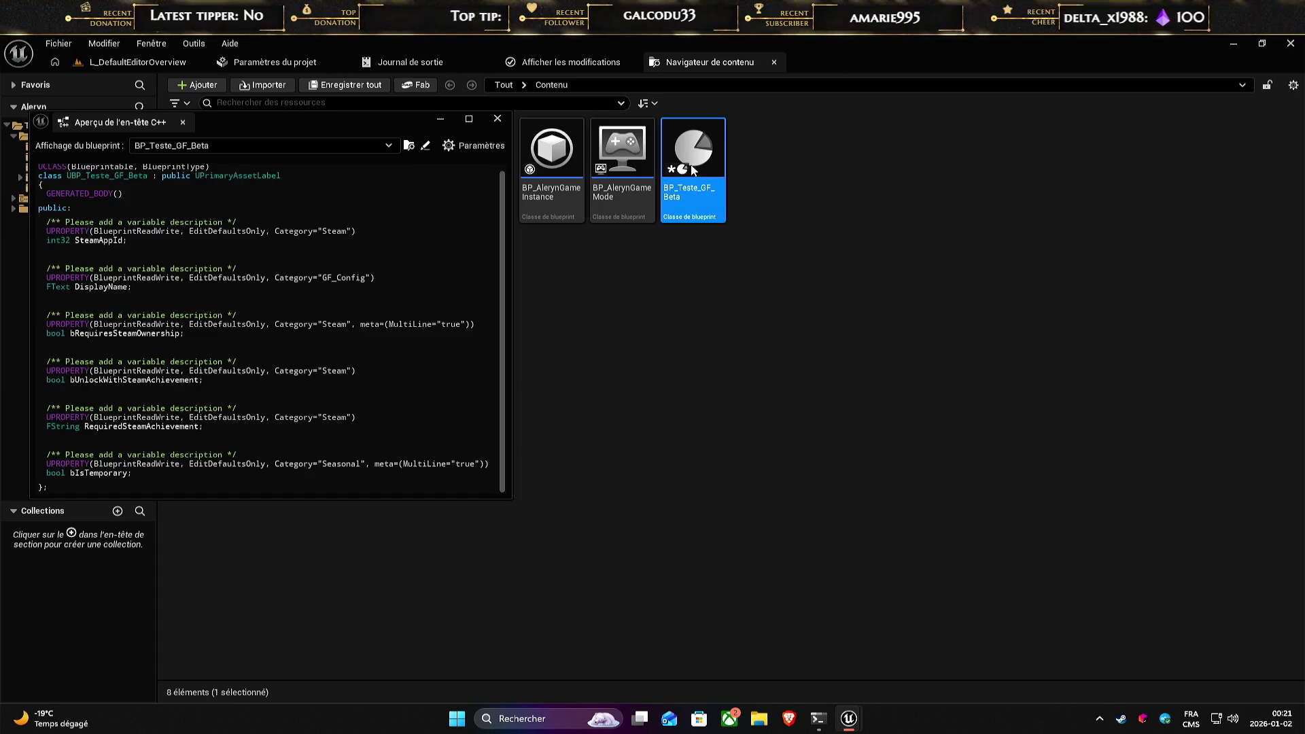
click(914, 152)
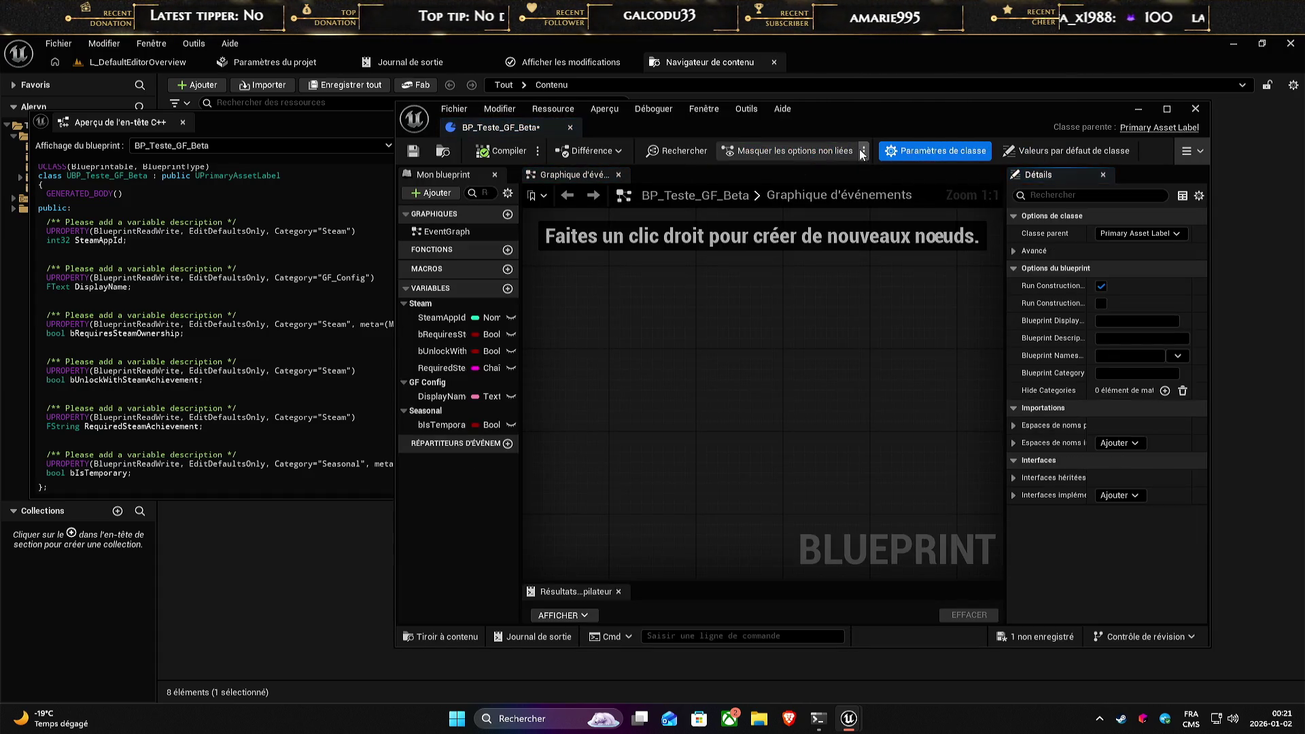
click(1121, 153)
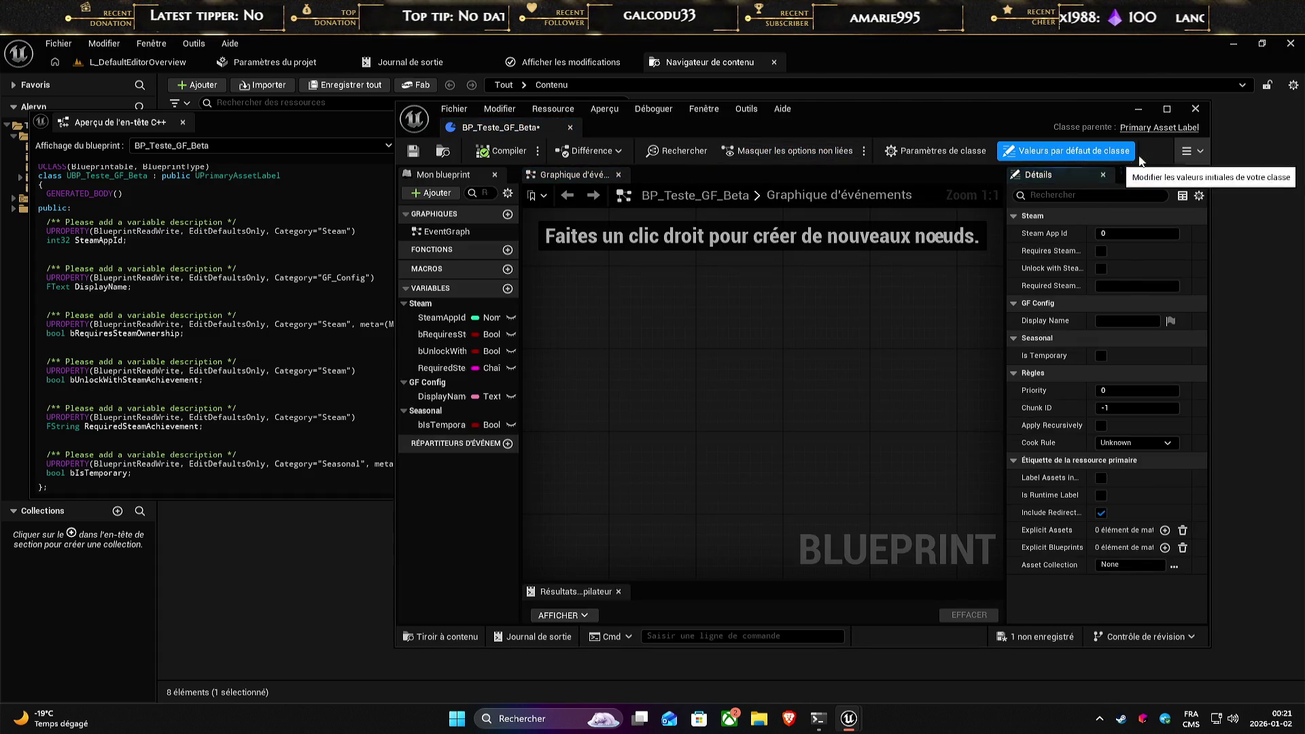
click(1167, 108)
- Close the Find Results and Compiler Results panels and show class defaults in a widened Details panel
click(540, 84)
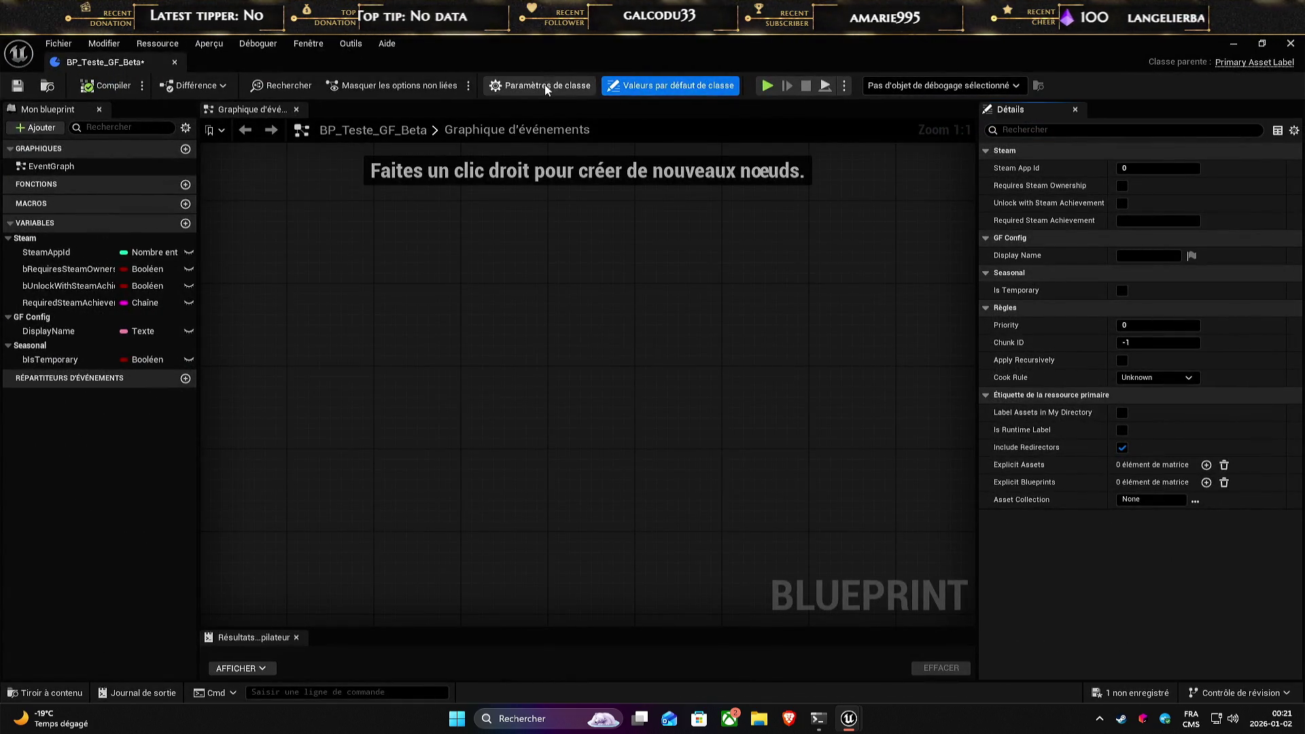
click(393, 85)
click(288, 87)
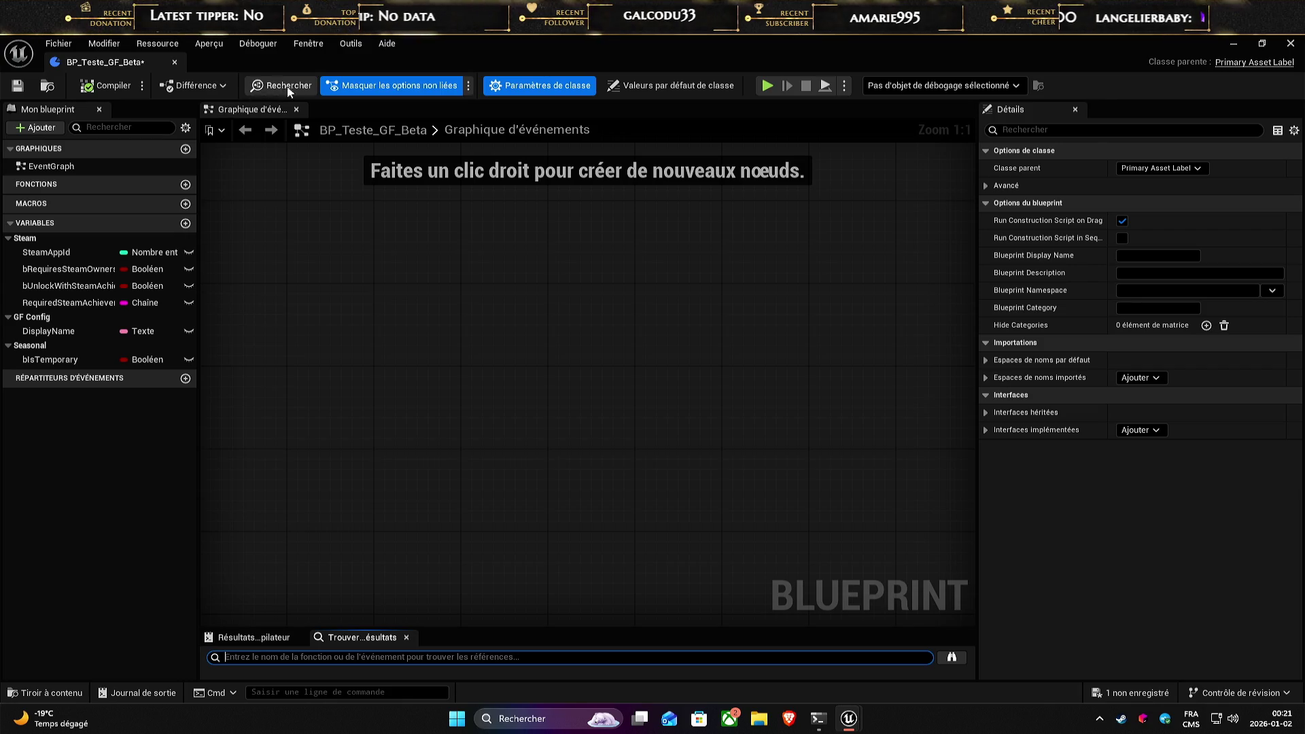
click(381, 85)
click(406, 637)
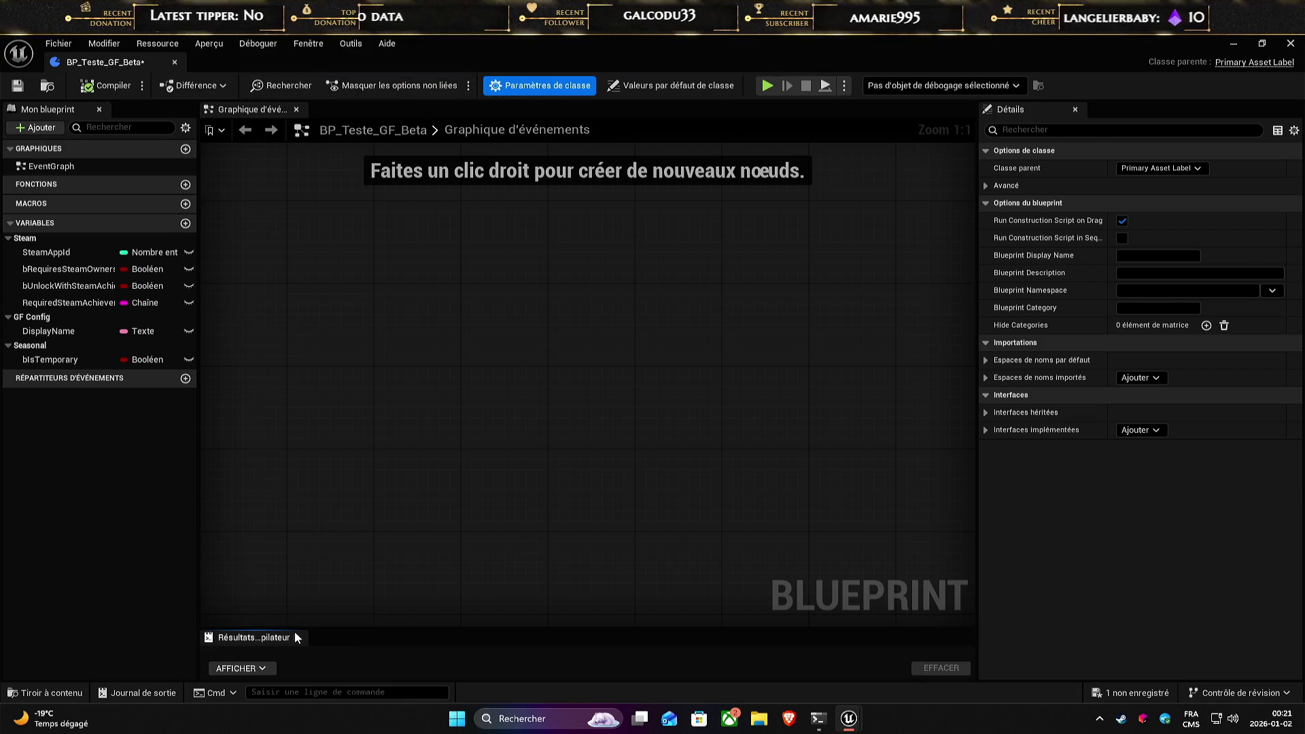
click(297, 633)
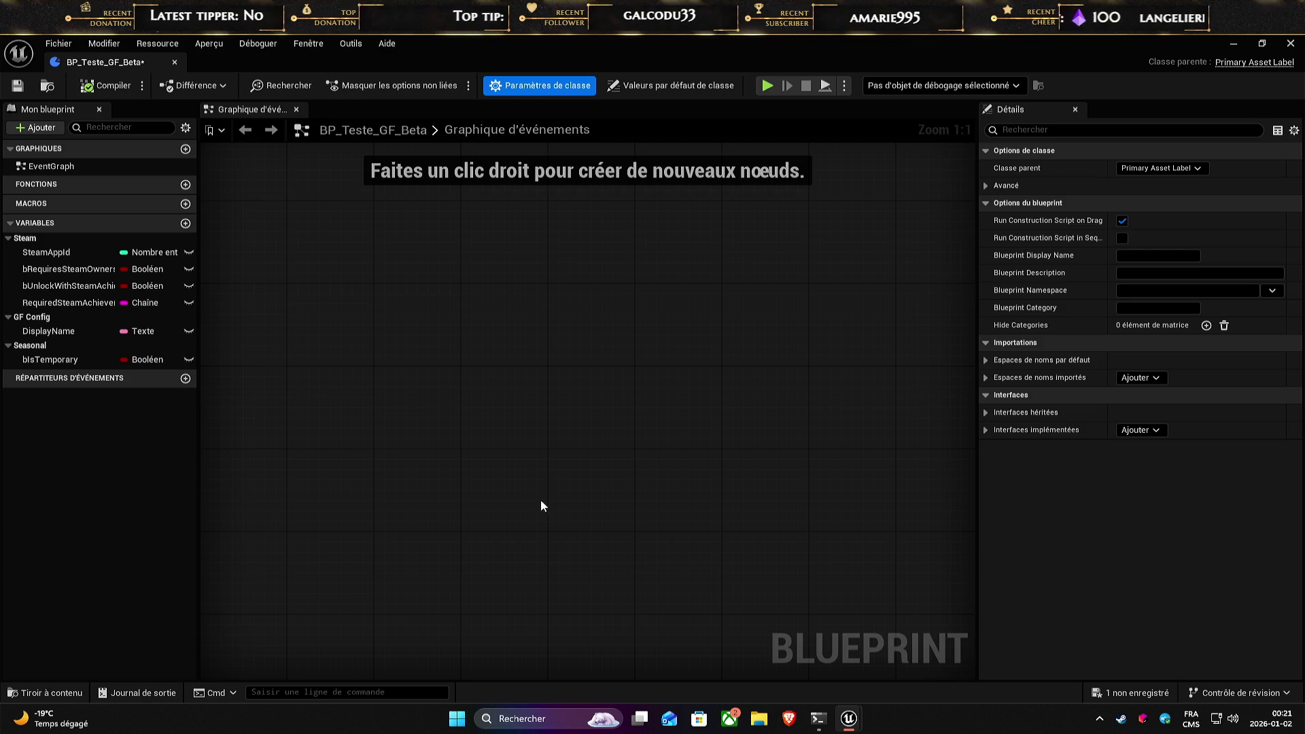
click(678, 85)
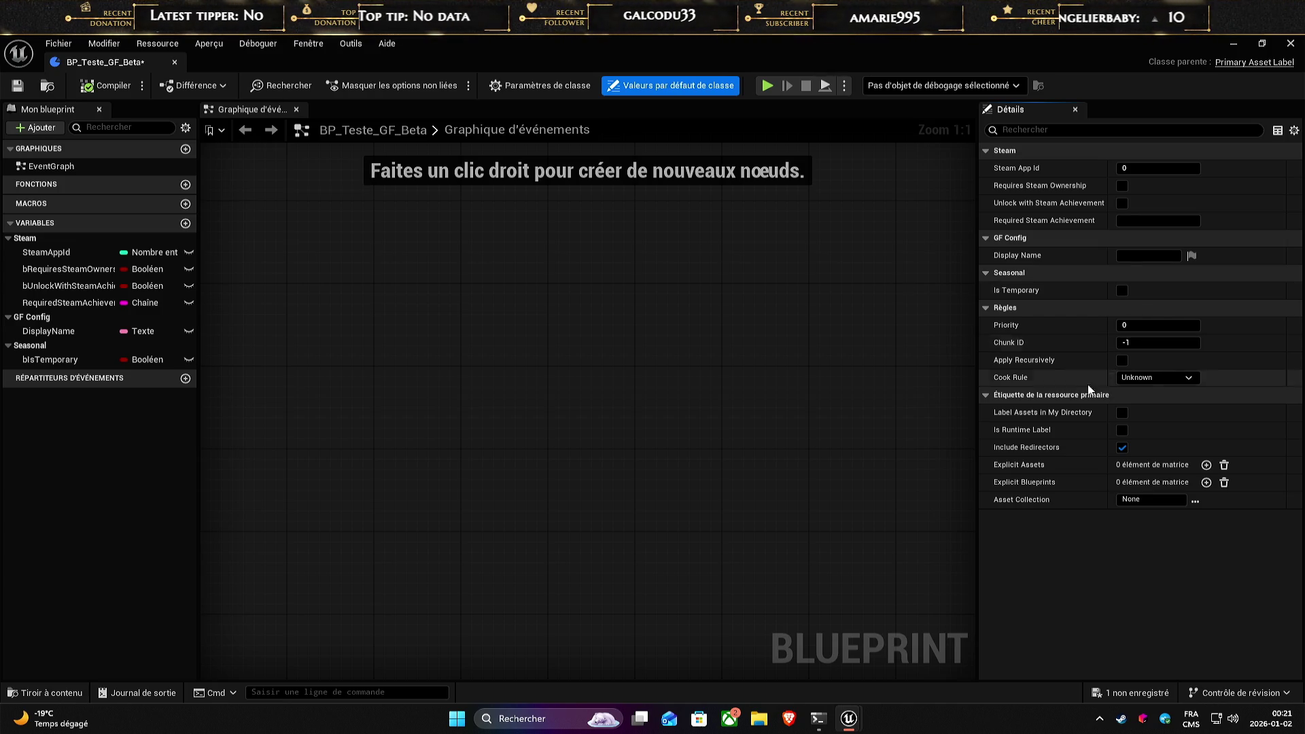
drag(977, 369, 666, 343)
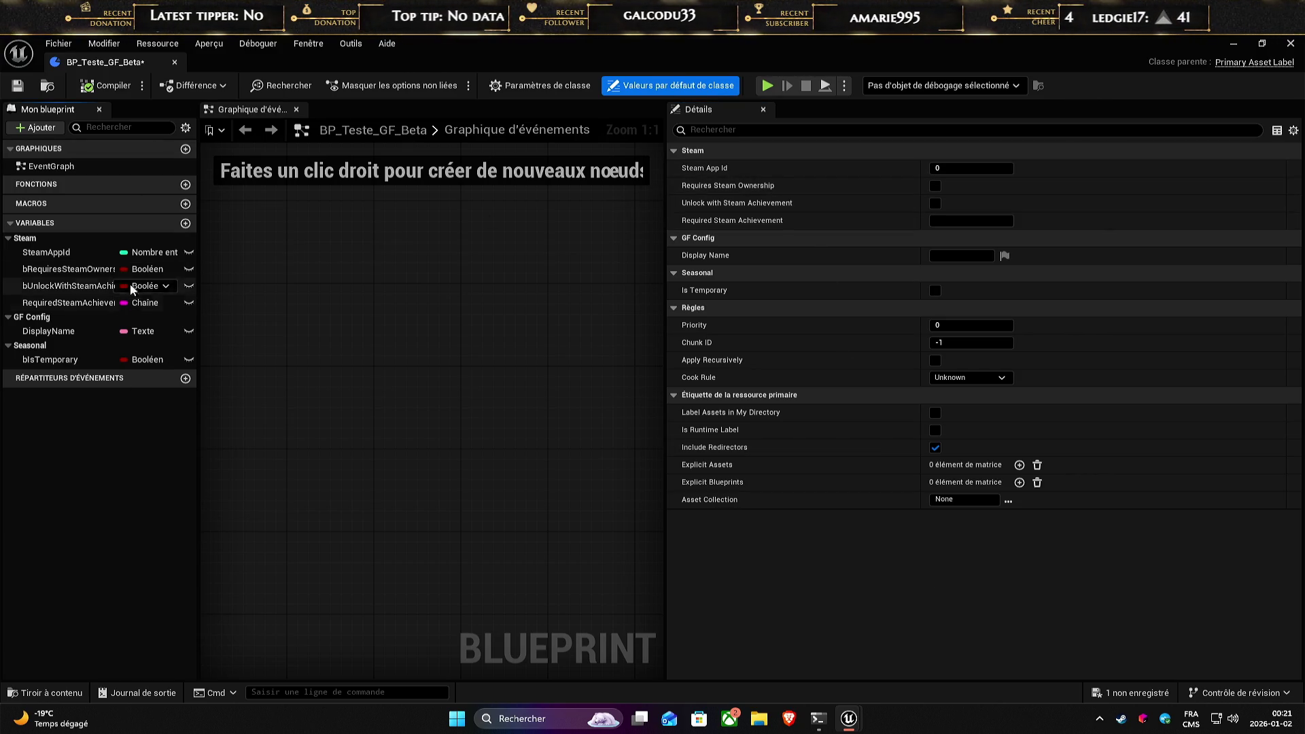
- Move bAutoActivate above DisplayName within the GF Config category
click(47, 258)
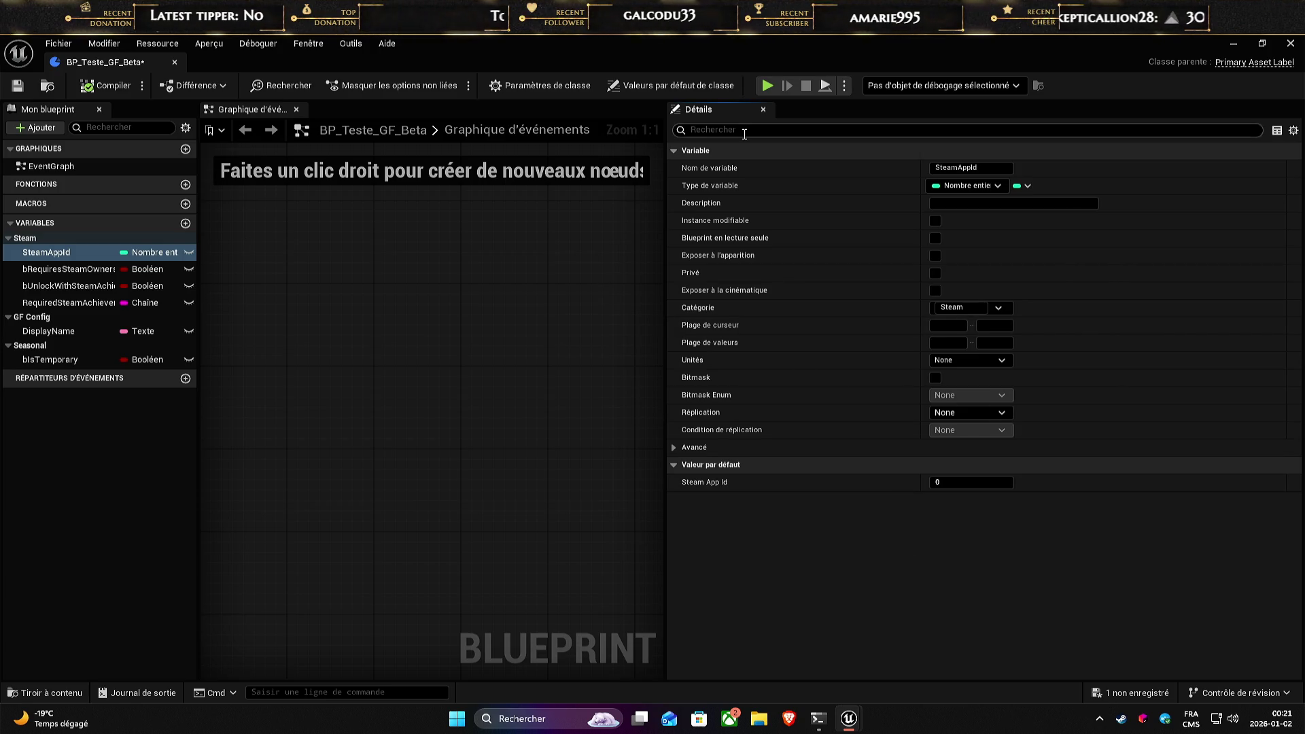
click(671, 85)
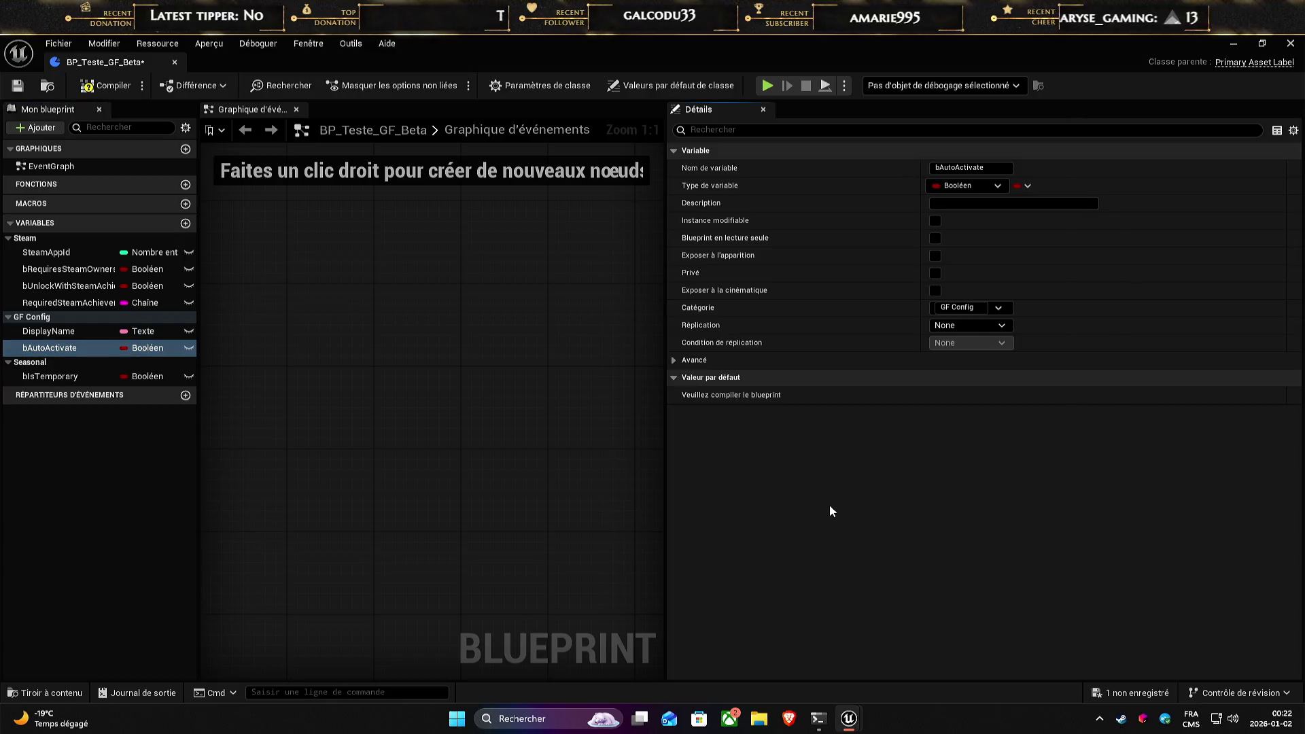
drag(53, 347, 55, 329)
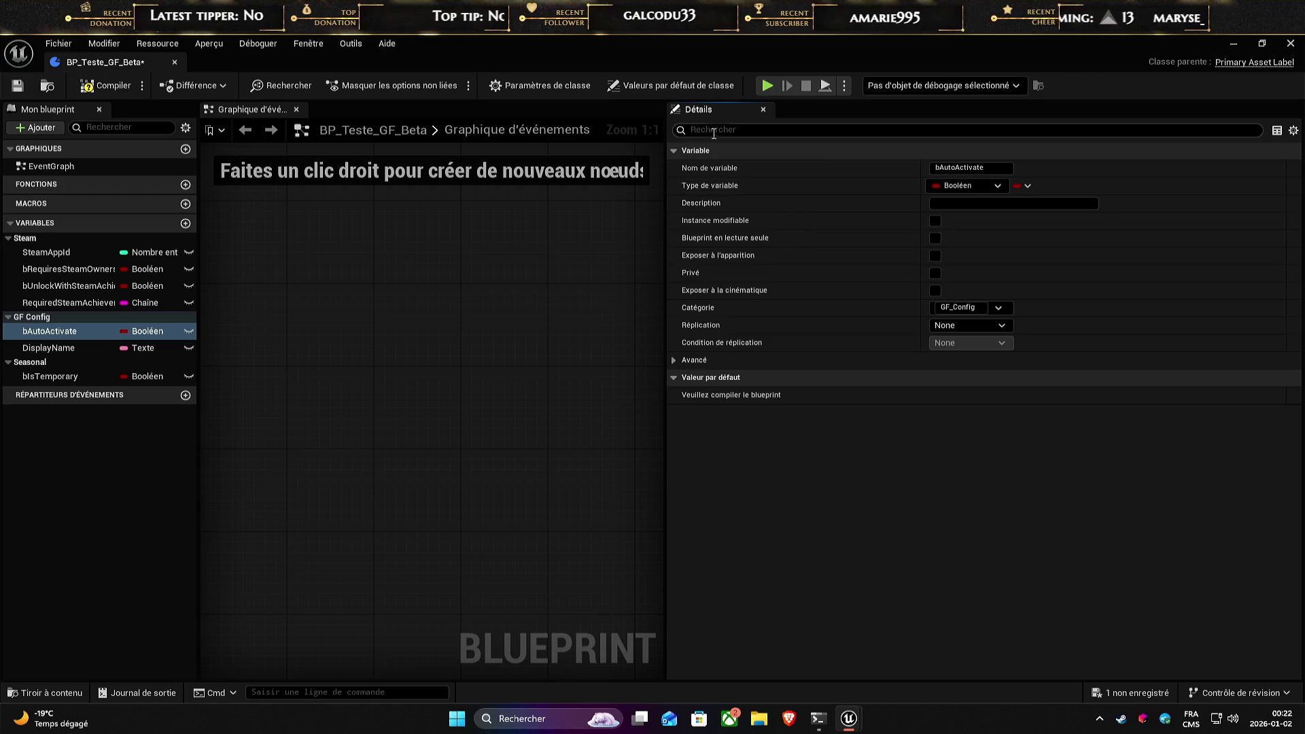
click(670, 85)
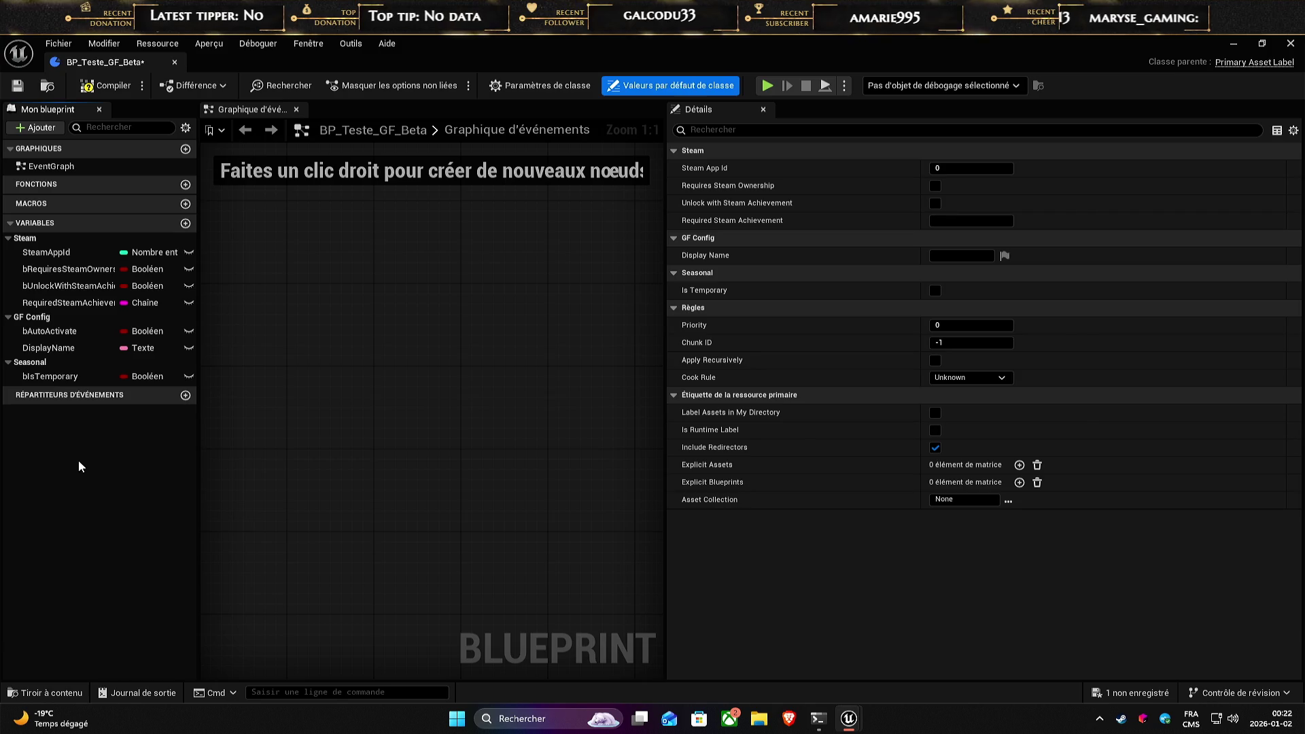
- Save and compile the blueprint, ordering categories GF Config, Seasonal, Steam, then show class defaults
key(ctrl+s)
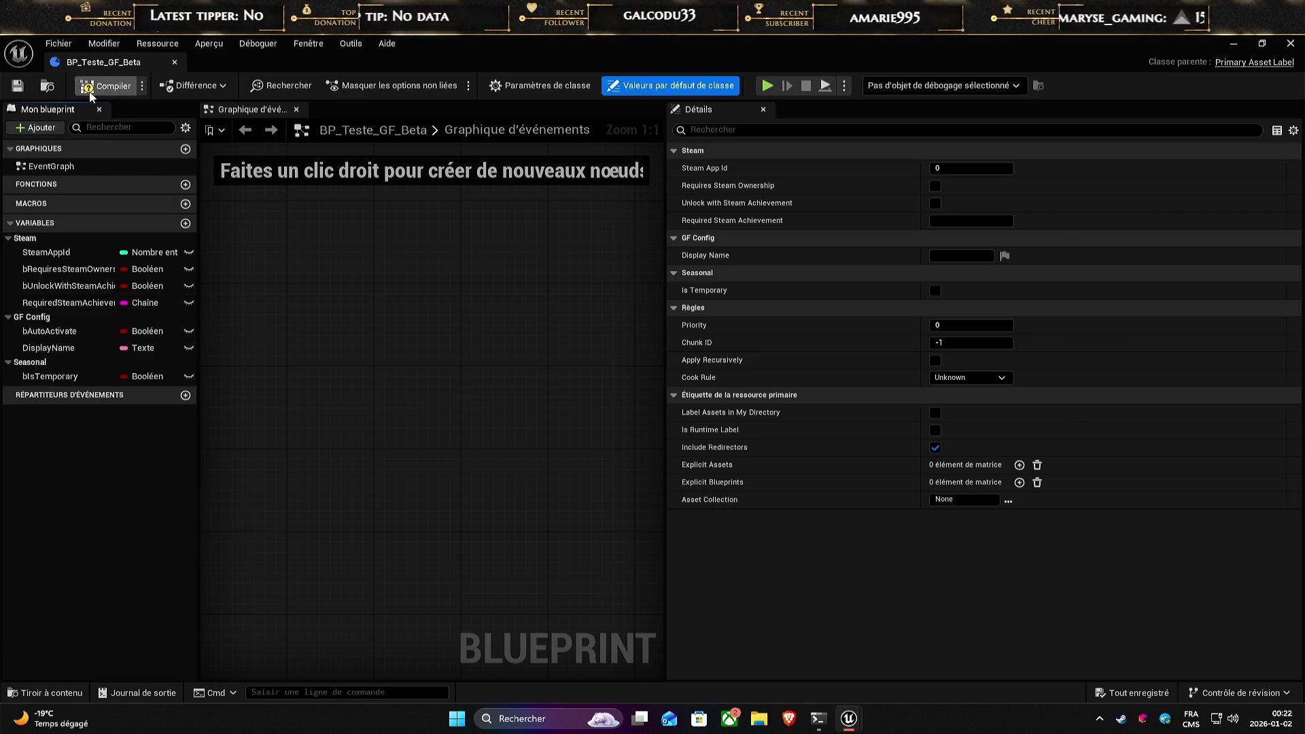
click(99, 86)
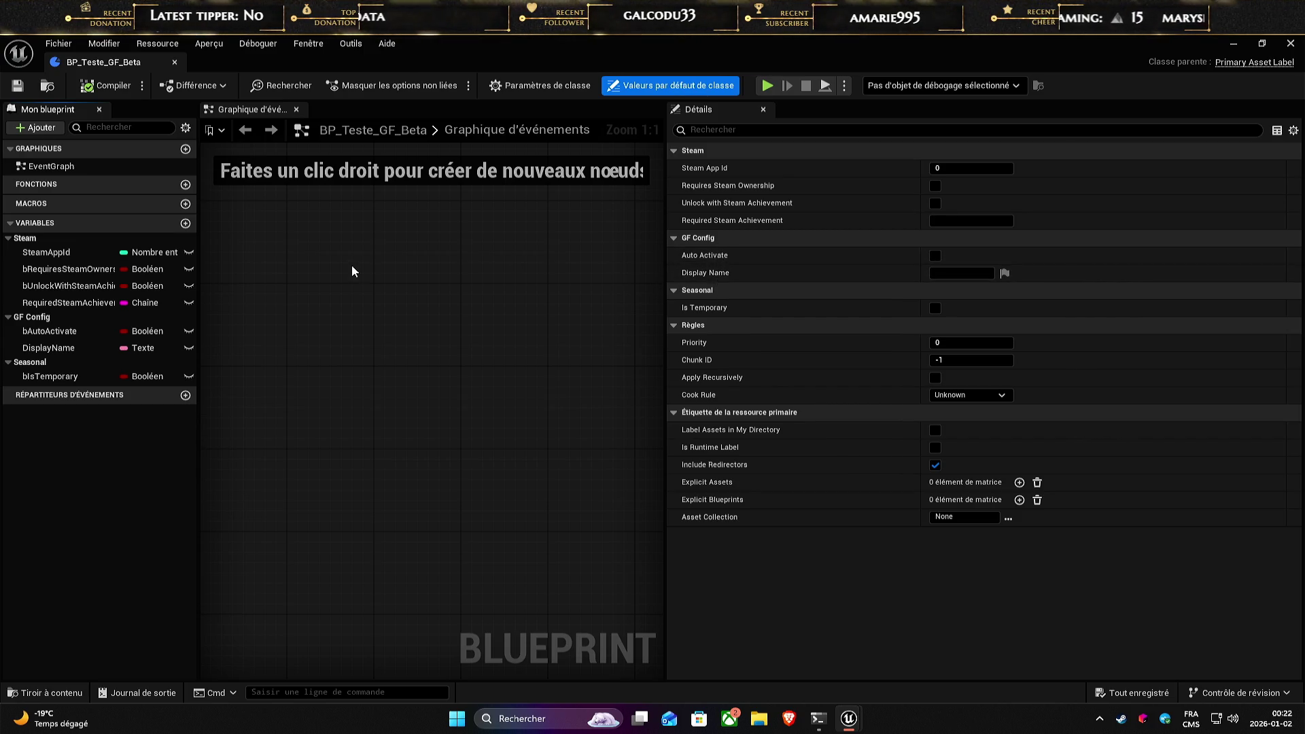
drag(54, 317, 42, 236)
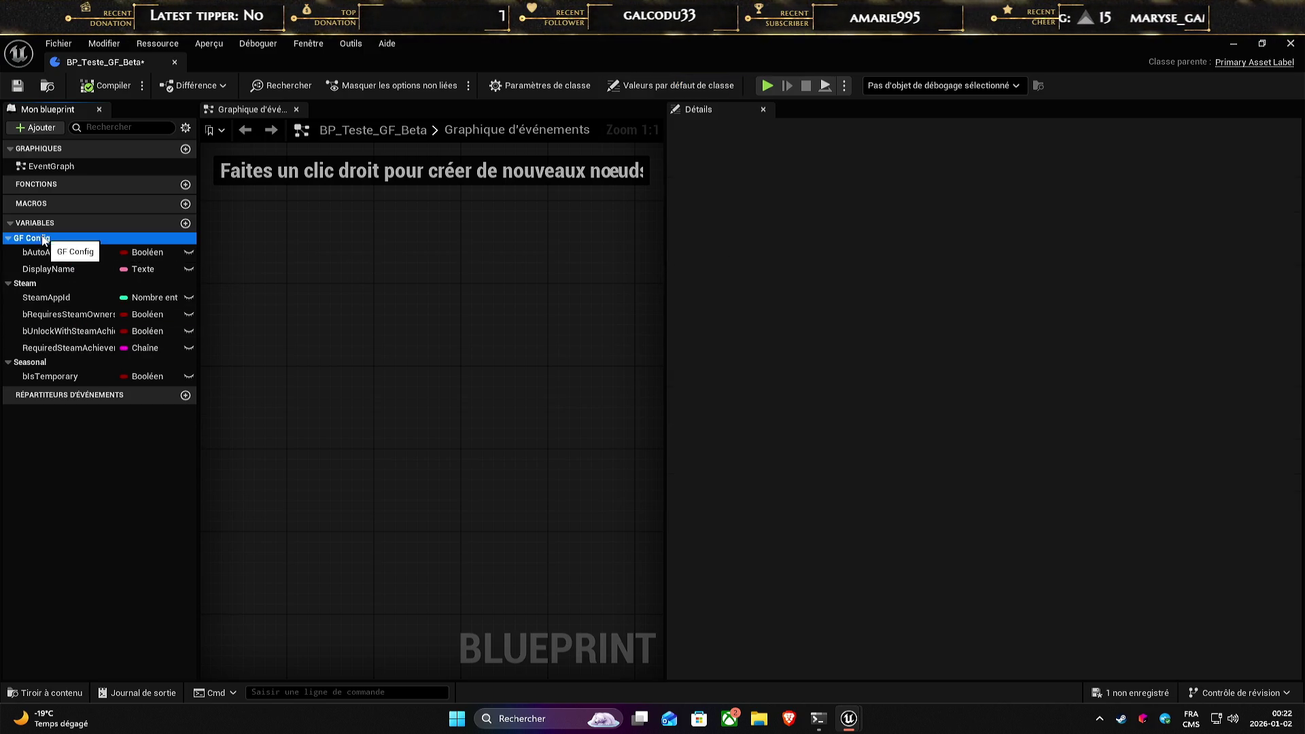
drag(30, 362, 34, 284)
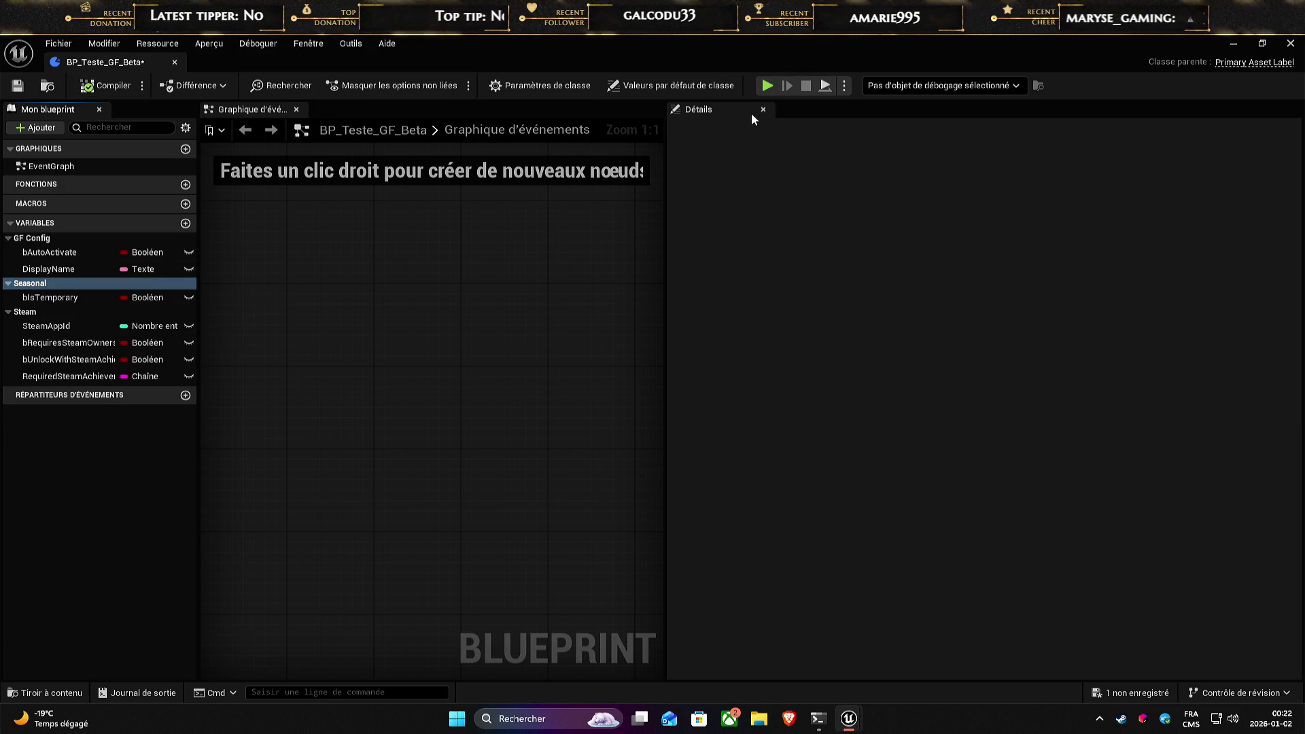
click(706, 85)
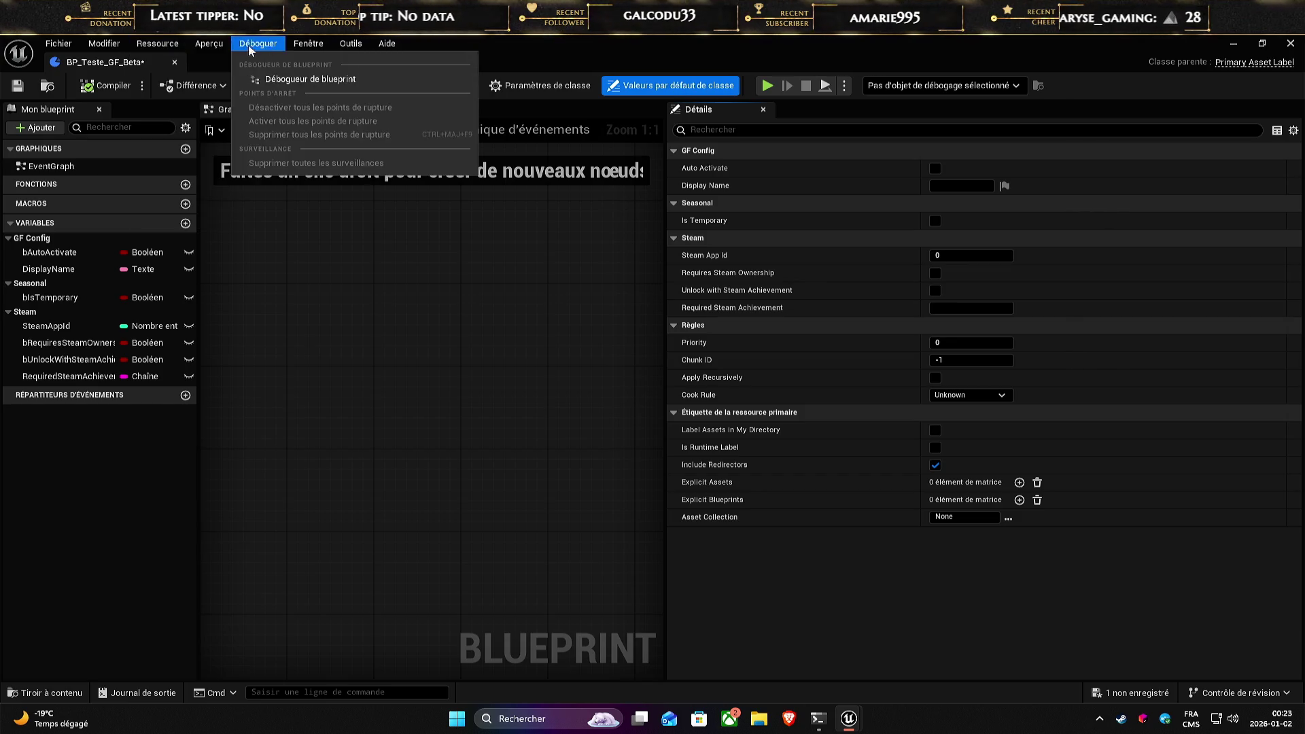
- Open the project's C++ code in Visual Studio 2022 from the Tools menu
mouse_move(352, 40)
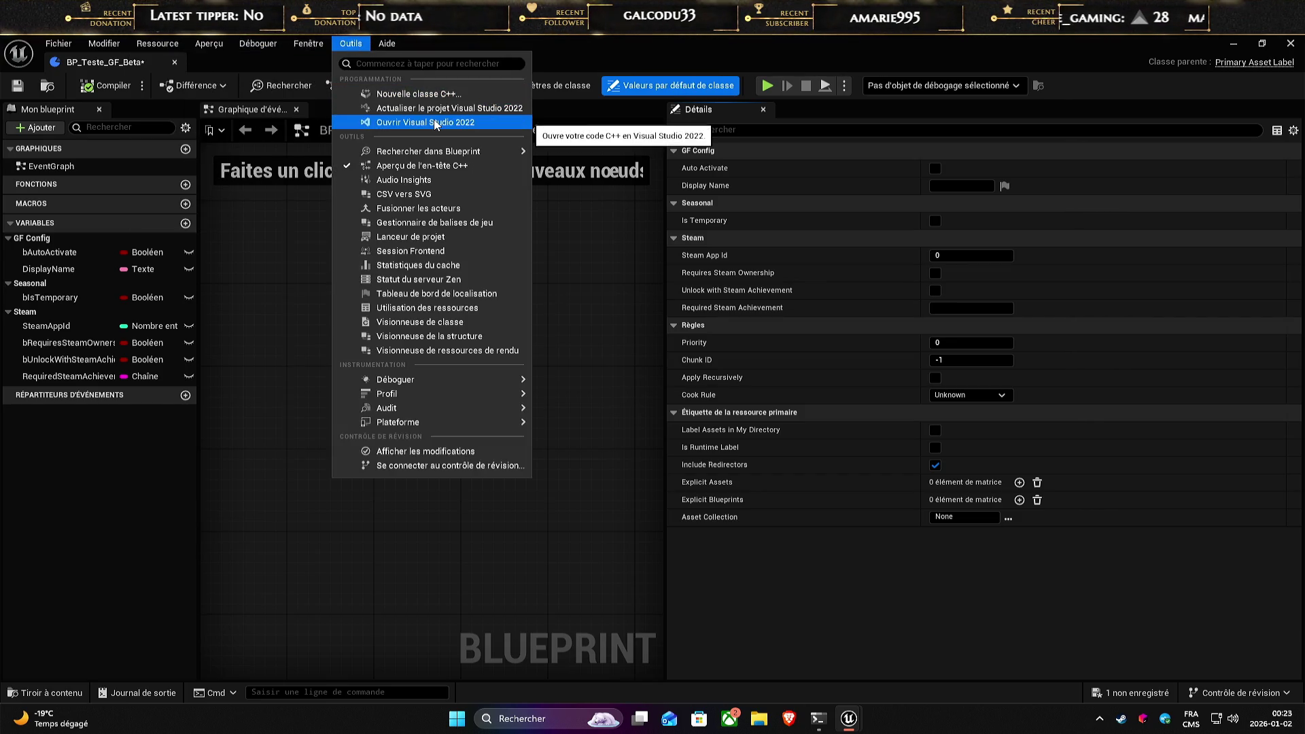
click(435, 123)
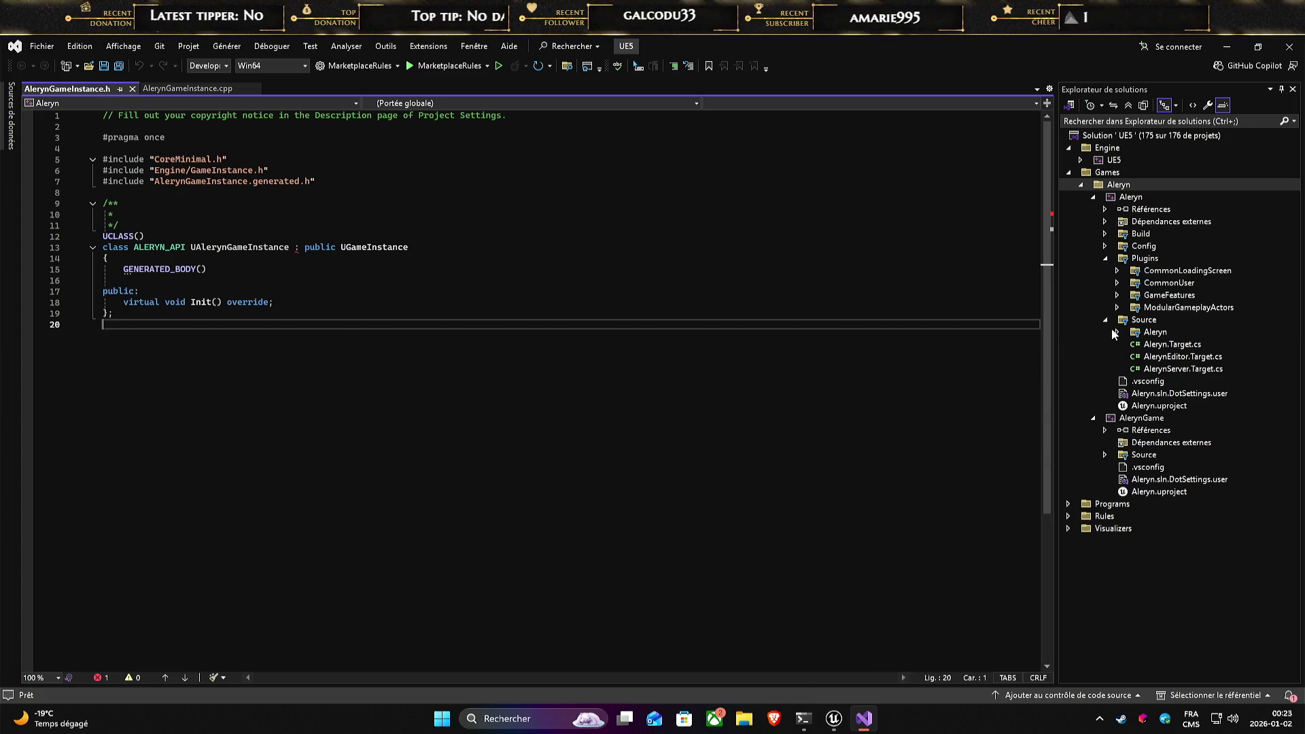
- Expand the Aleryn source folder and start adding a new item to it
double_click(1136, 334)
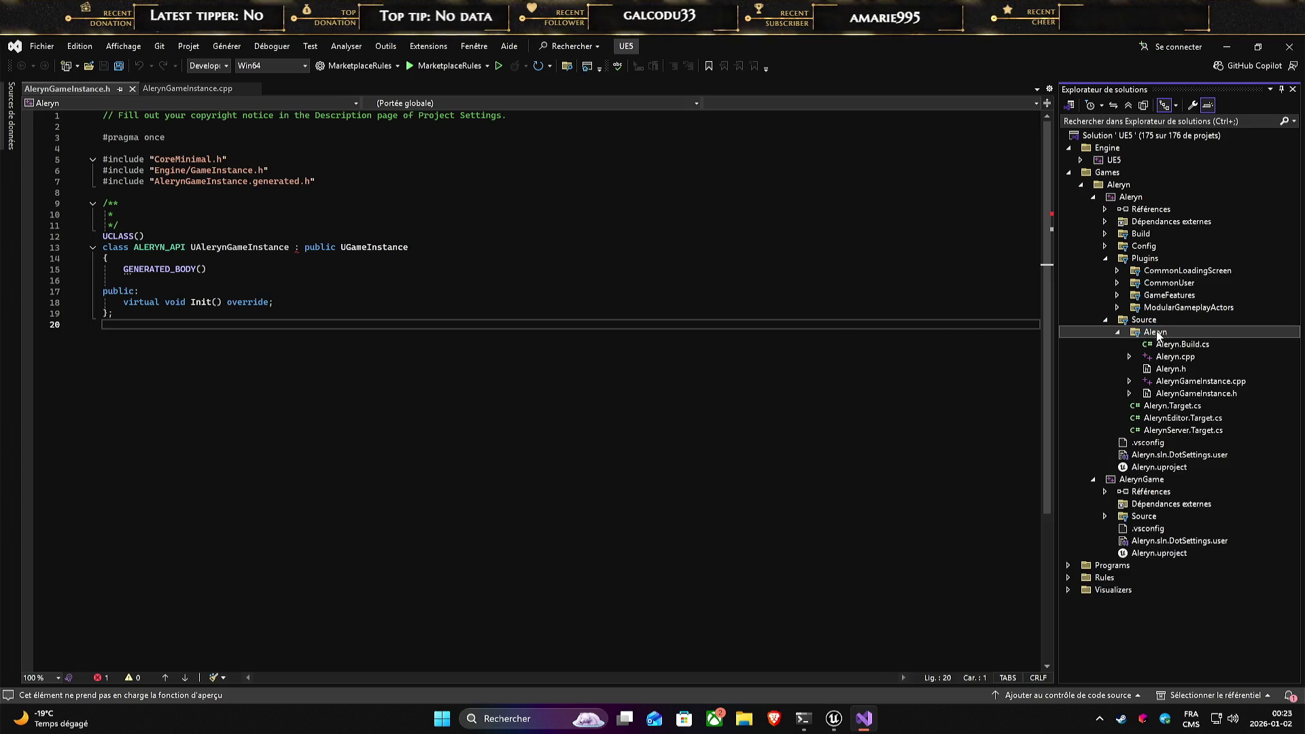
right_click(1157, 333)
click(1125, 337)
right_click(1138, 336)
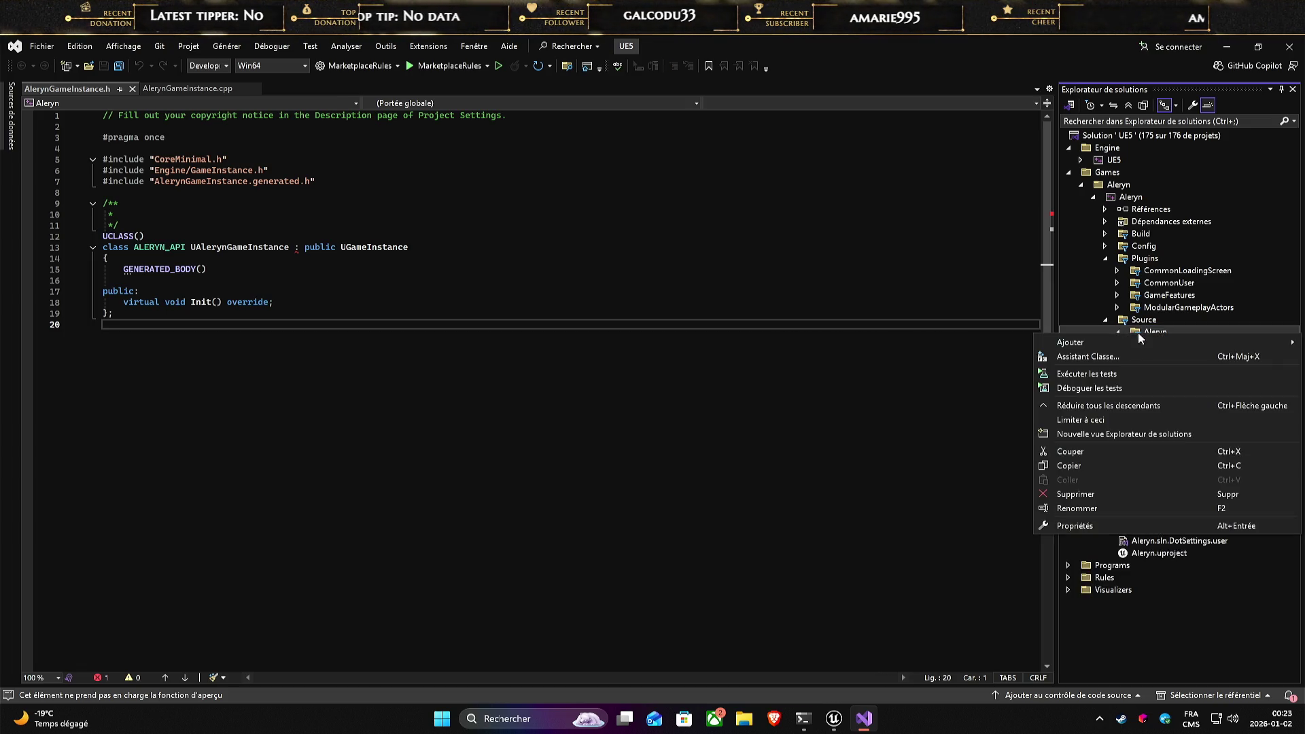
mouse_move(1104, 340)
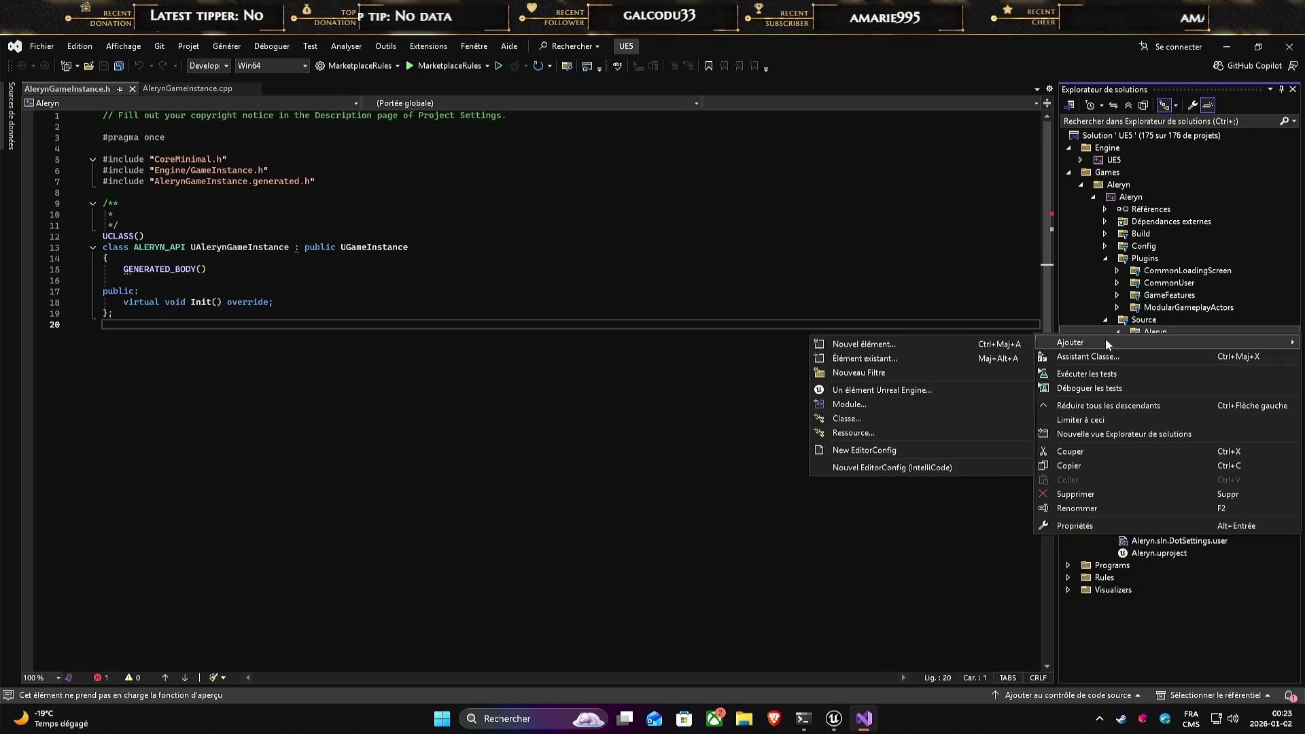
click(884, 344)
- Name the new file AlerynEnum.h instead of FileName.cpp and create it
drag(652, 363, 556, 370)
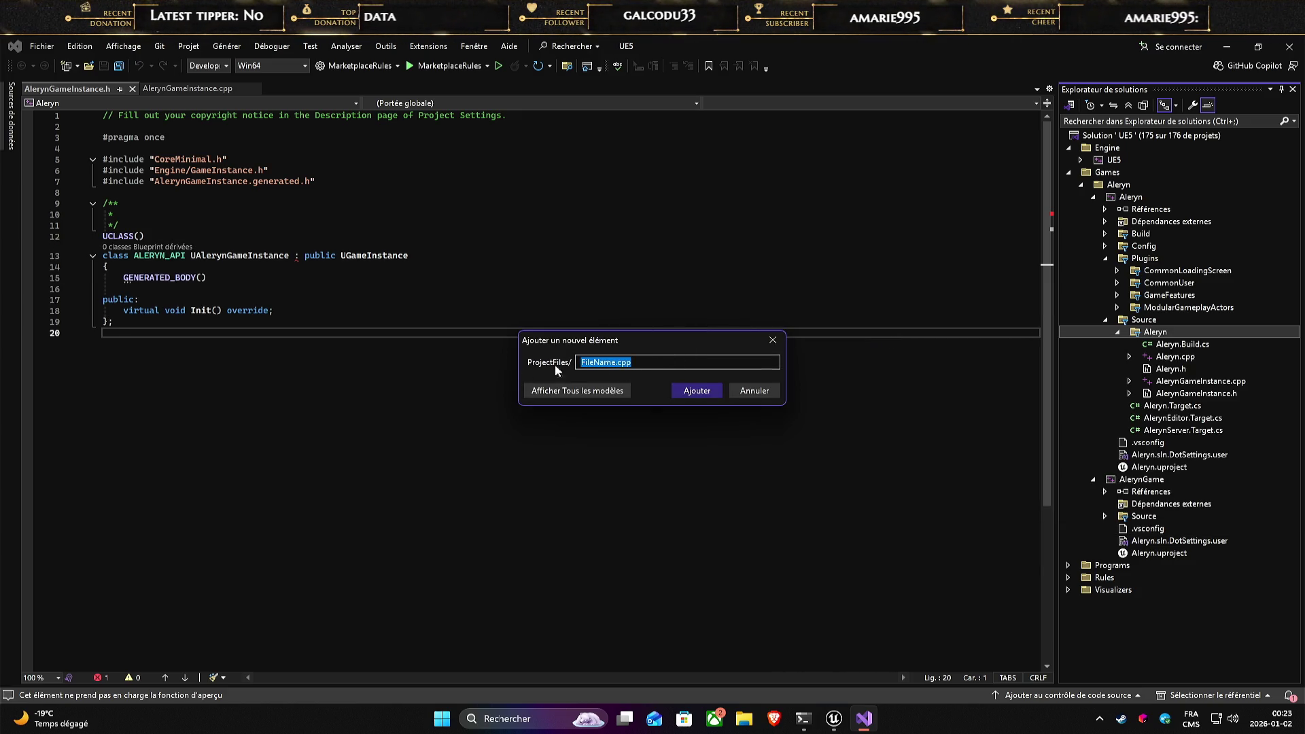
key(End)
key(BackSpace)
key(BackSpace)
key(BackSpace)
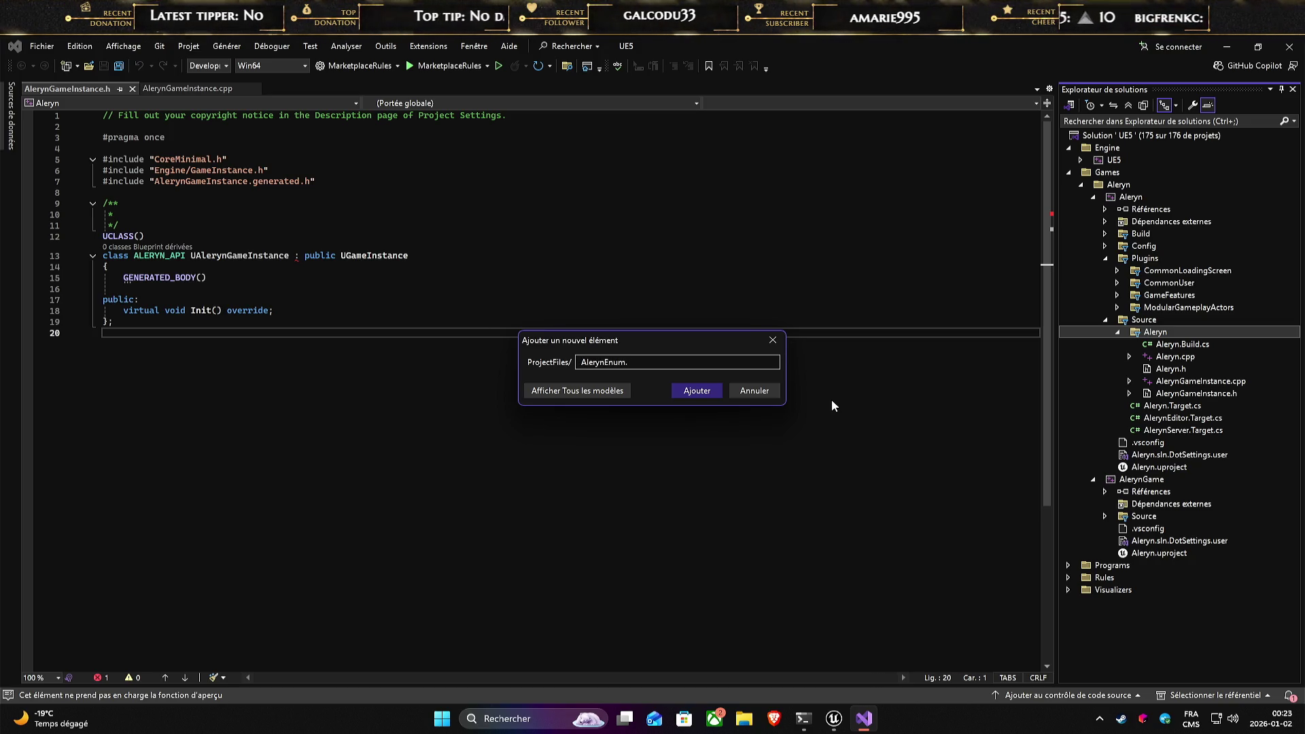
text(h)
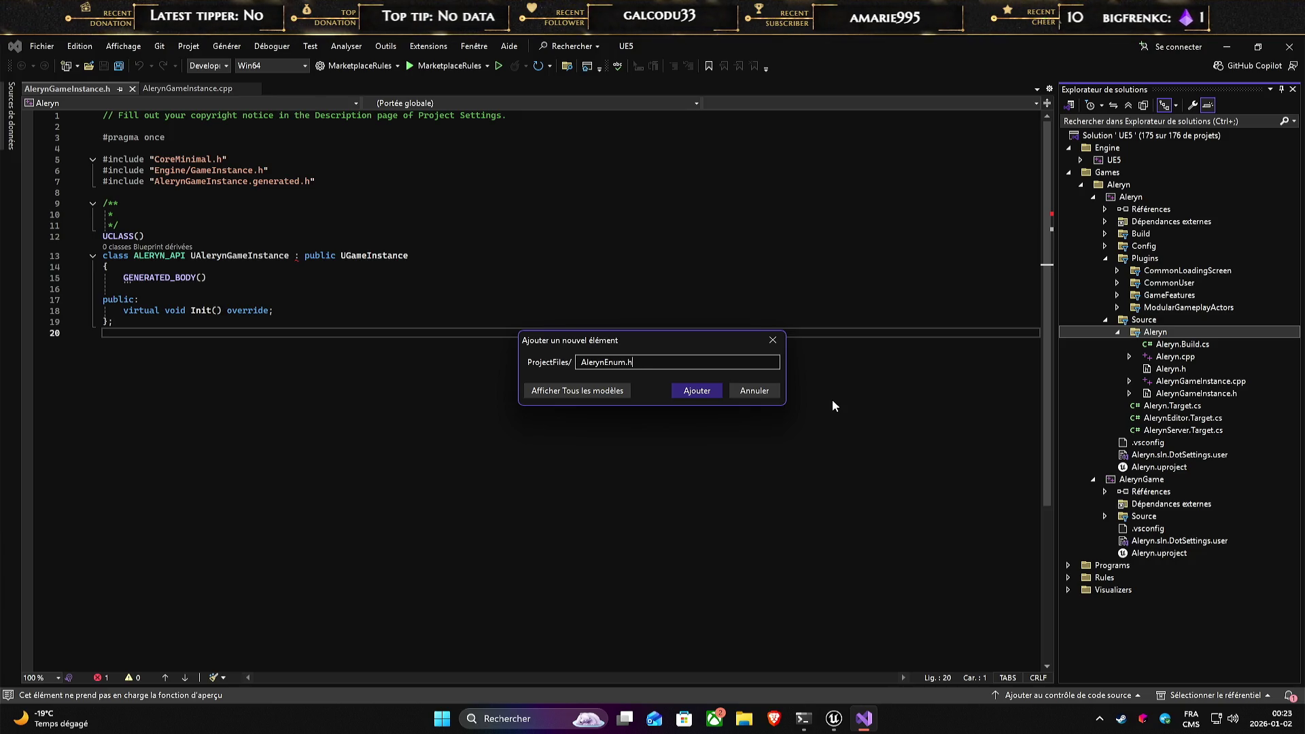
double_click(596, 363)
click(607, 364)
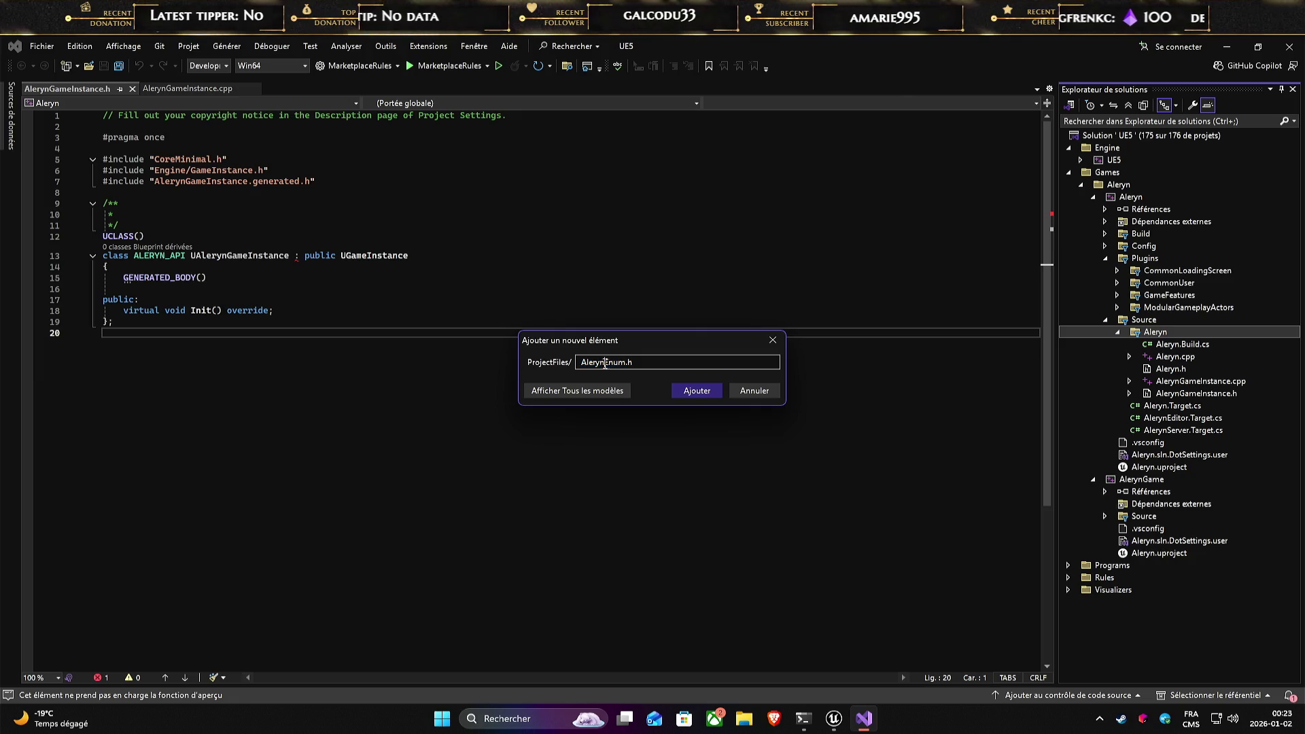
click(704, 393)
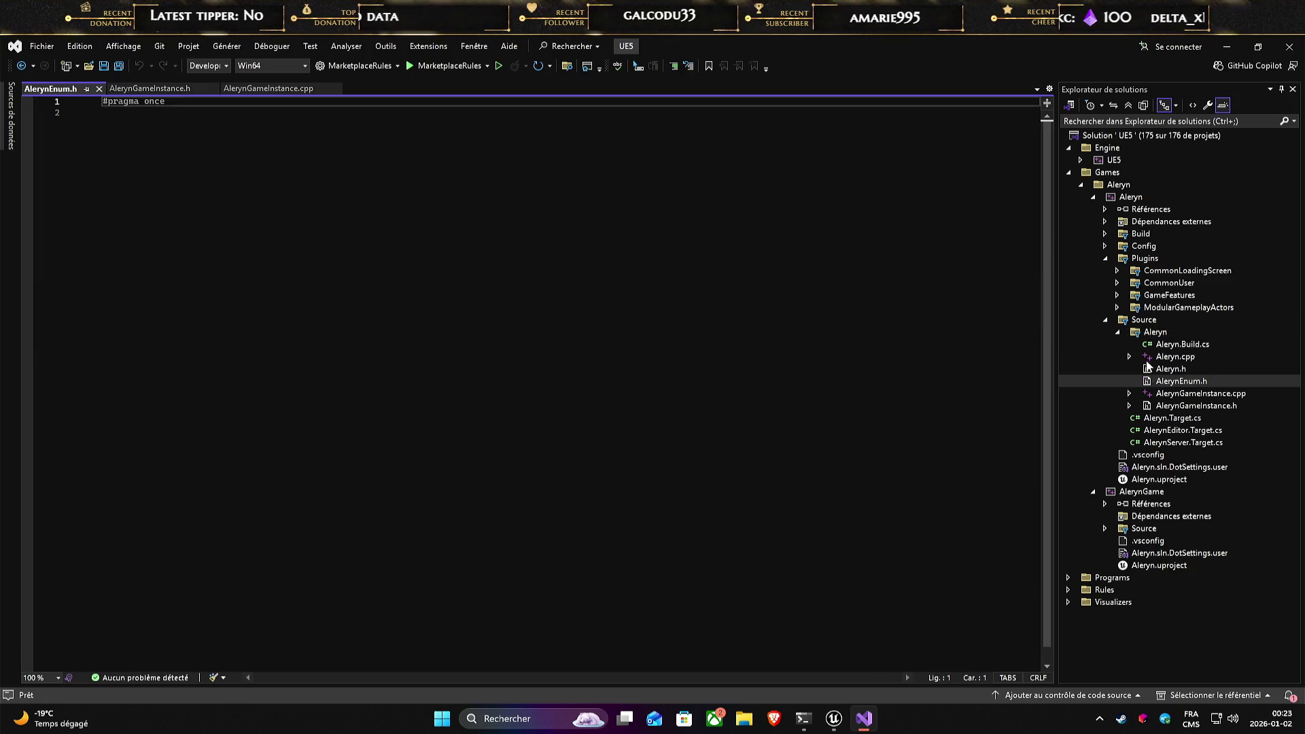
click(1130, 357)
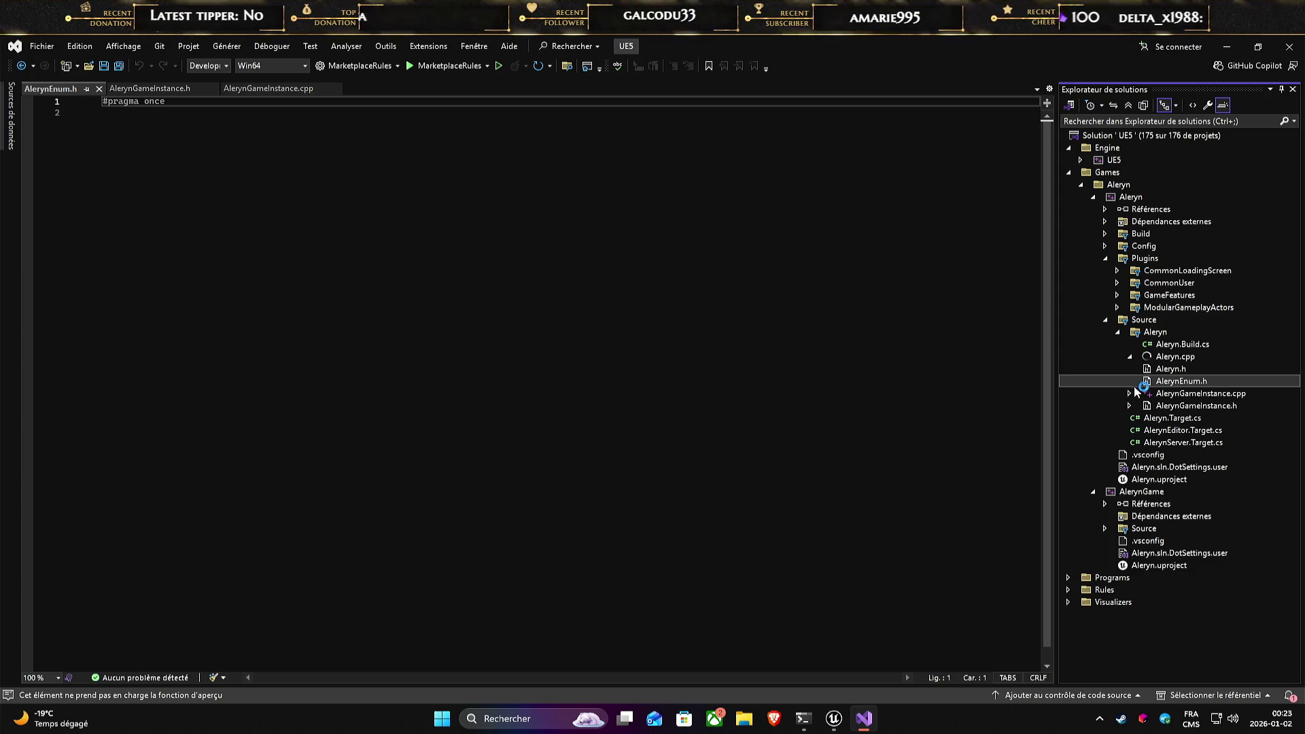
- Paste the EAlerynGameFeatureType UENUM code into AlerynEnum.h and save it
click(1130, 357)
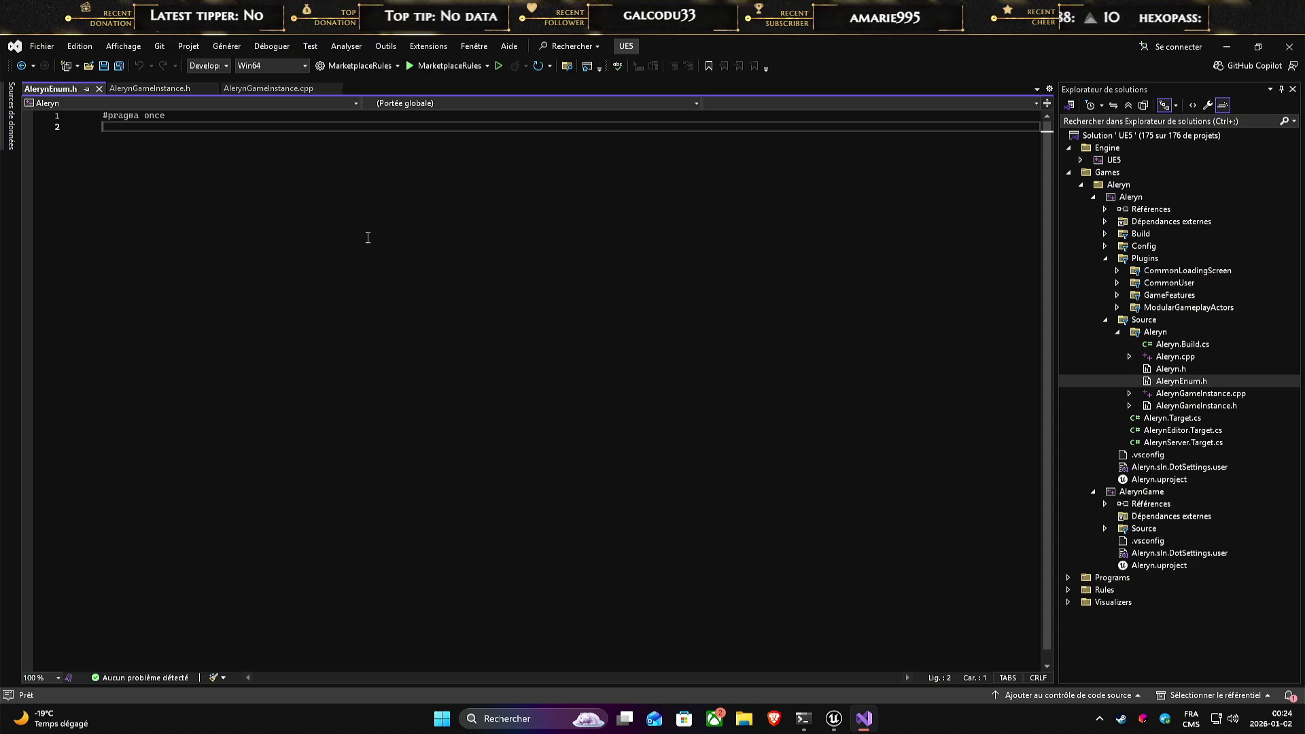
key(ctrl+v)
key(ctrl+s)
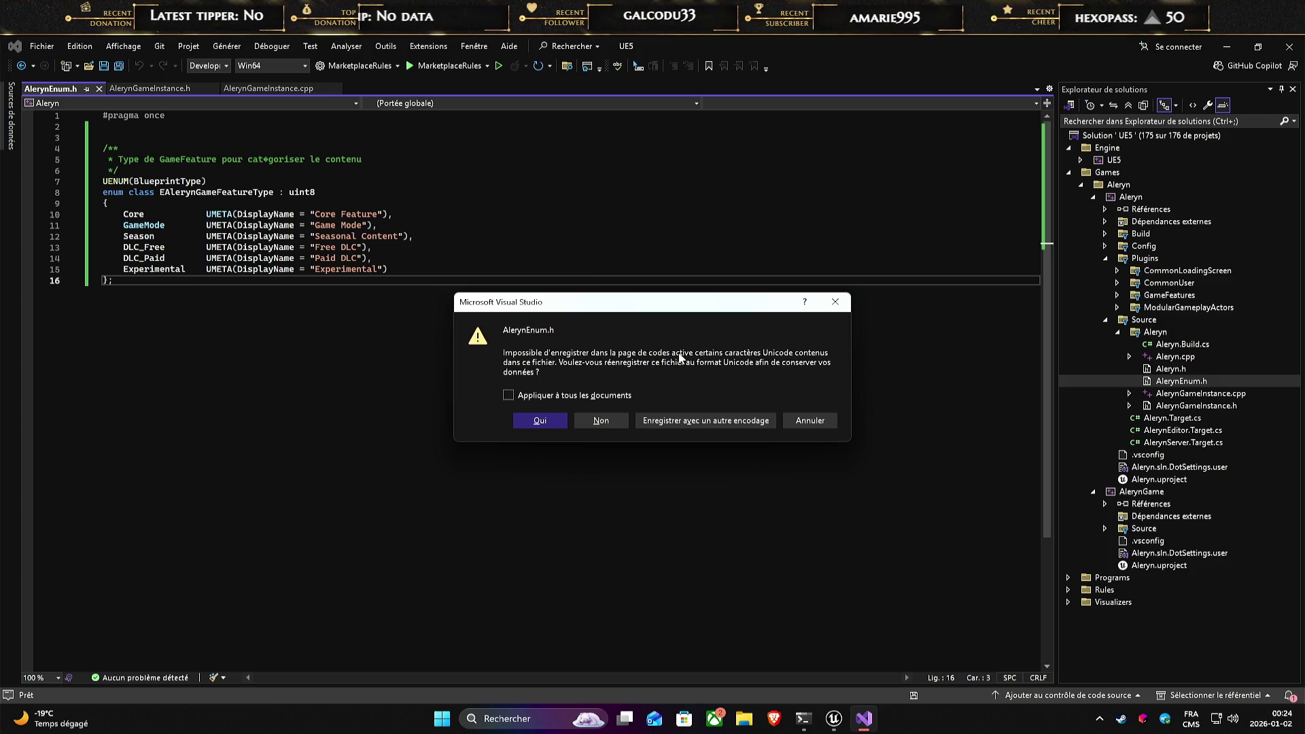
click(834, 301)
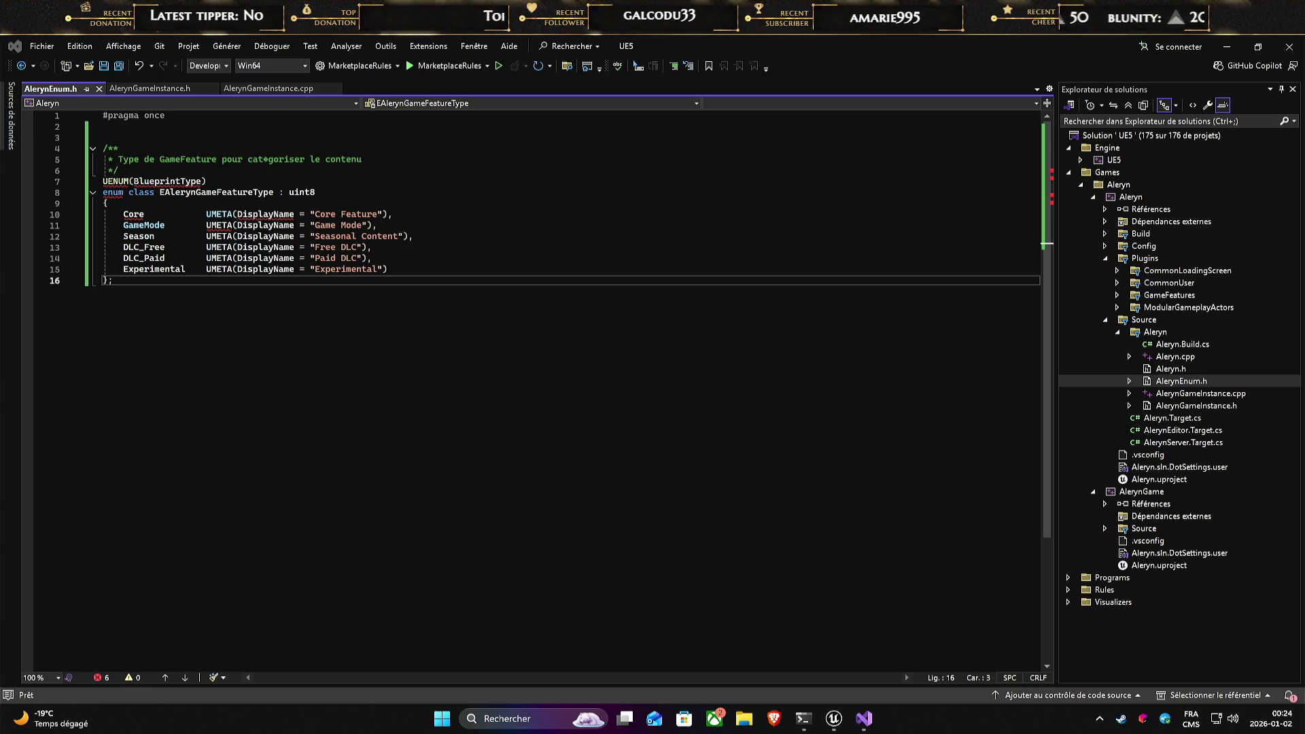
- Add the CoreMinimal and DataAsset includes under #pragma once and save as Unicode for all documents
click(185, 123)
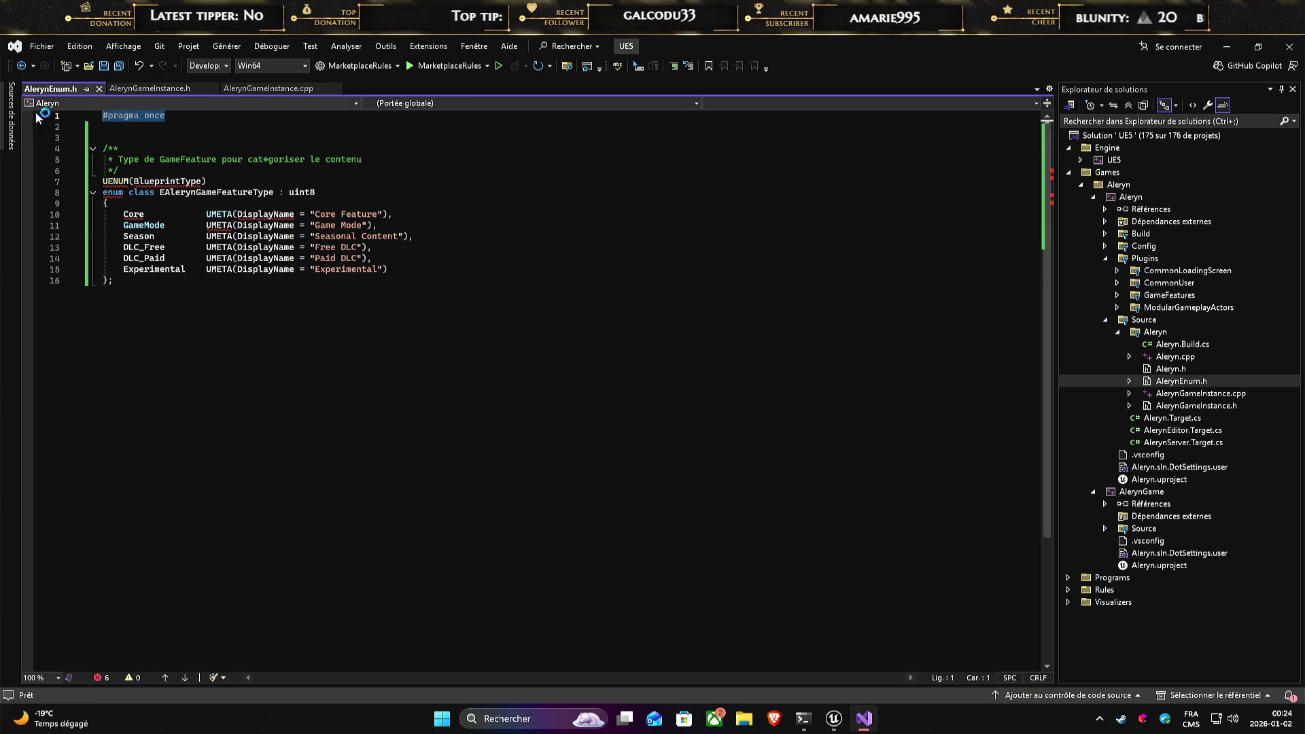
text(#pragma once  #include "CoreMinimal.h" #include "Engine/DataAsset.h")
click(130, 168)
key(ctrl+s)
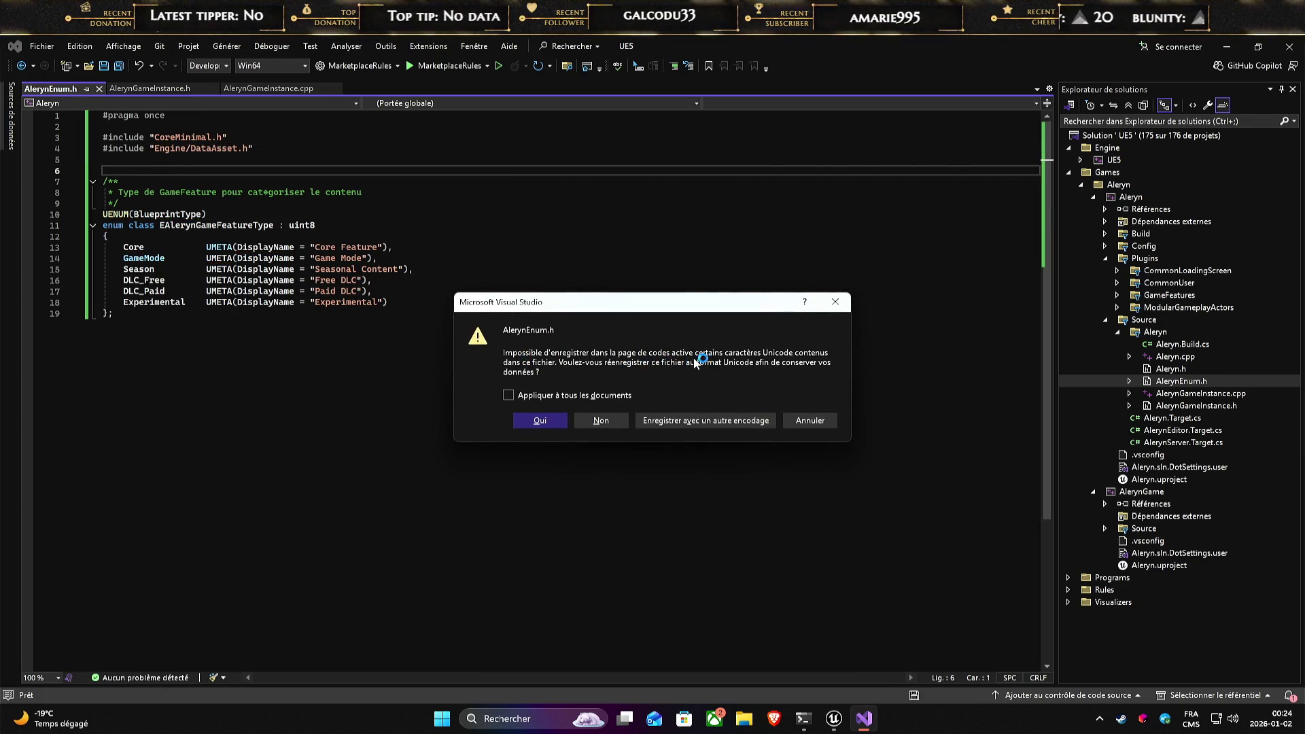
click(542, 394)
click(541, 420)
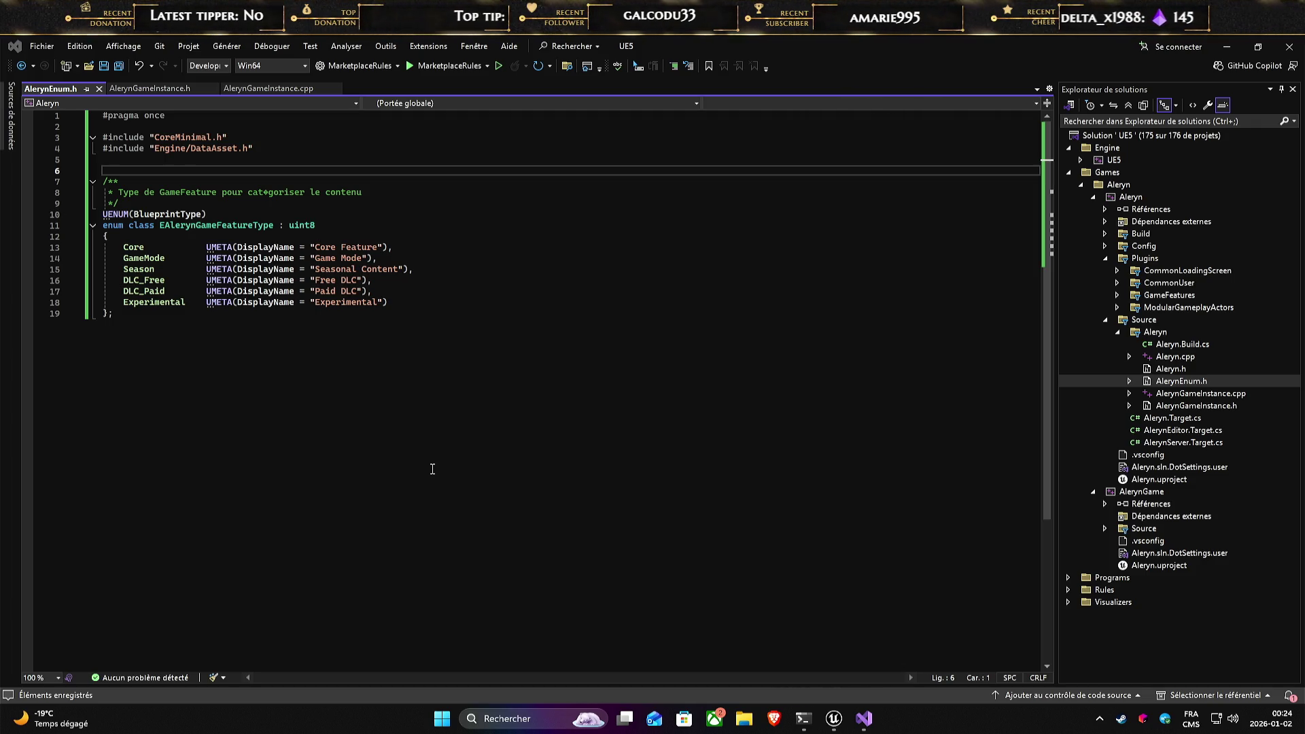
- Review the enum's Experimental entry and closing brace in AlerynEnum.h
click(653, 454)
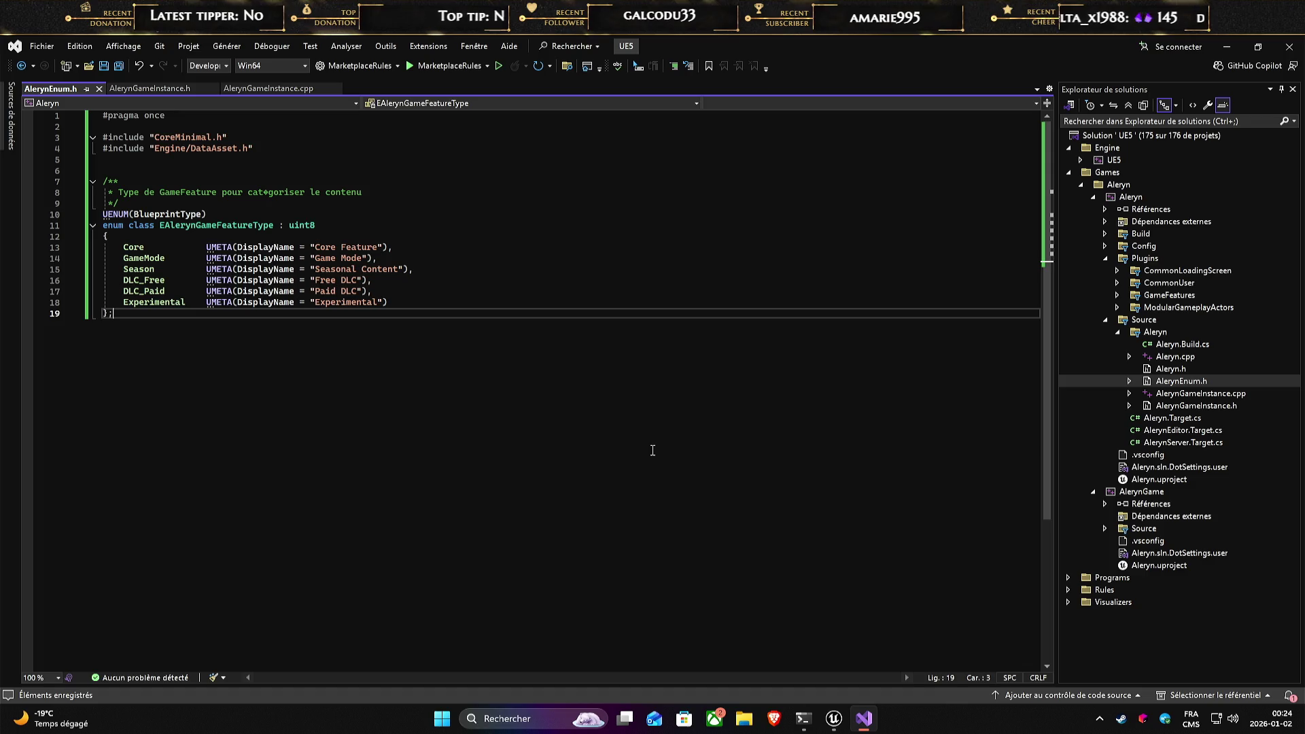
click(419, 297)
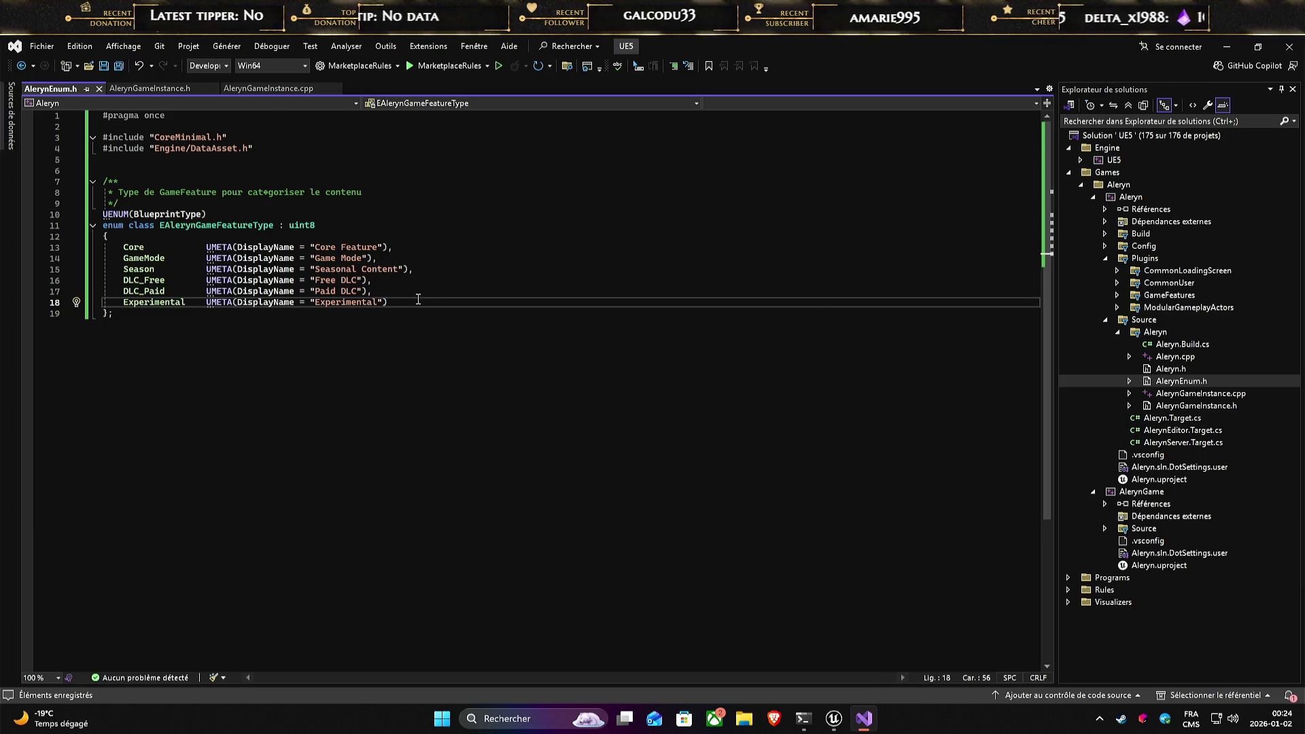
click(156, 323)
click(456, 299)
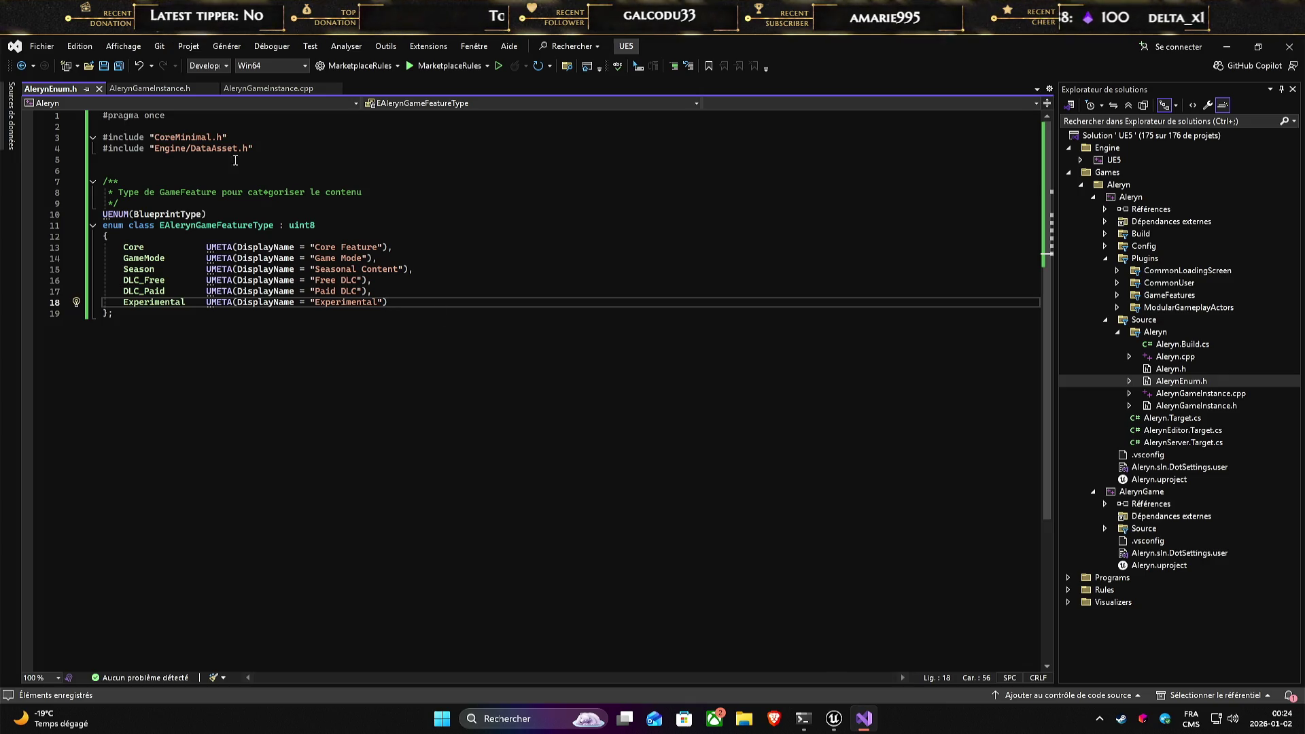
mouse_move(828, 729)
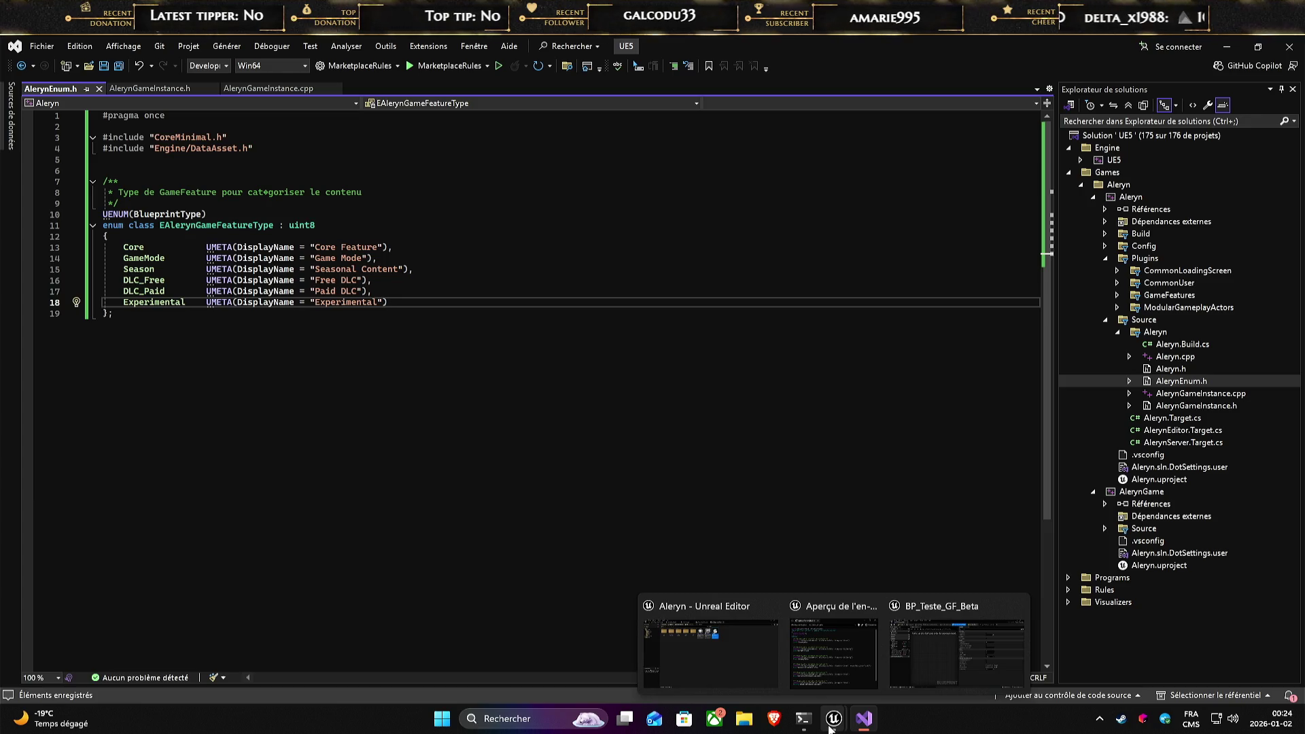
- Dock the floating BP_Teste_GF_Beta window into the main editor's tab bar and return to the level
click(957, 649)
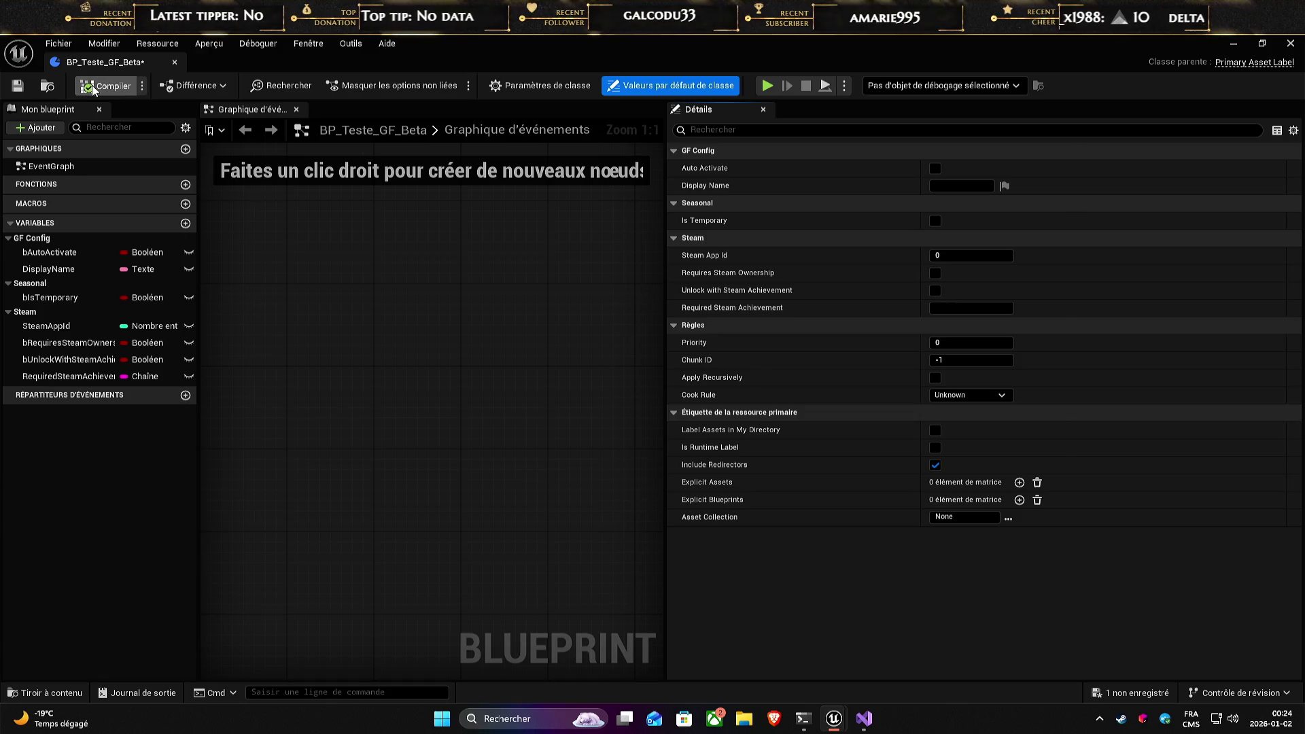
click(142, 86)
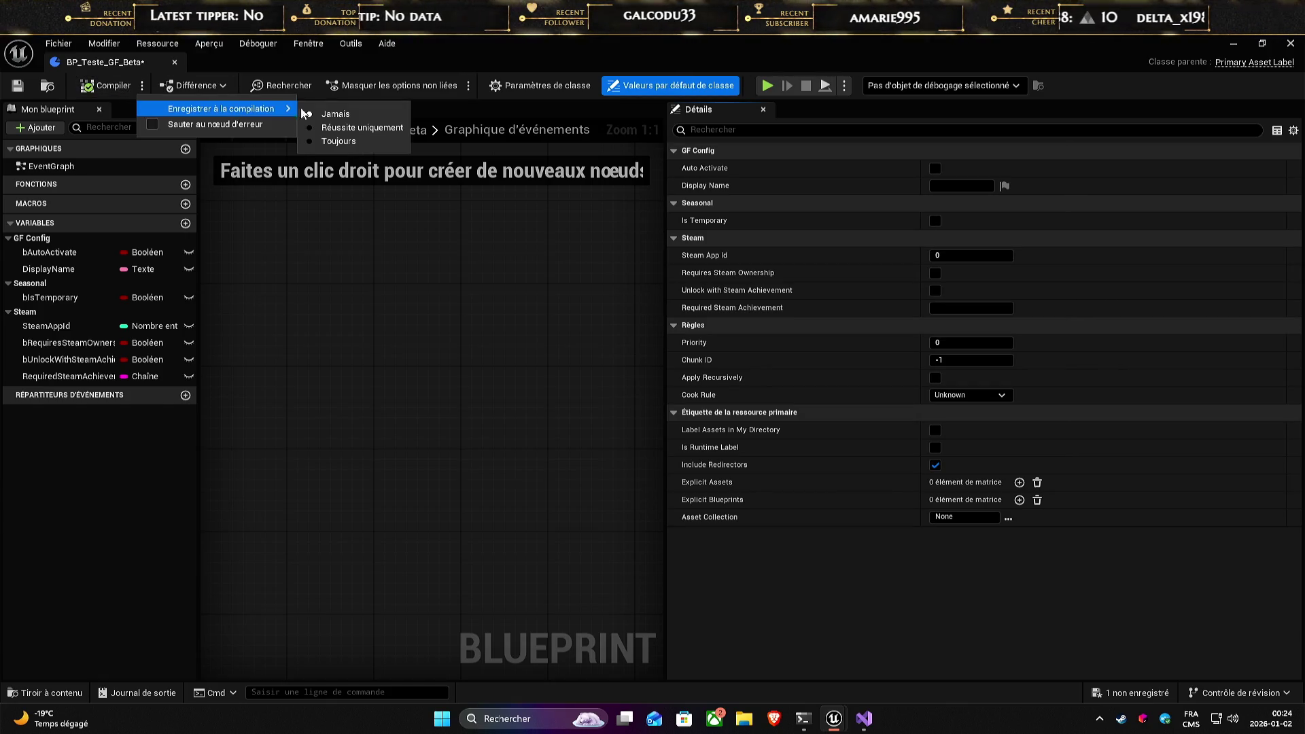
click(107, 88)
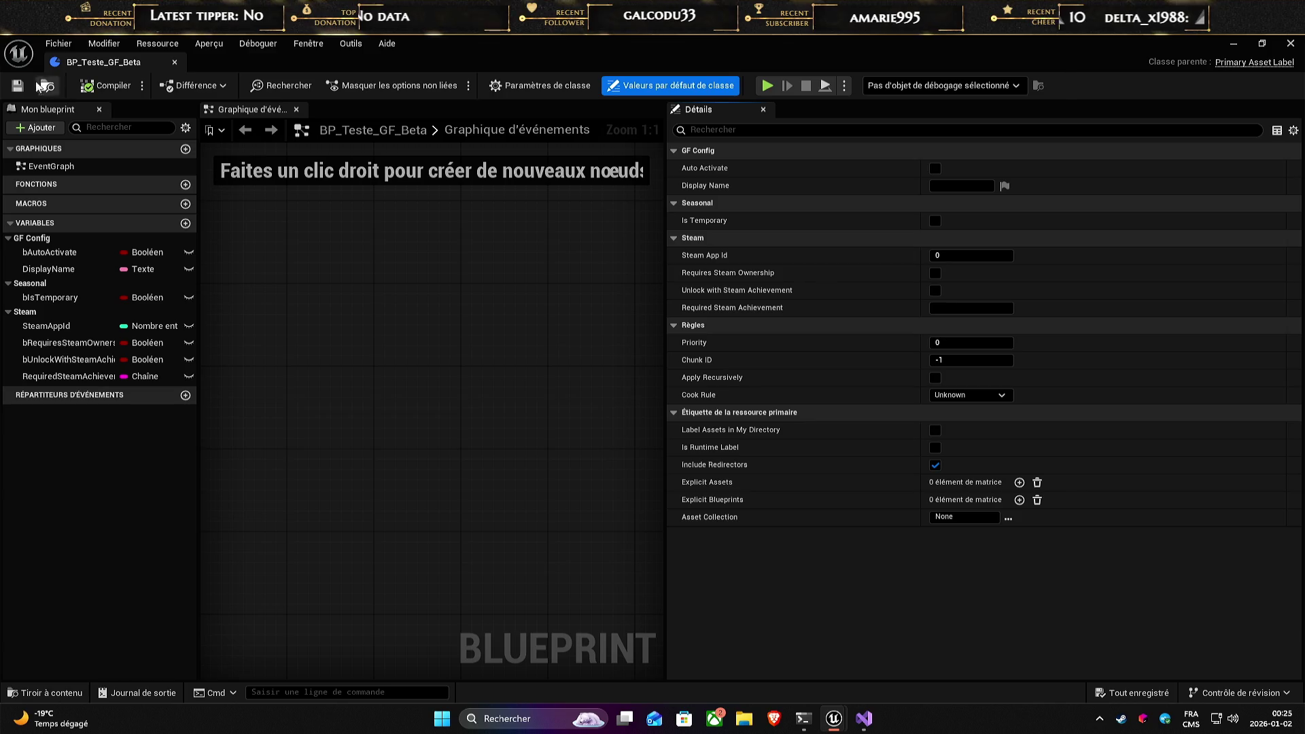
double_click(492, 44)
drag(376, 160, 874, 76)
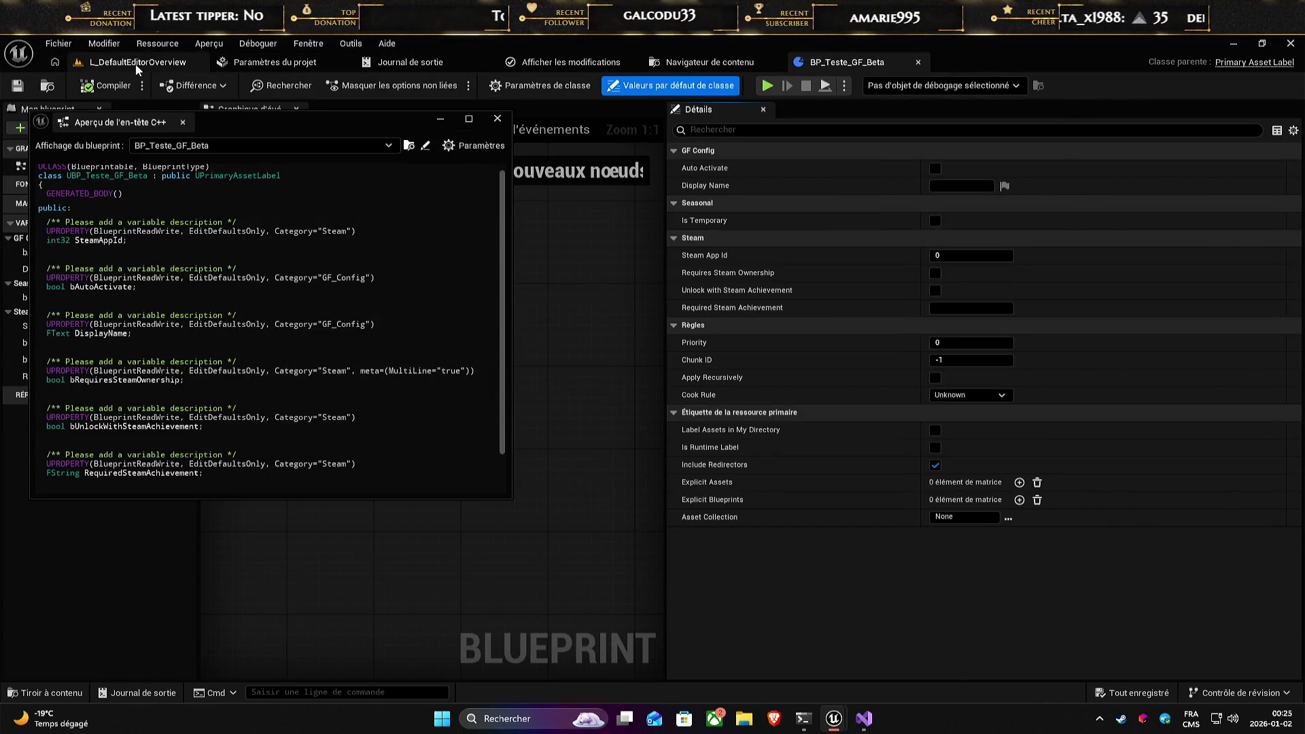
click(136, 62)
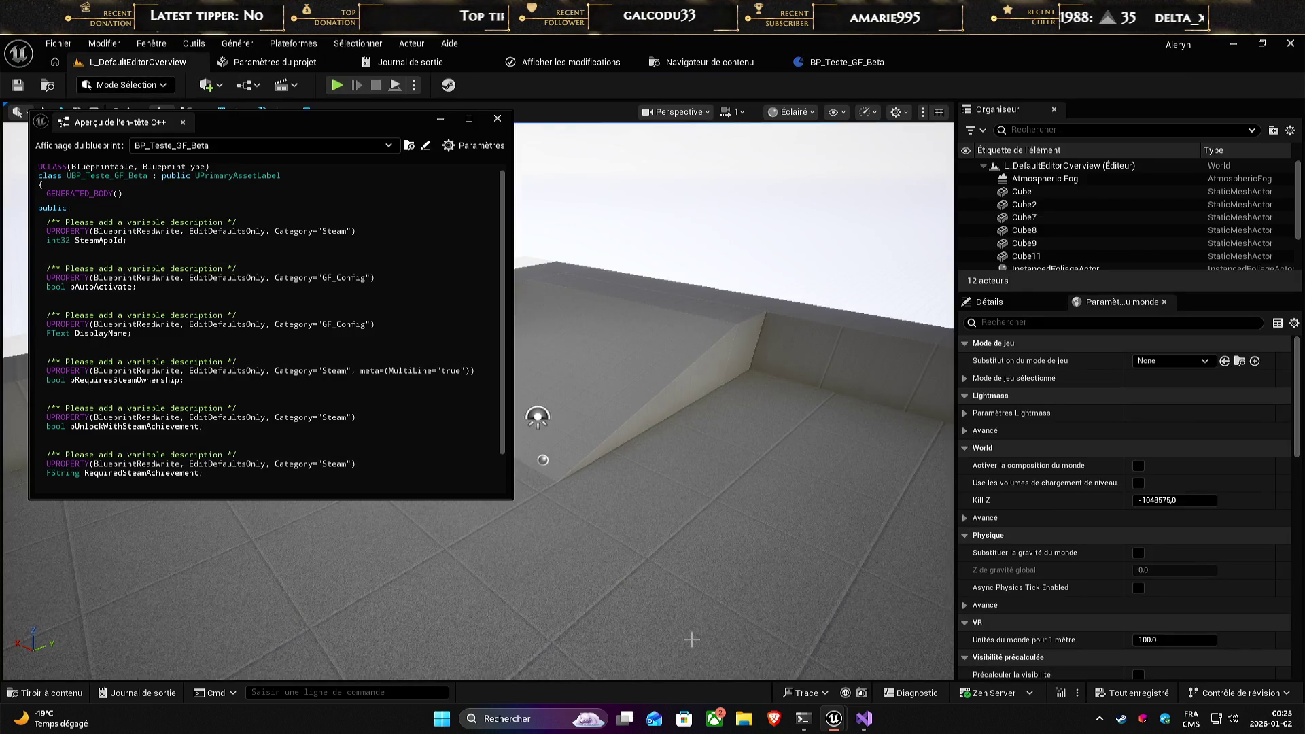
- Move and enlarge the C++ header preview to show all six variables through bIsTemporary
mouse_move(286, 122)
mouse_down()
mouse_move(411, 176)
mouse_move(373, 176)
mouse_up()
scroll(501, 509, down, 2)
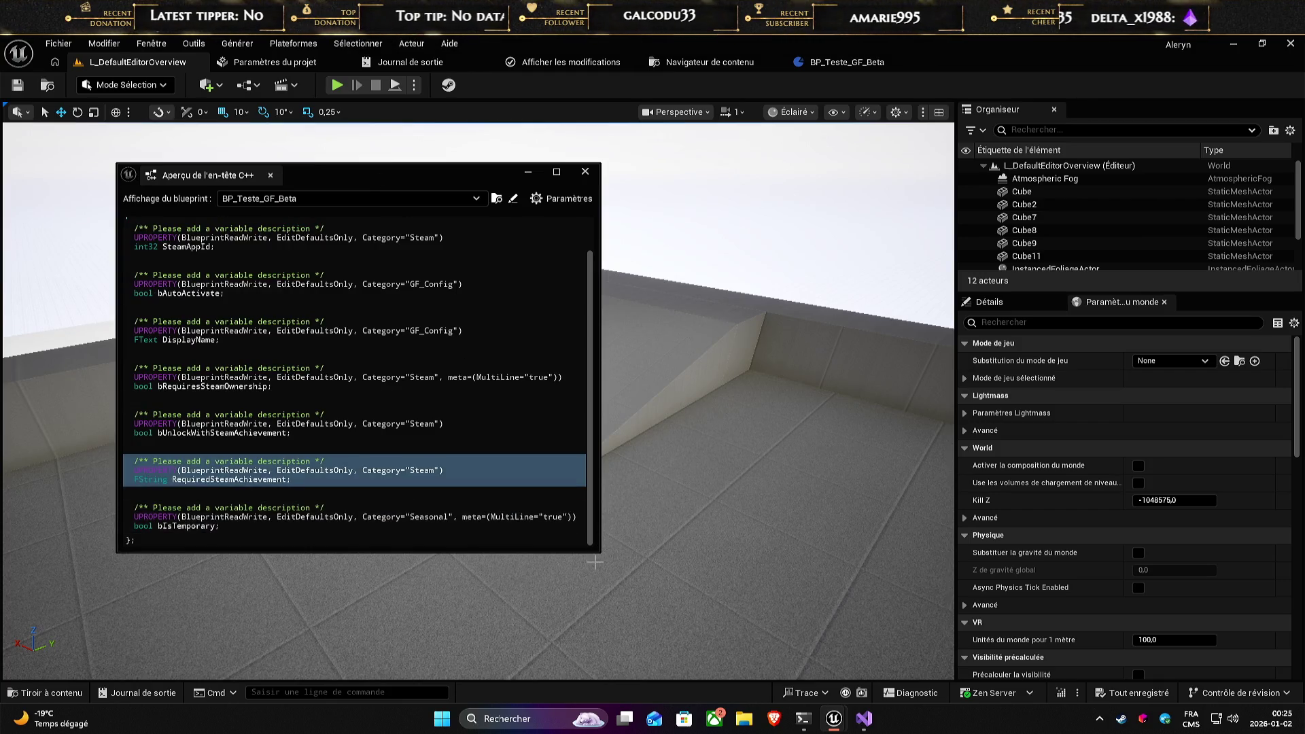
mouse_move(595, 552)
mouse_down()
mouse_move(789, 603)
mouse_move(816, 633)
mouse_up()
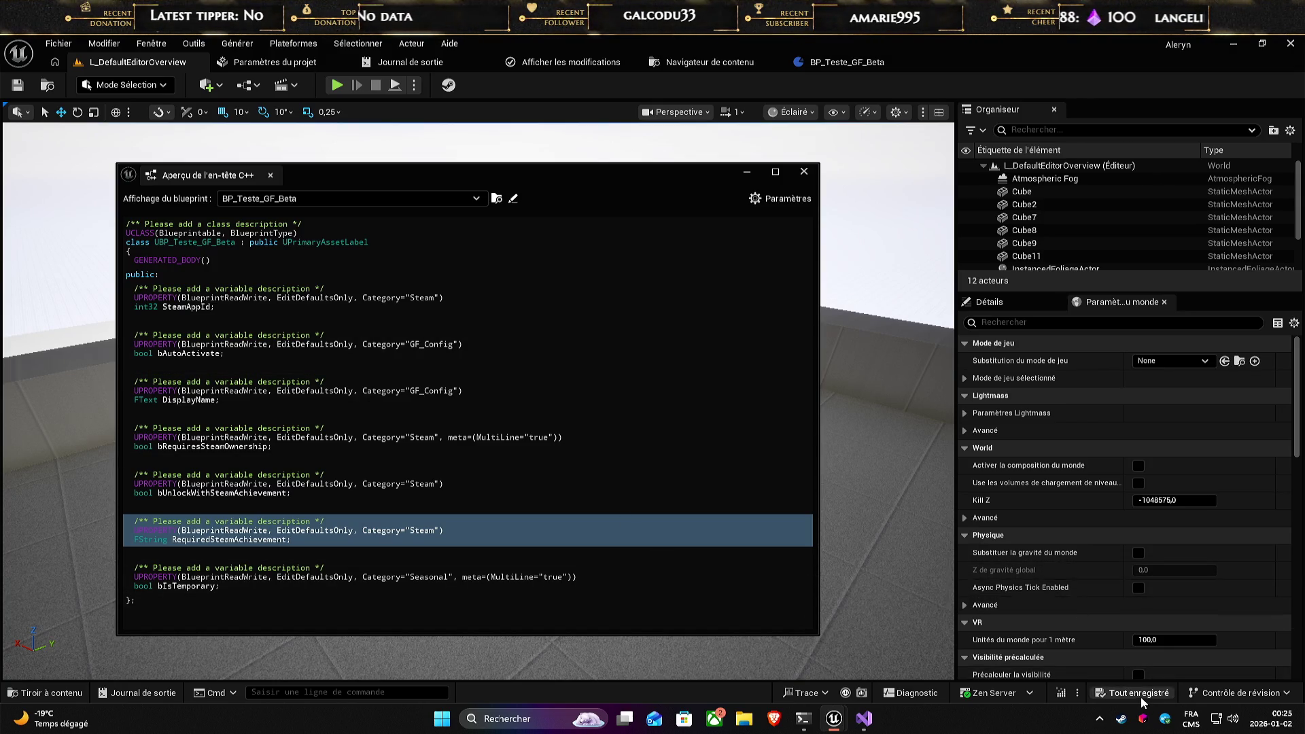
- Recompile the code with Live Coding, move its console aside, and return to BP_Teste_GF_Beta
click(1060, 693)
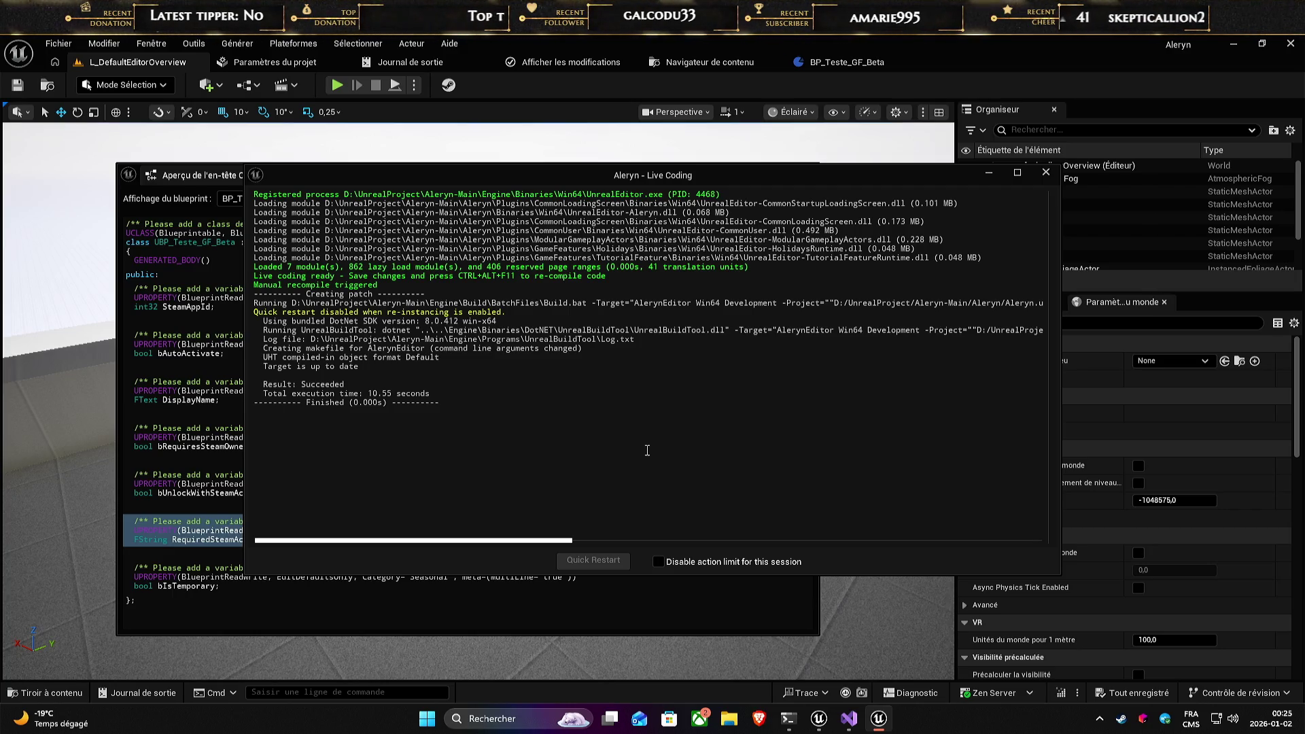
mouse_move(739, 181)
mouse_down()
mouse_move(792, 218)
mouse_move(881, 237)
mouse_up()
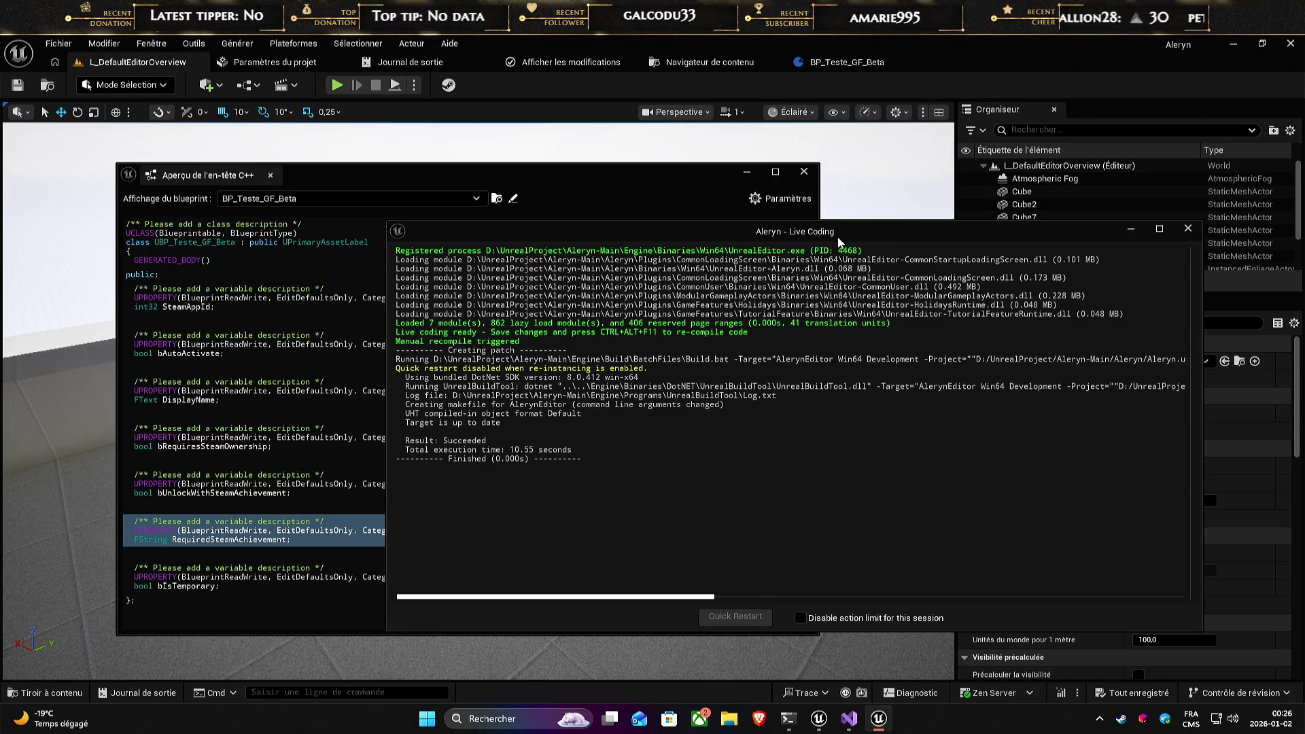
mouse_move(700, 237)
mouse_down()
mouse_move(735, 250)
mouse_move(743, 271)
mouse_up()
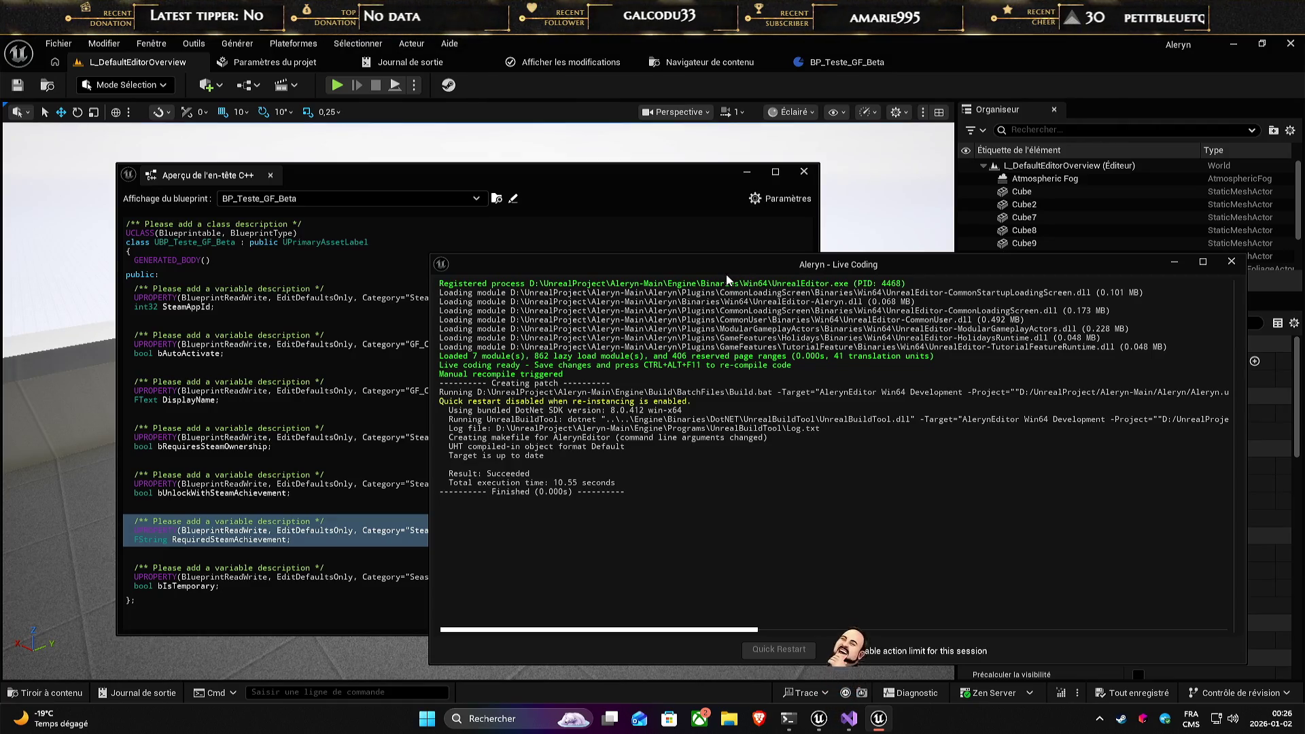
click(666, 137)
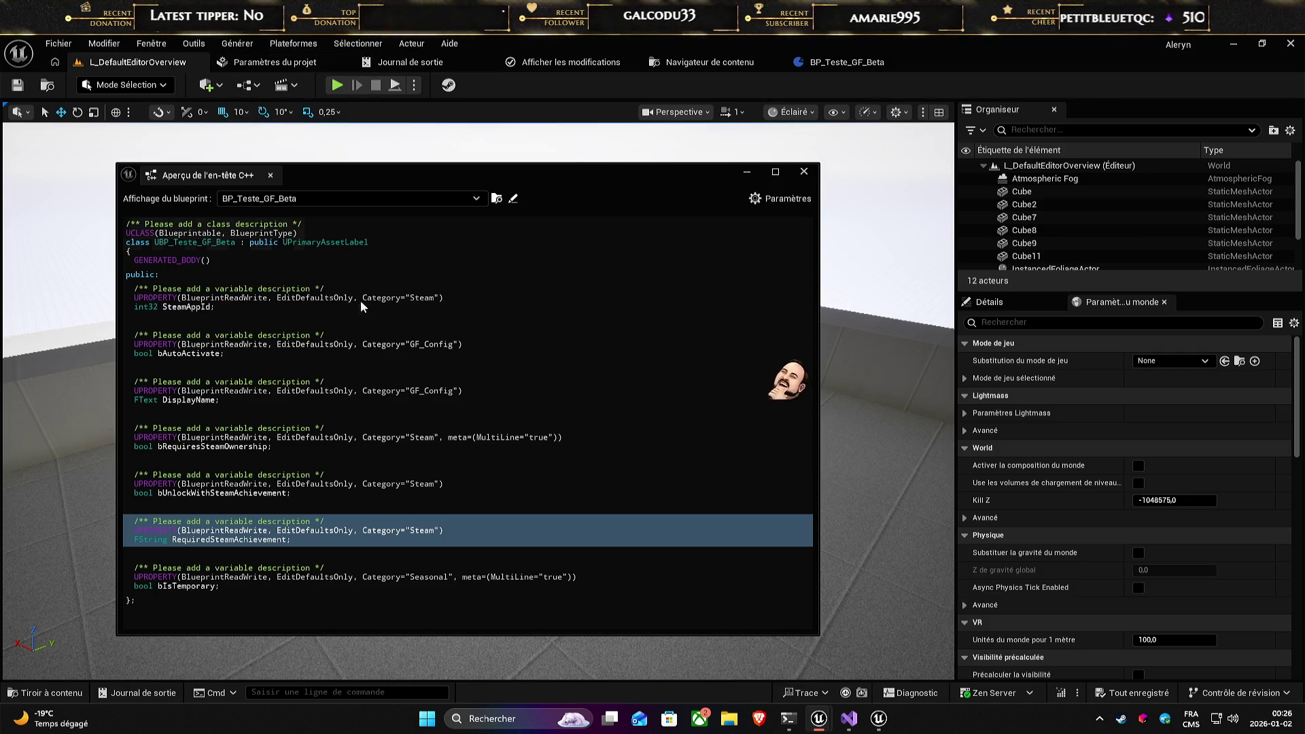
click(843, 62)
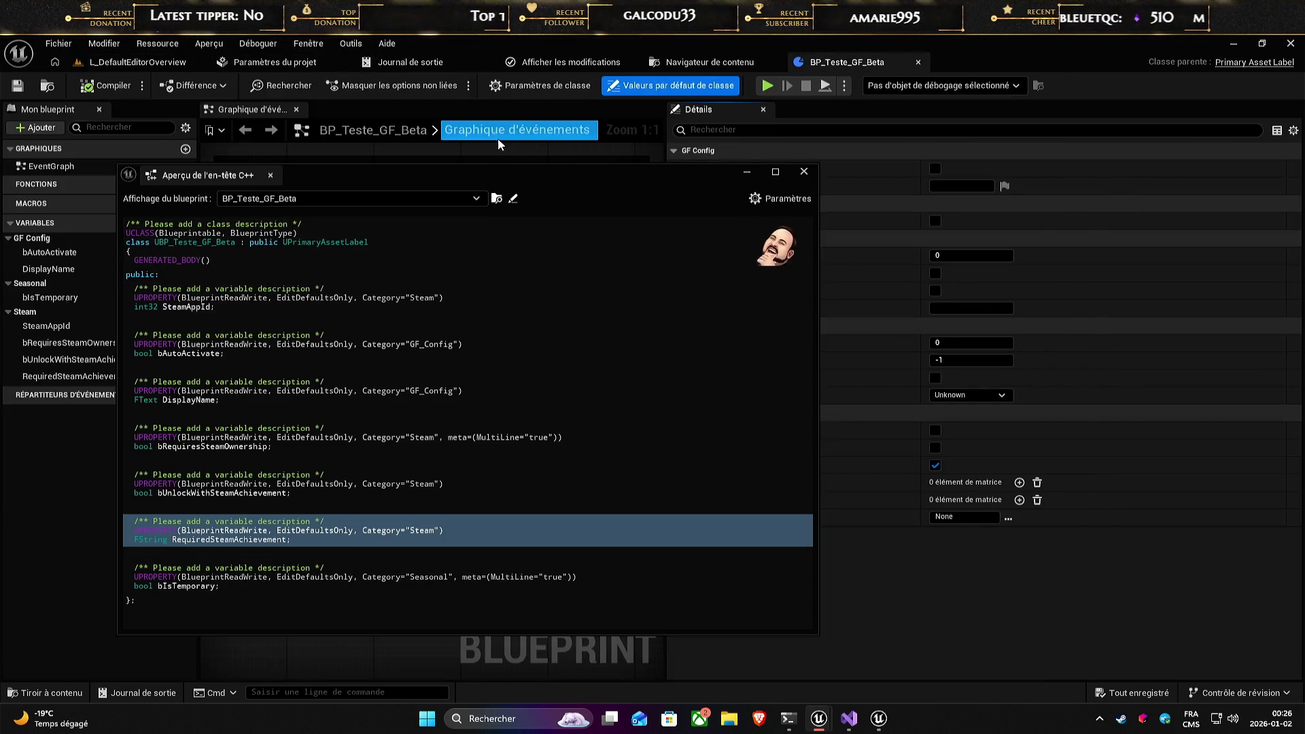
- Add a new blueprint variable named FeatureType
click(804, 171)
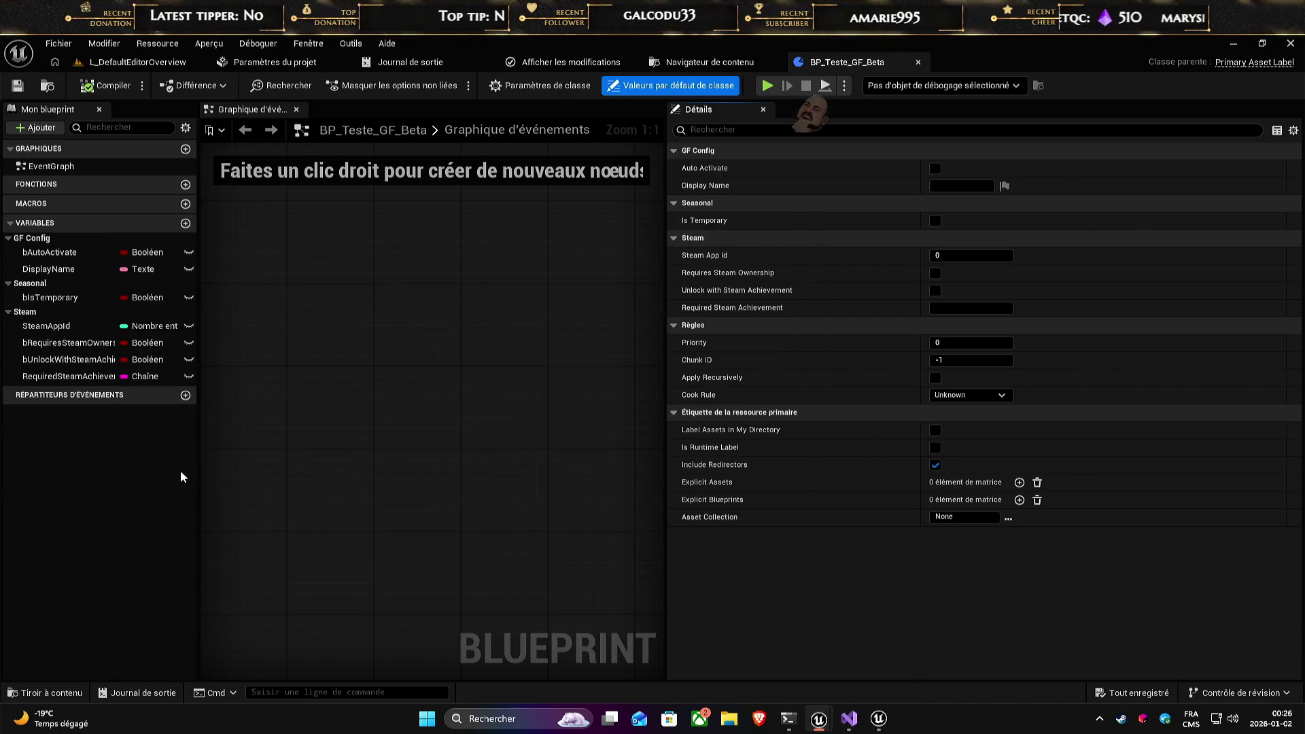
click(186, 223)
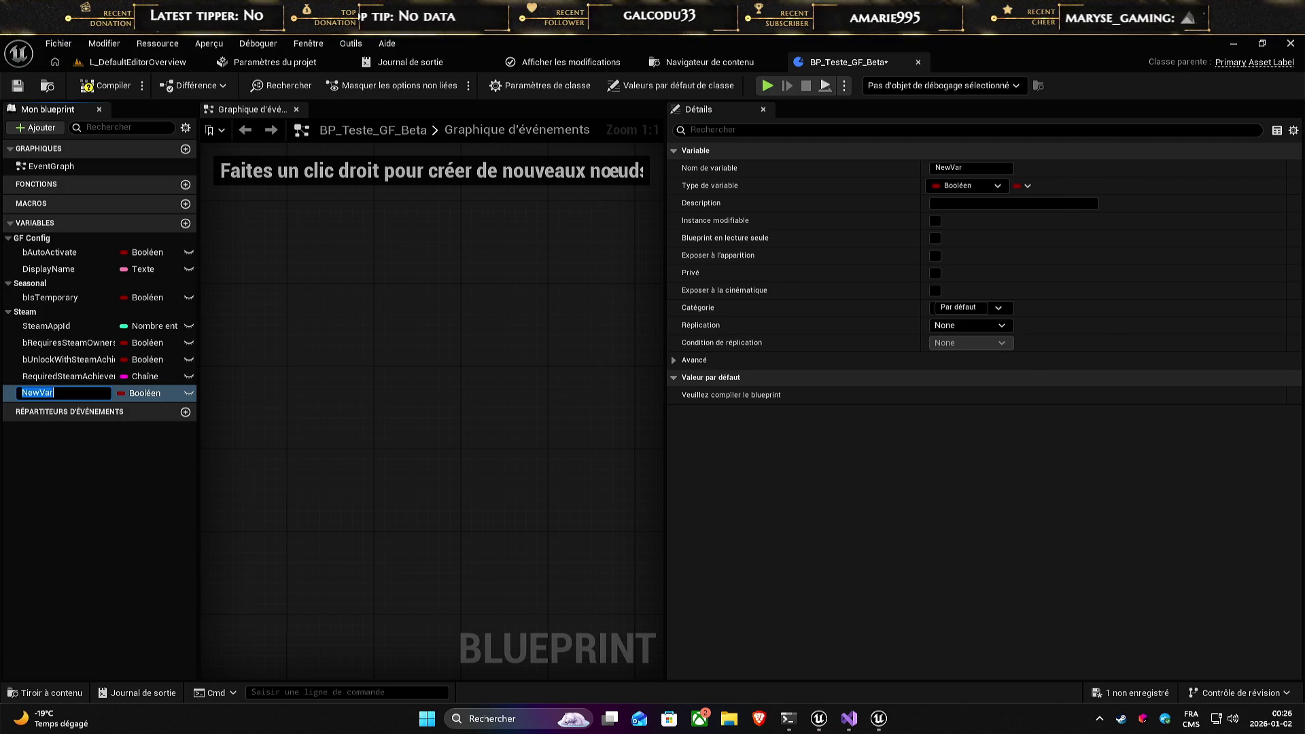
click(972, 168)
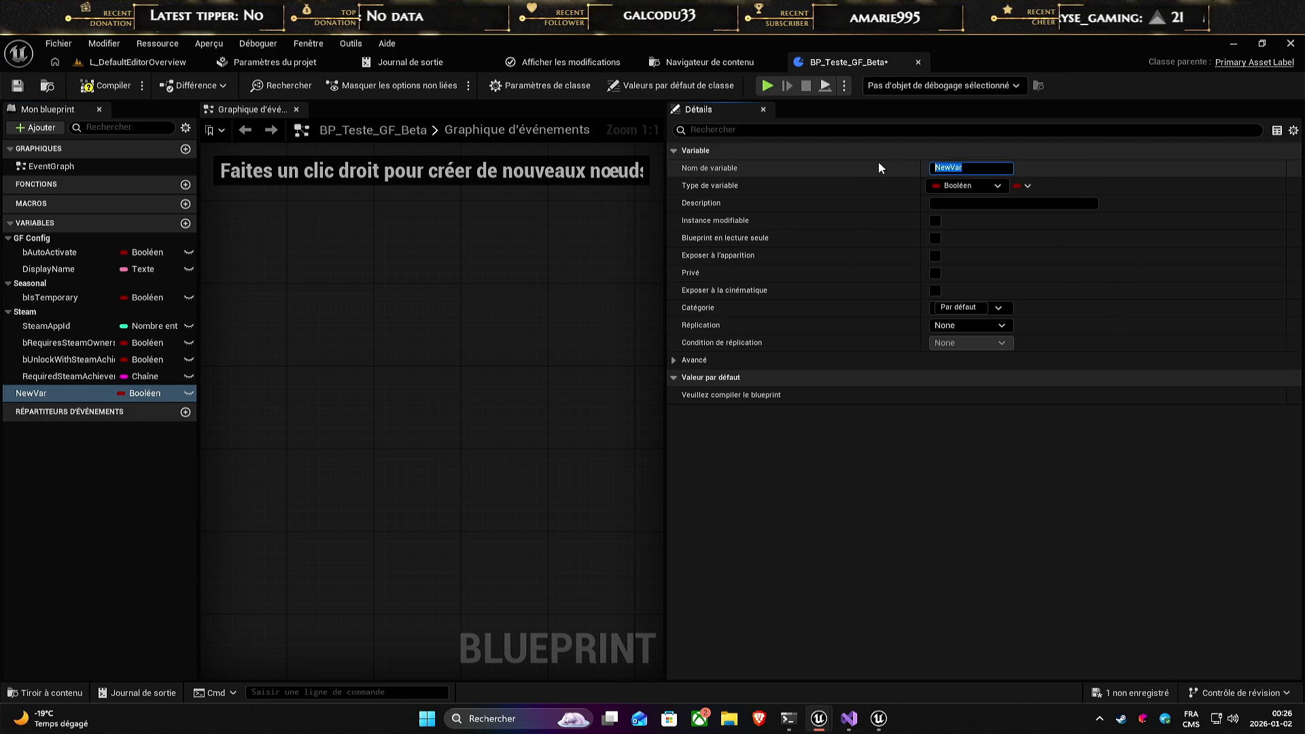
text(FeatureType)
key(Return)
- Search the type picker for 'leryn', 'Enum' and EAlerynGameFeatureType, finding no match
click(979, 185)
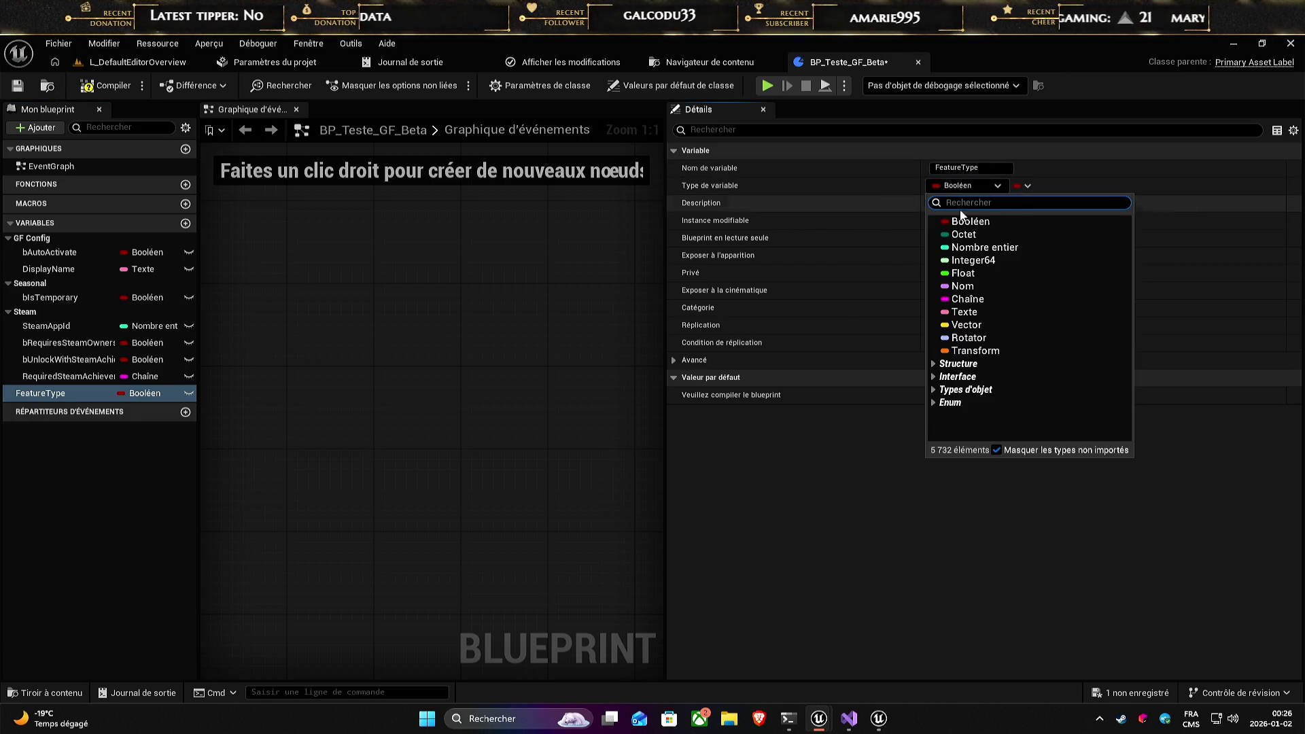
text(Ale)
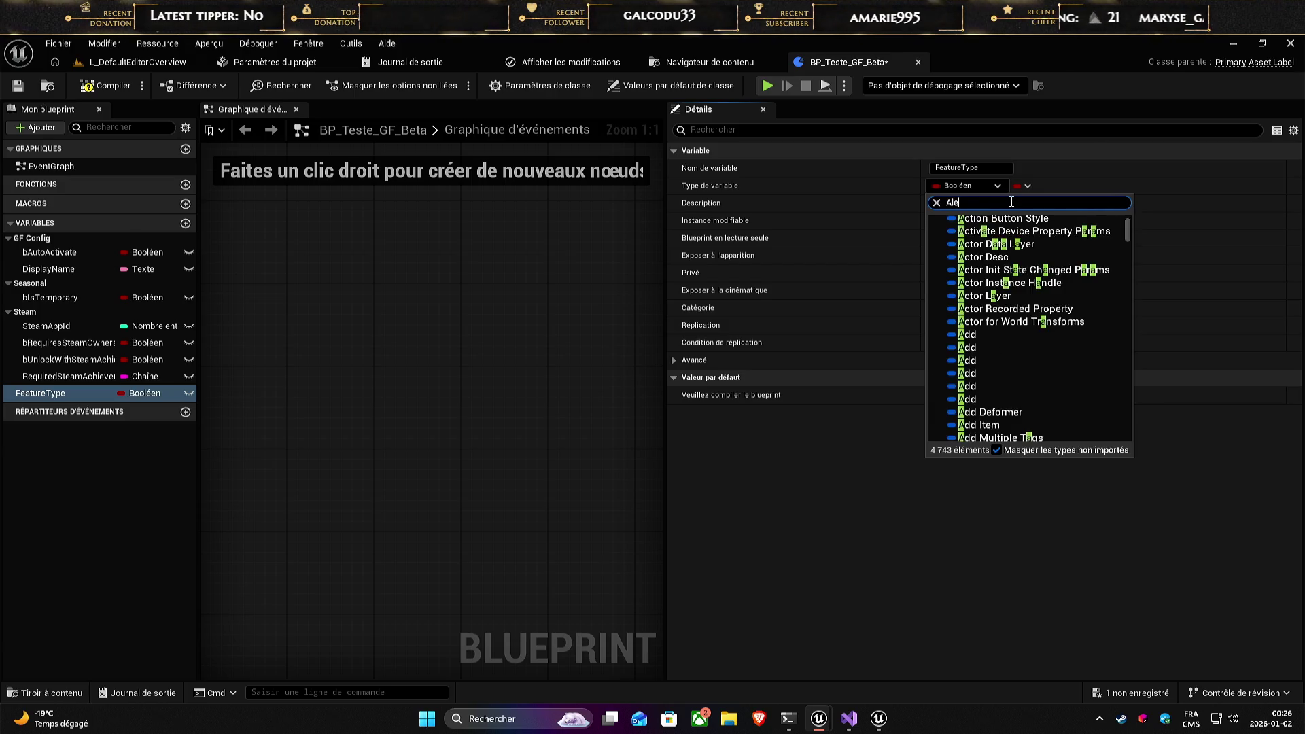
text(r)
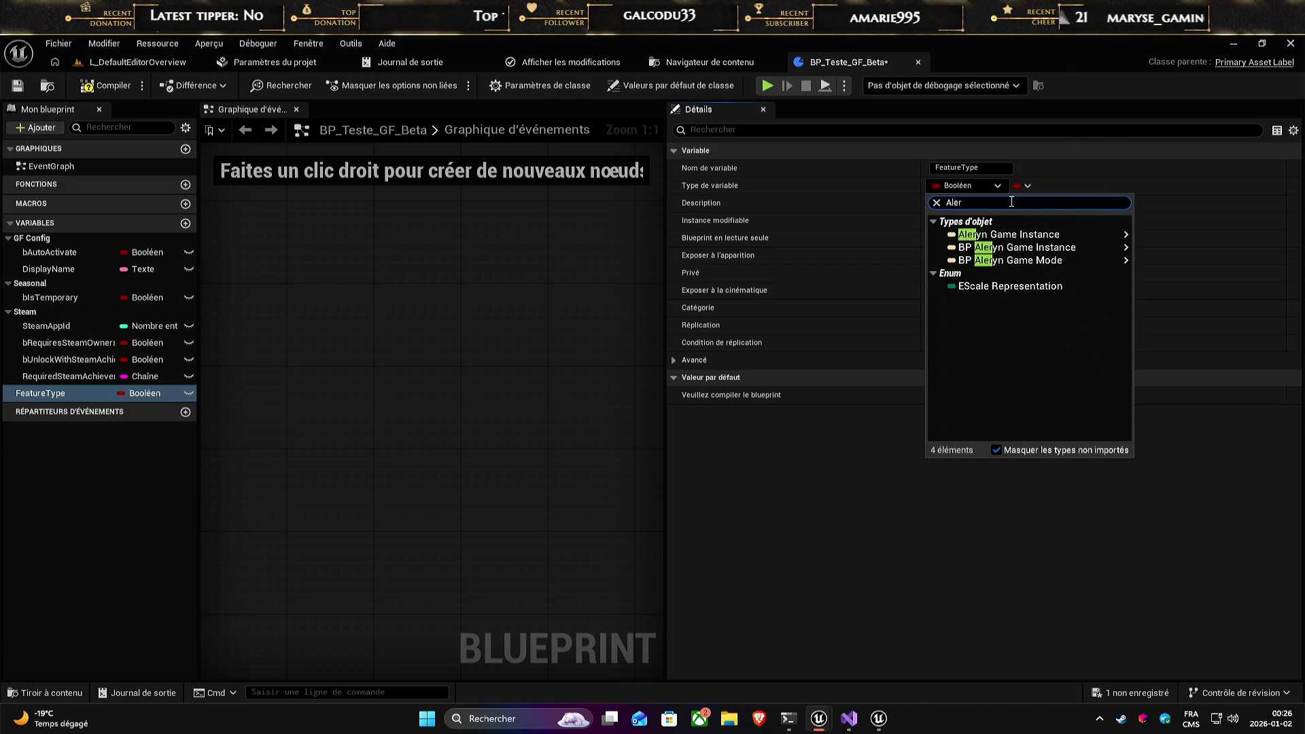
text(yn)
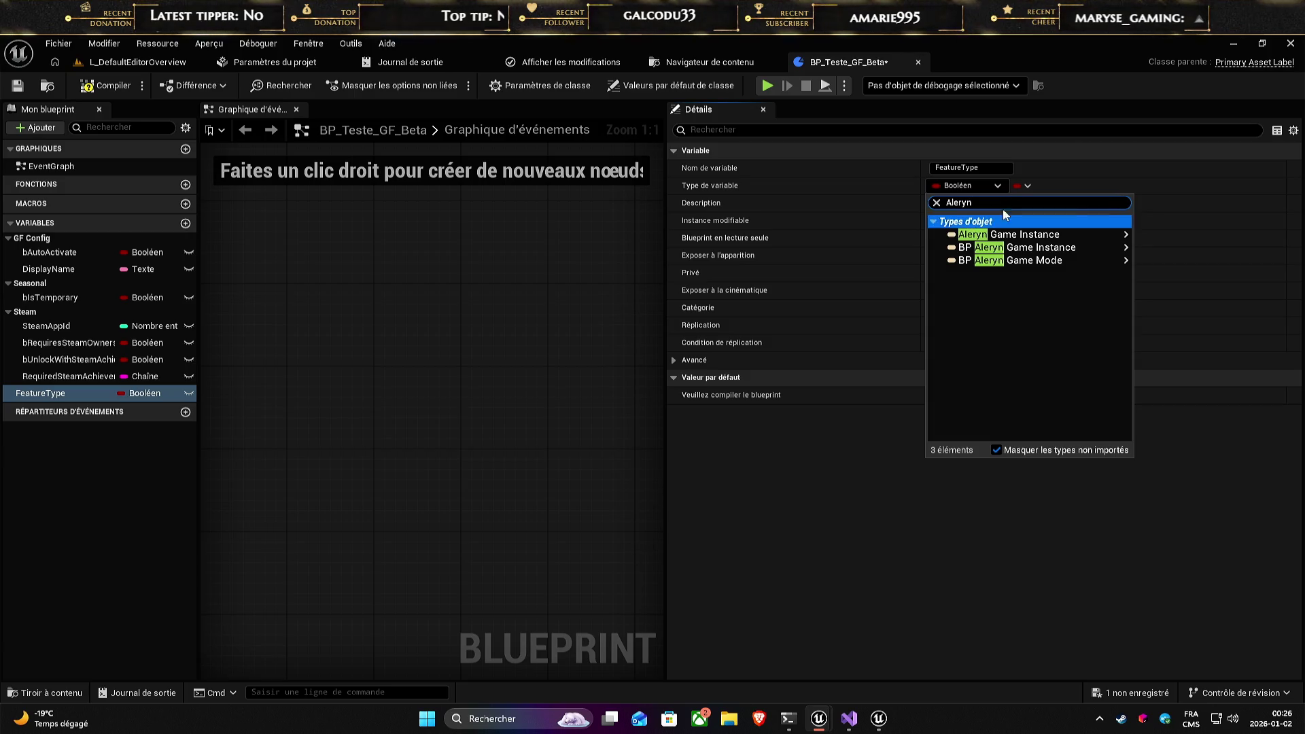
key(ctrl+a)
key(BackSpace)
text(Enum)
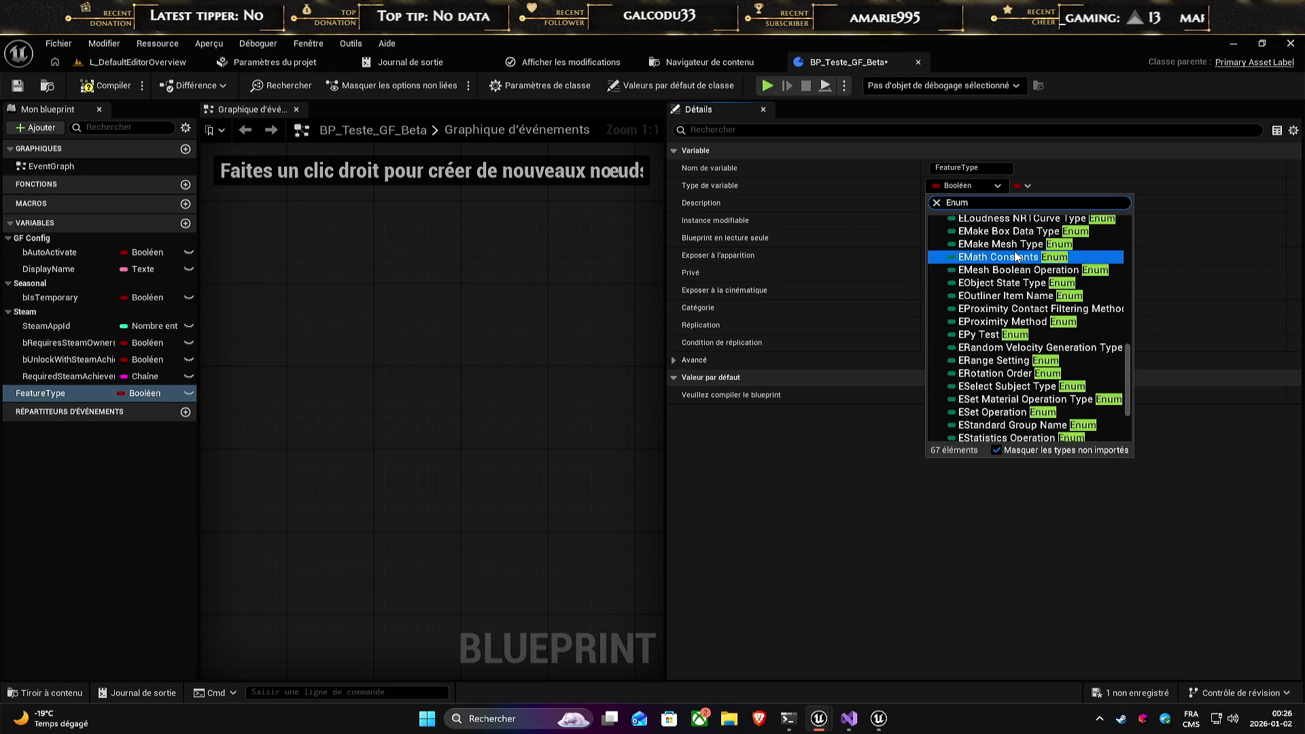
click(853, 719)
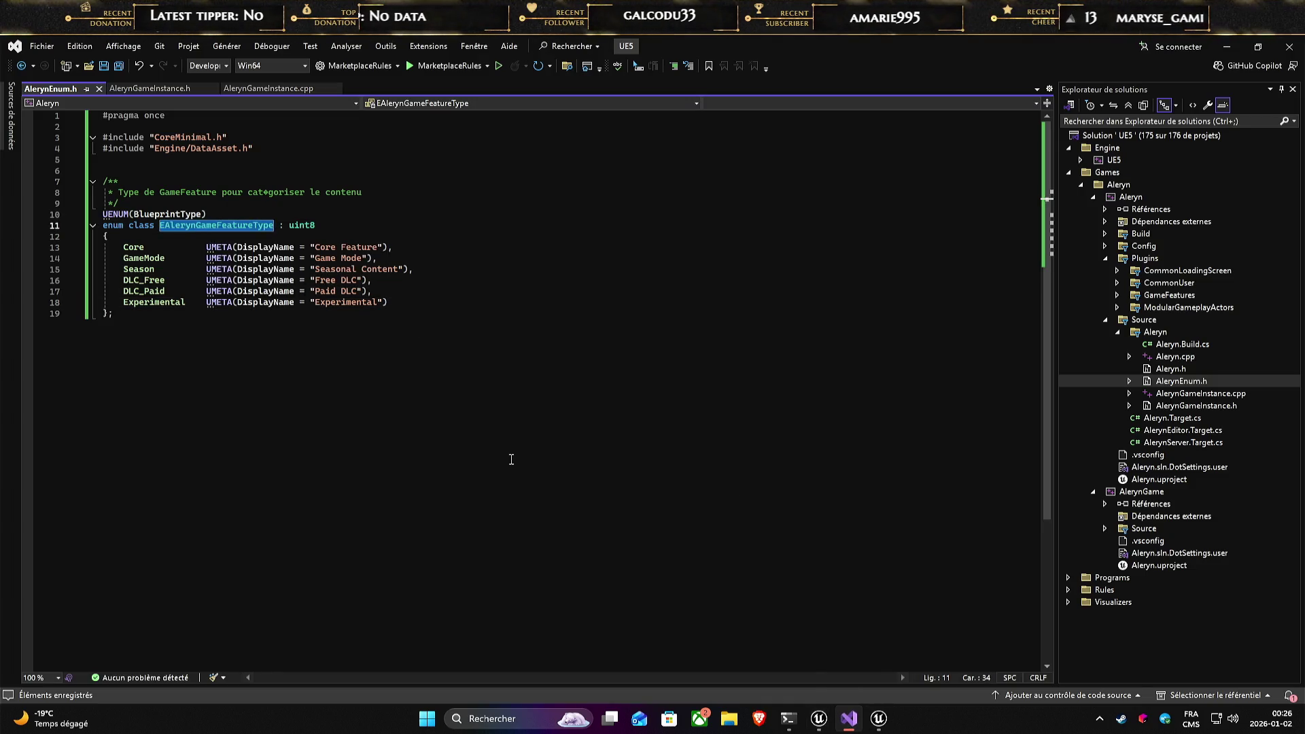
click(537, 472)
mouse_move(819, 719)
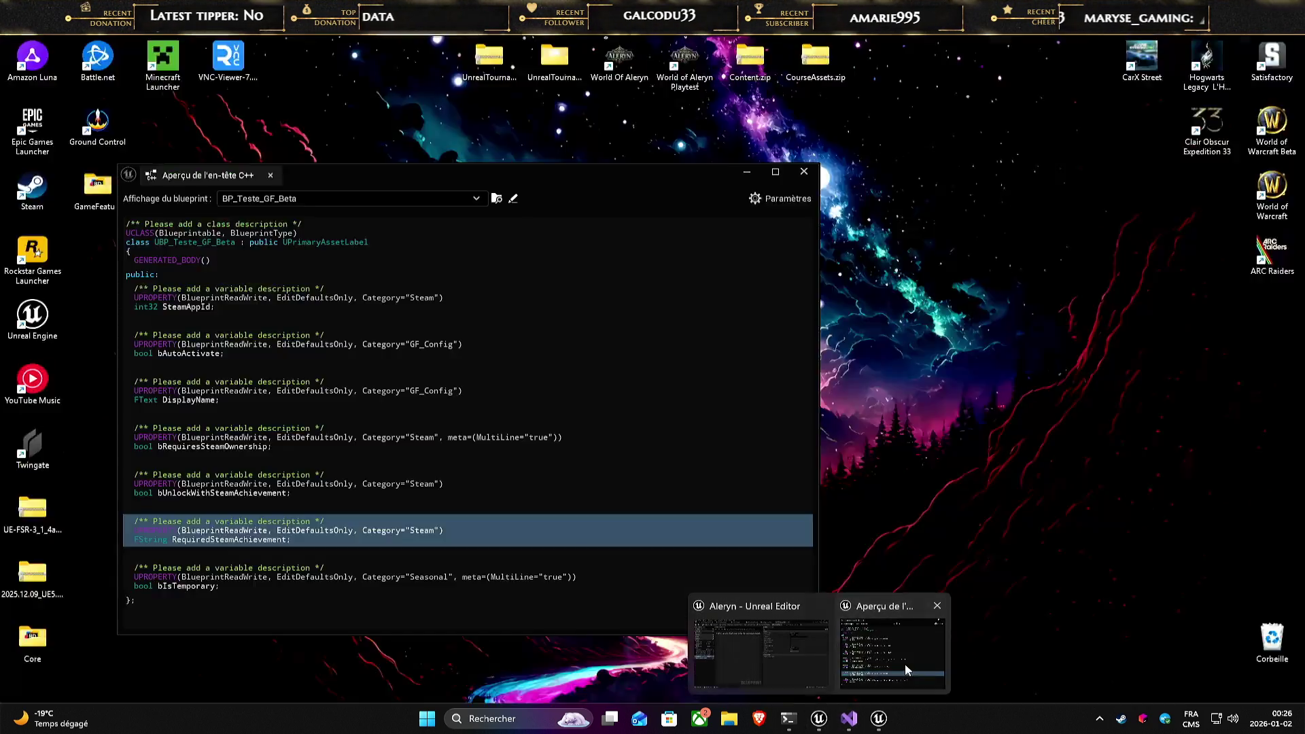
click(904, 663)
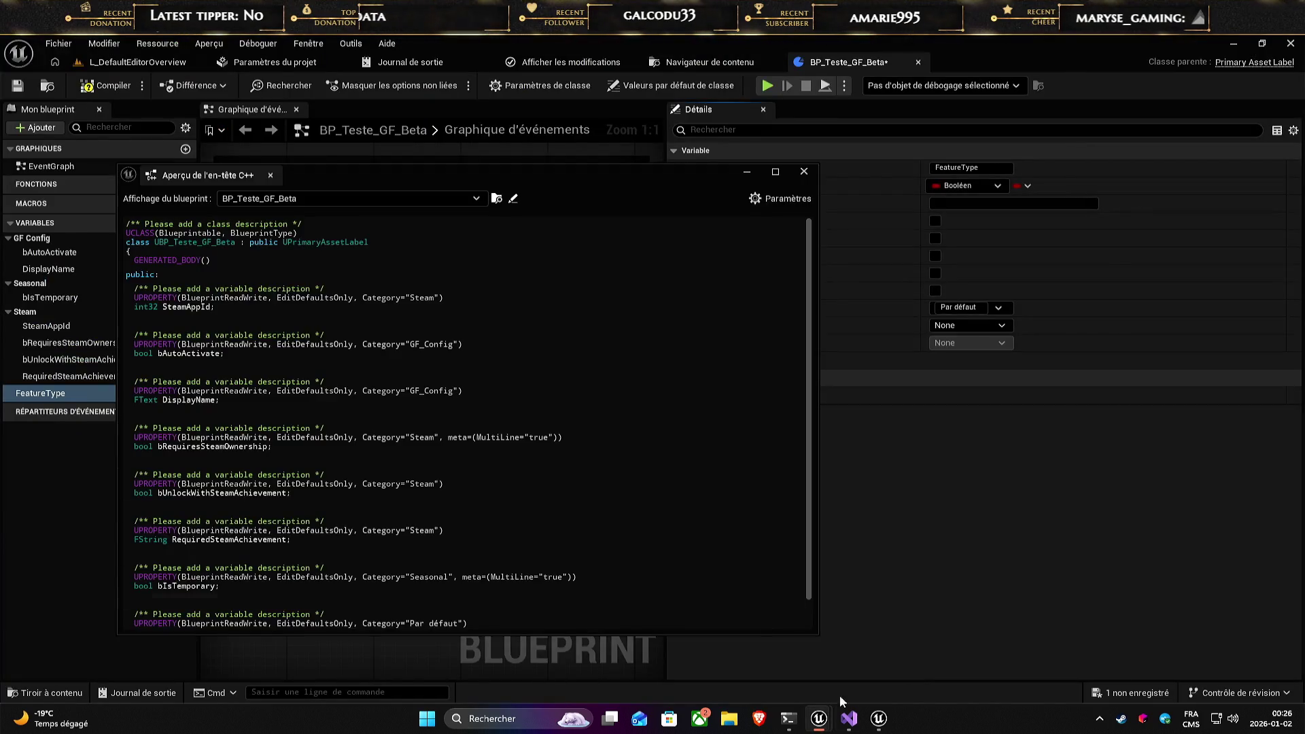
click(968, 185)
text(EAlerynGameFeatureType)
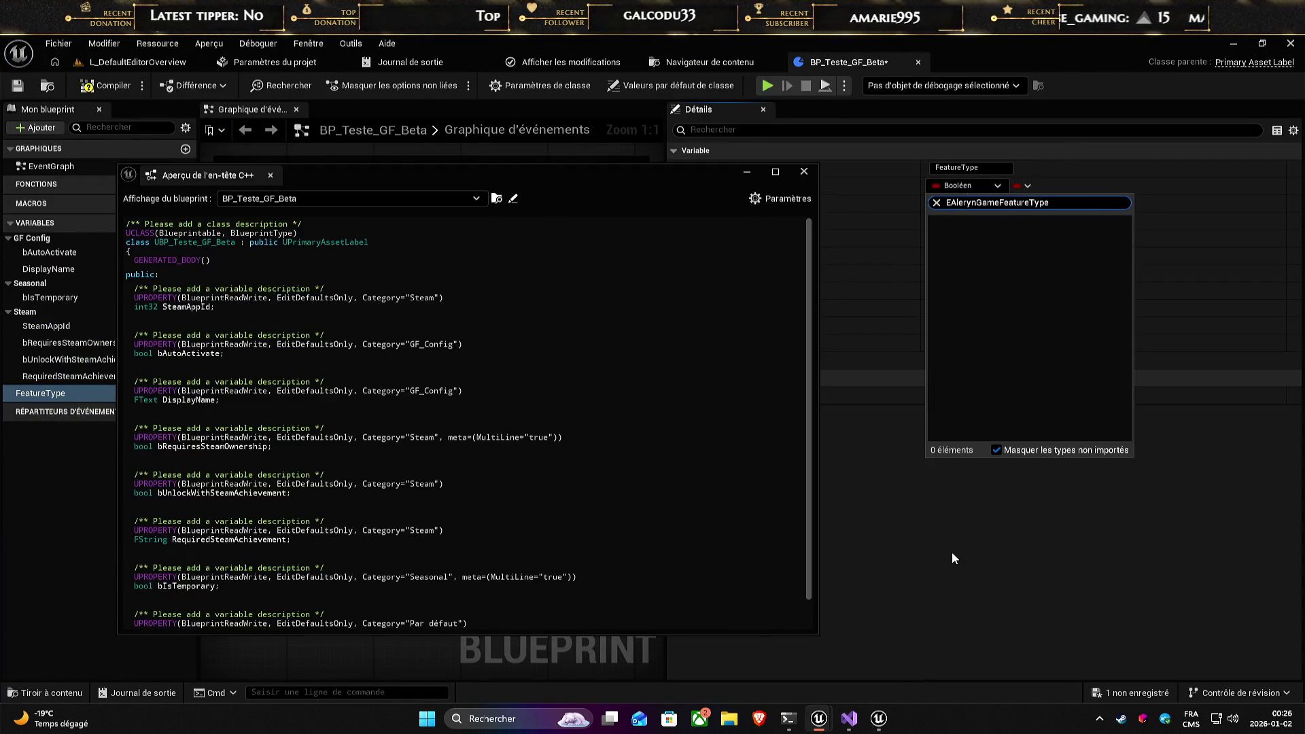
click(952, 551)
- Close the header preview, save and compile the blueprint, and return to the level
drag(708, 175, 821, 186)
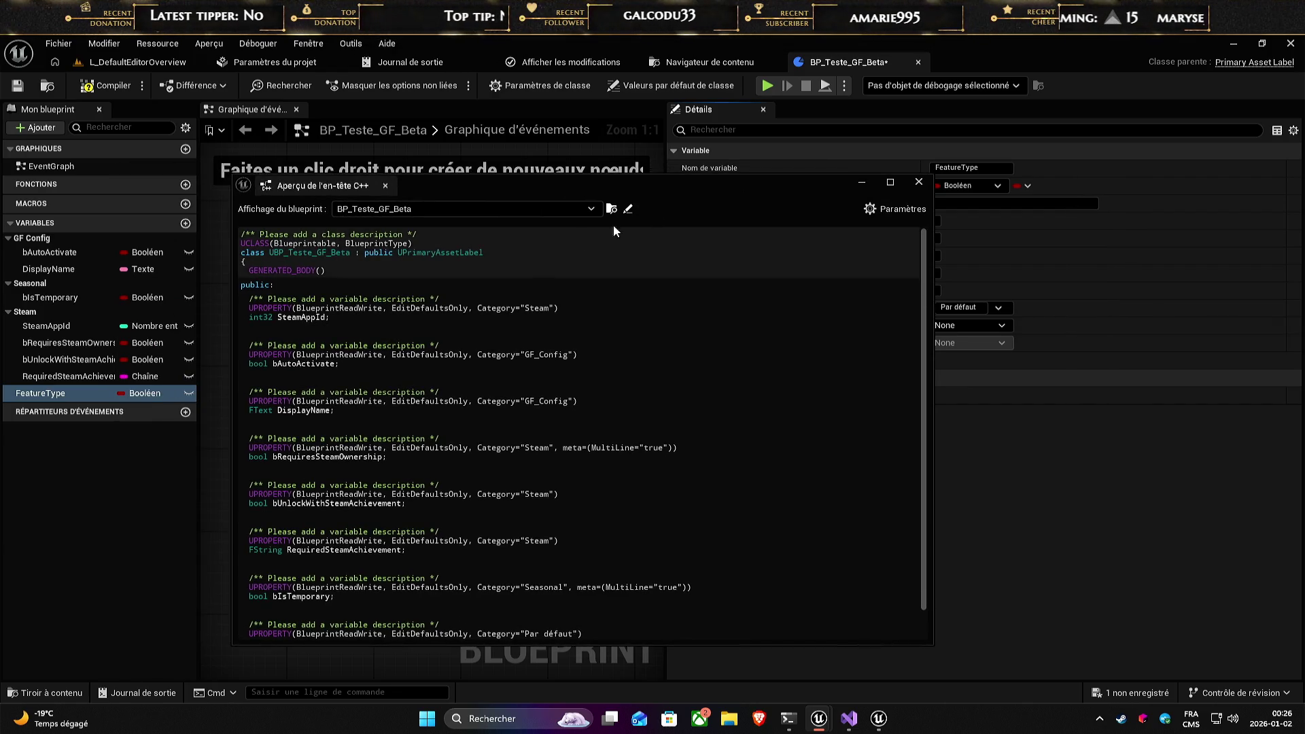
scroll(613, 489, down, 1)
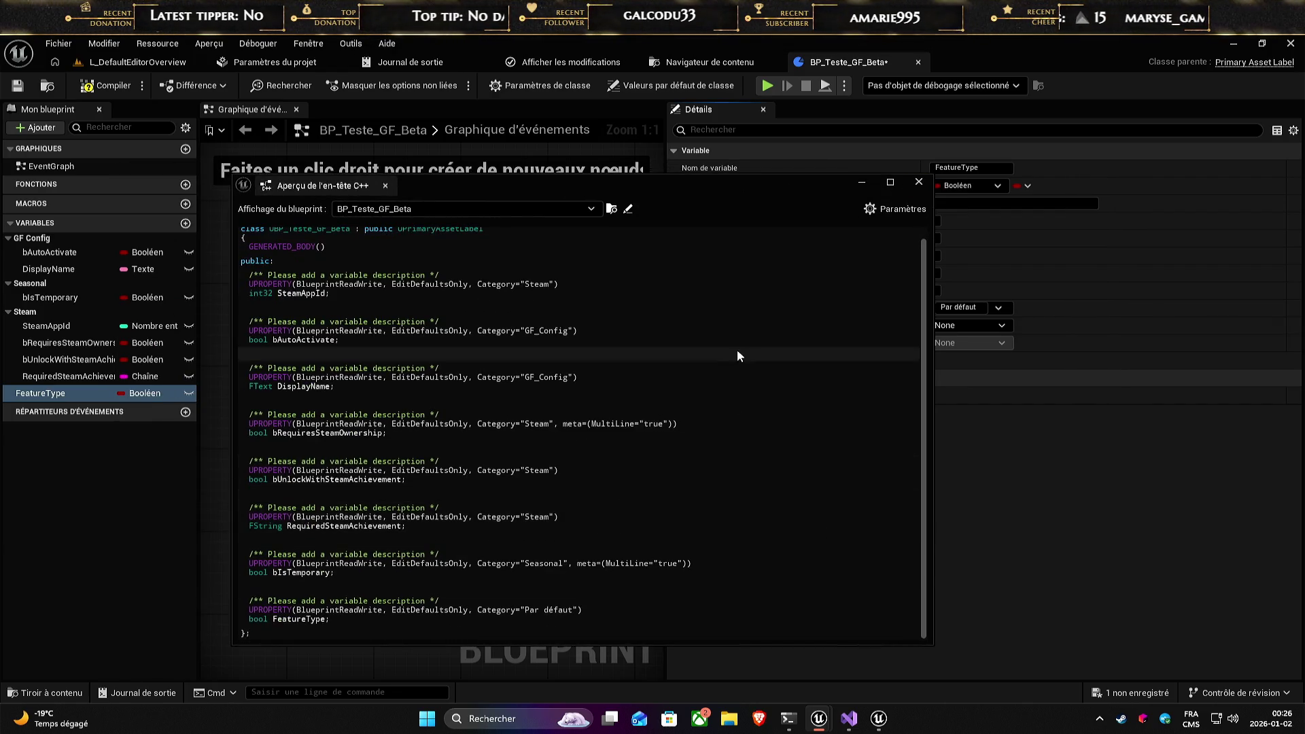
click(919, 182)
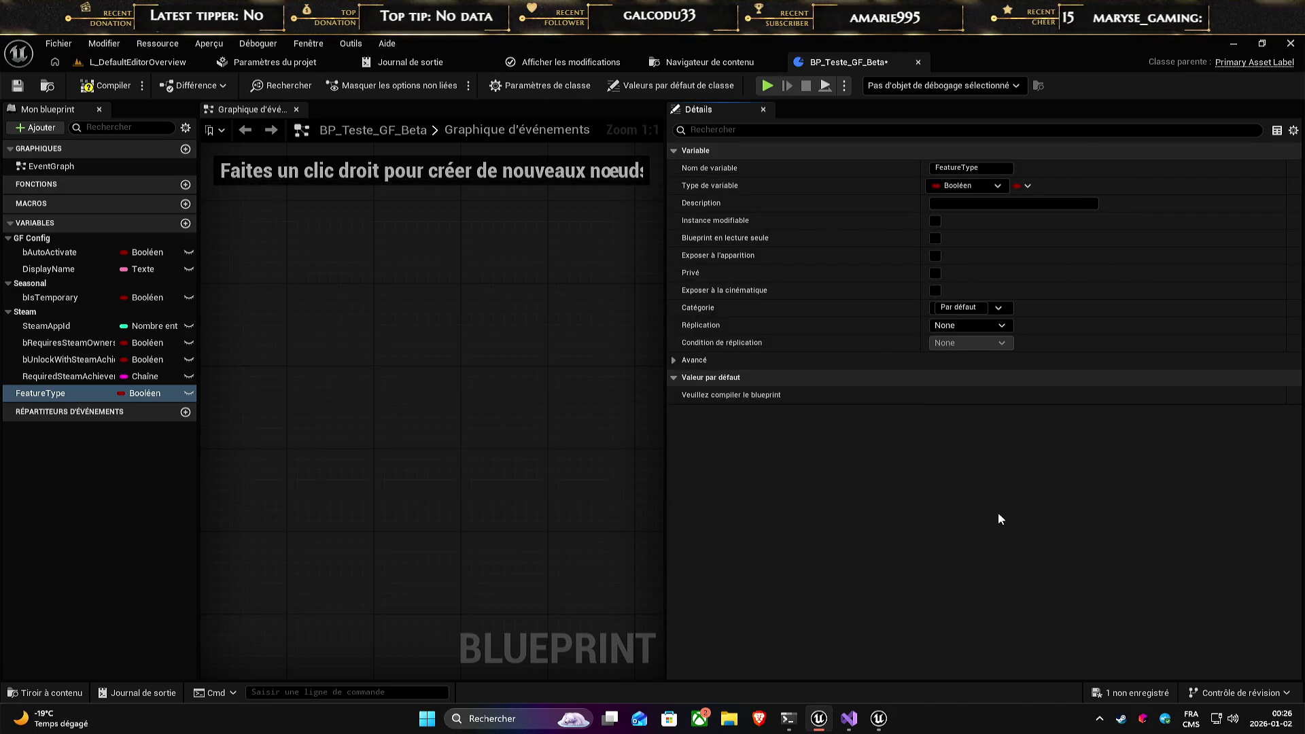
key(ctrl+s)
click(98, 86)
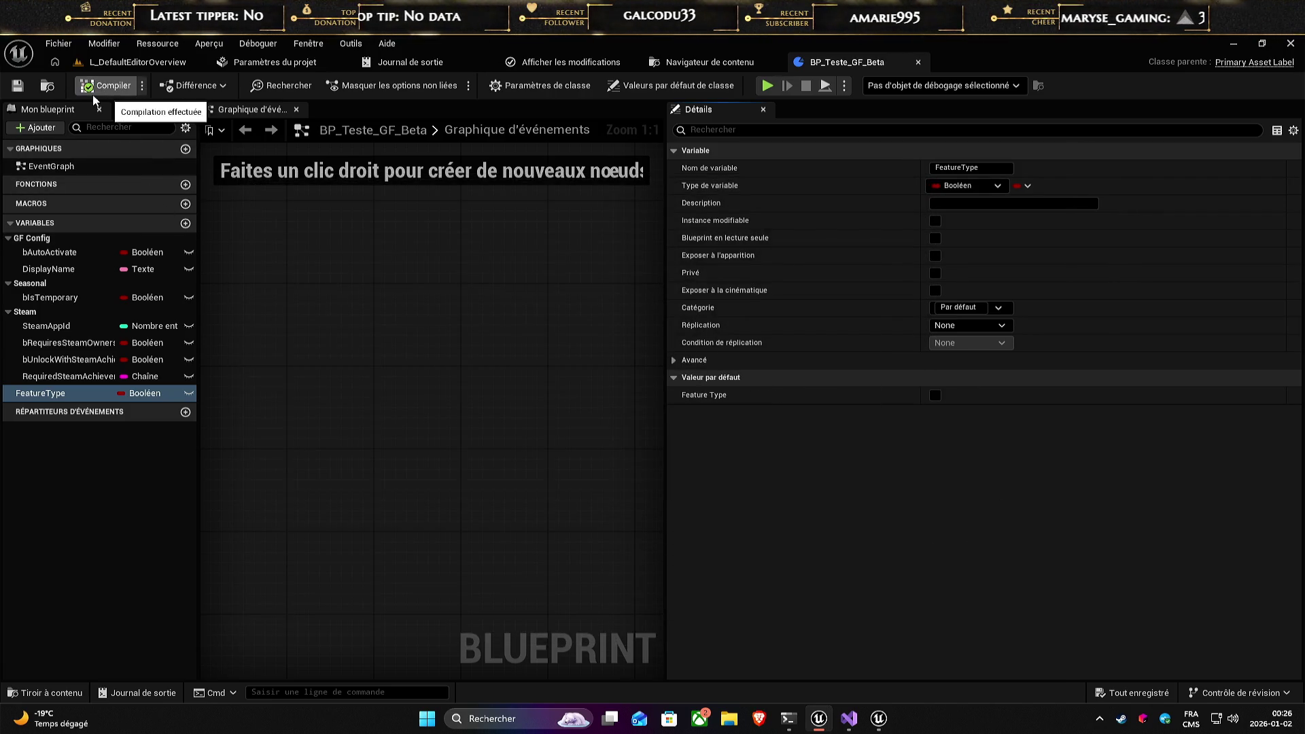
click(150, 62)
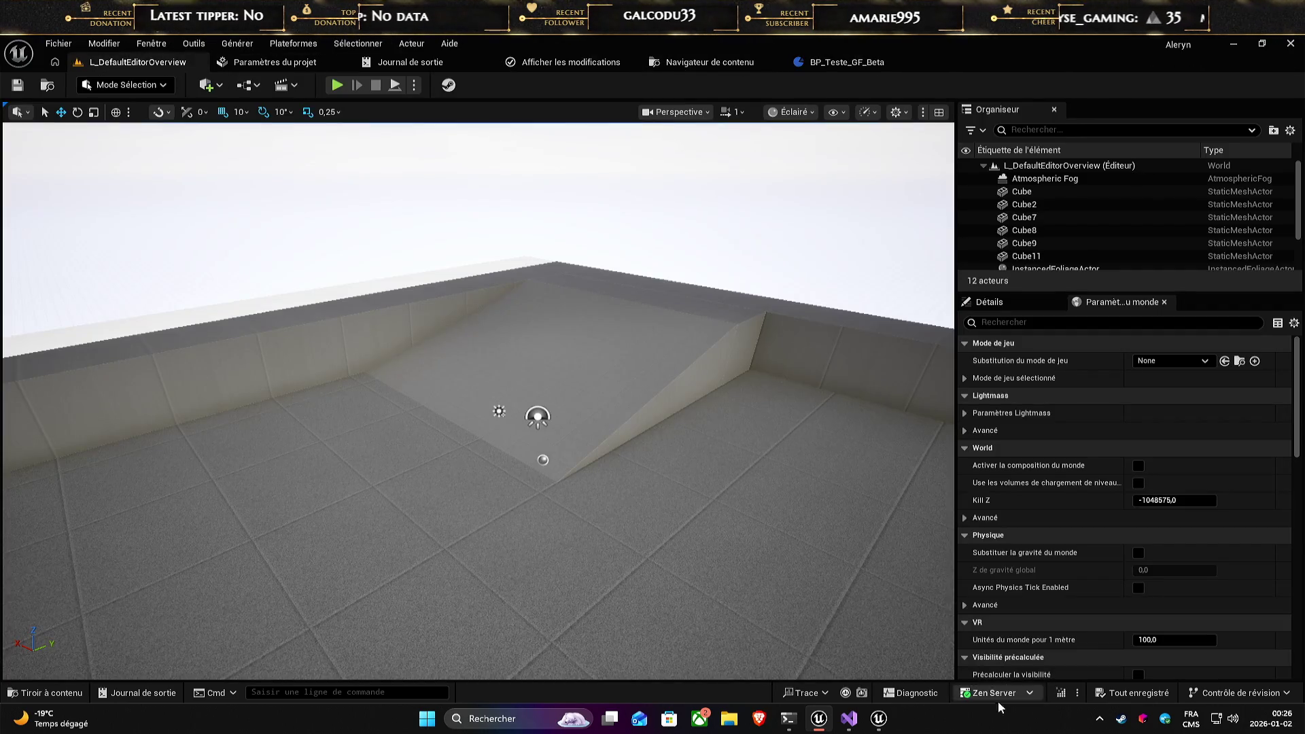
- Recompile with Live Coding, enlarge its log window, then open FeatureType's variable type list
click(1060, 693)
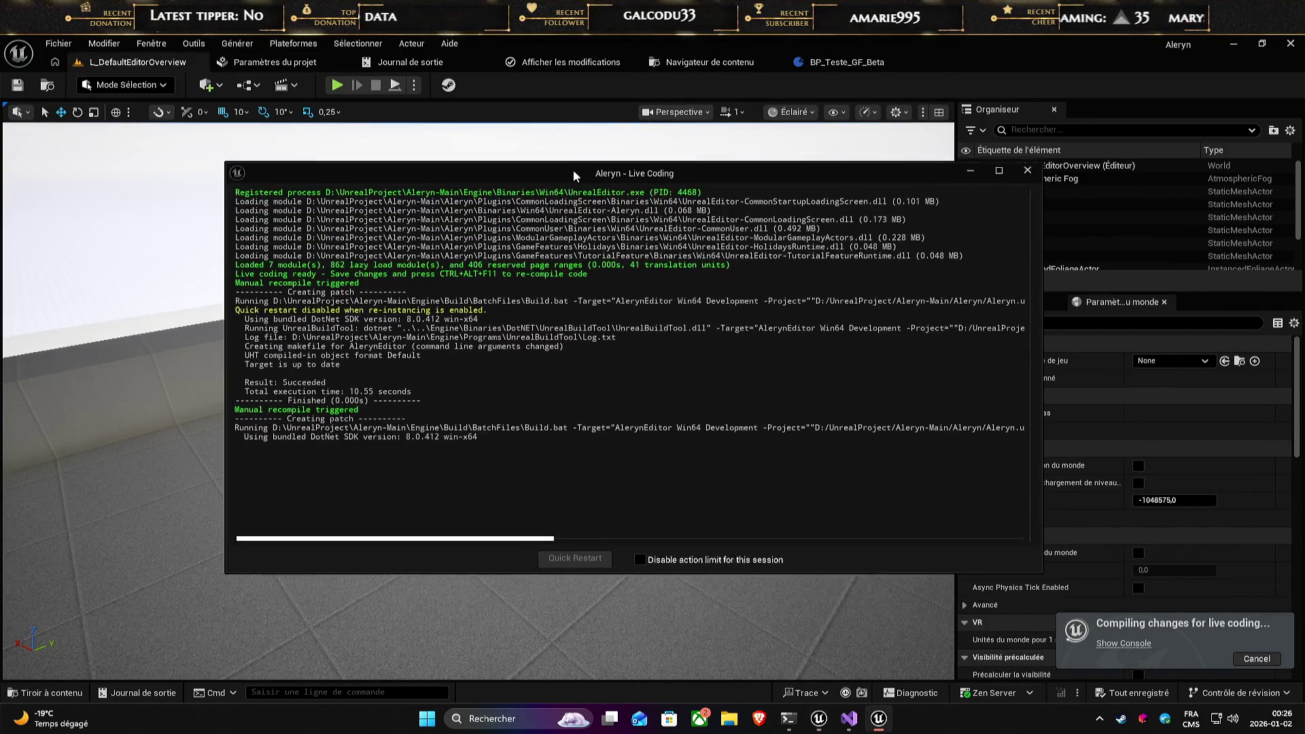
drag(573, 170, 557, 166)
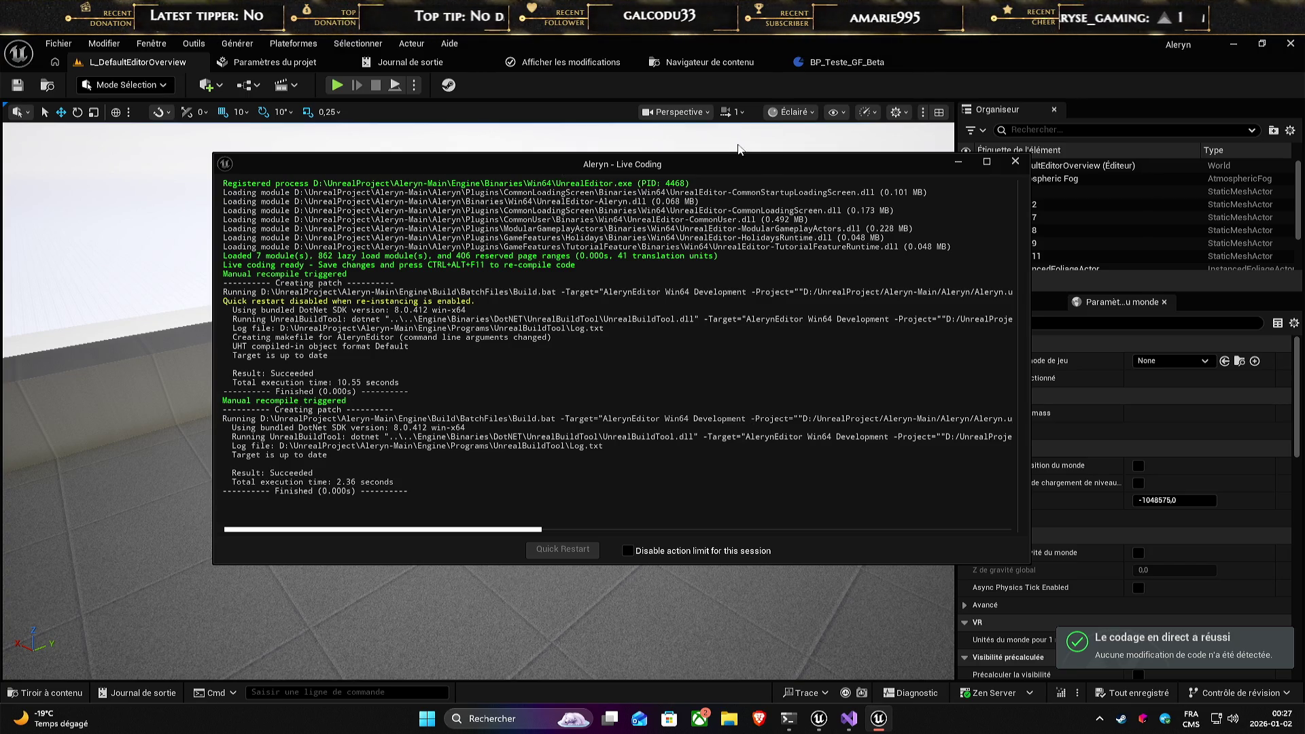
drag(719, 169, 521, 148)
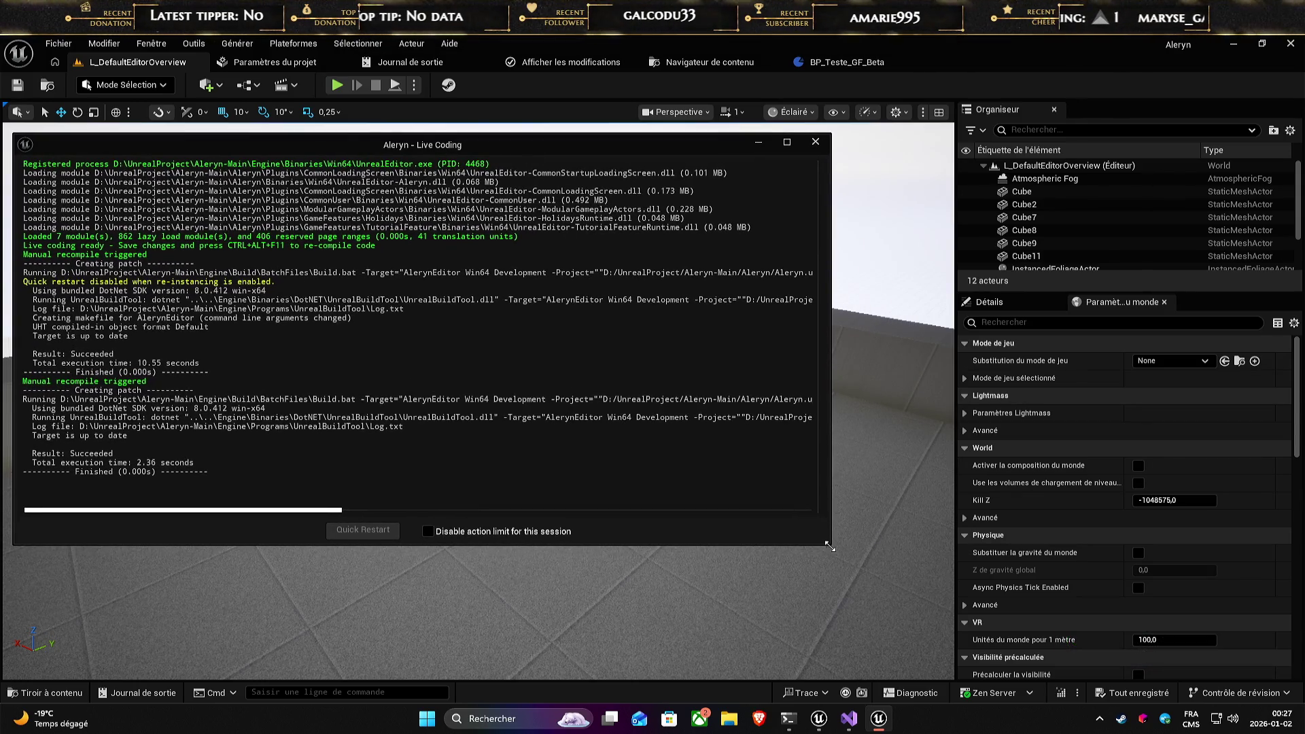
drag(829, 546, 940, 674)
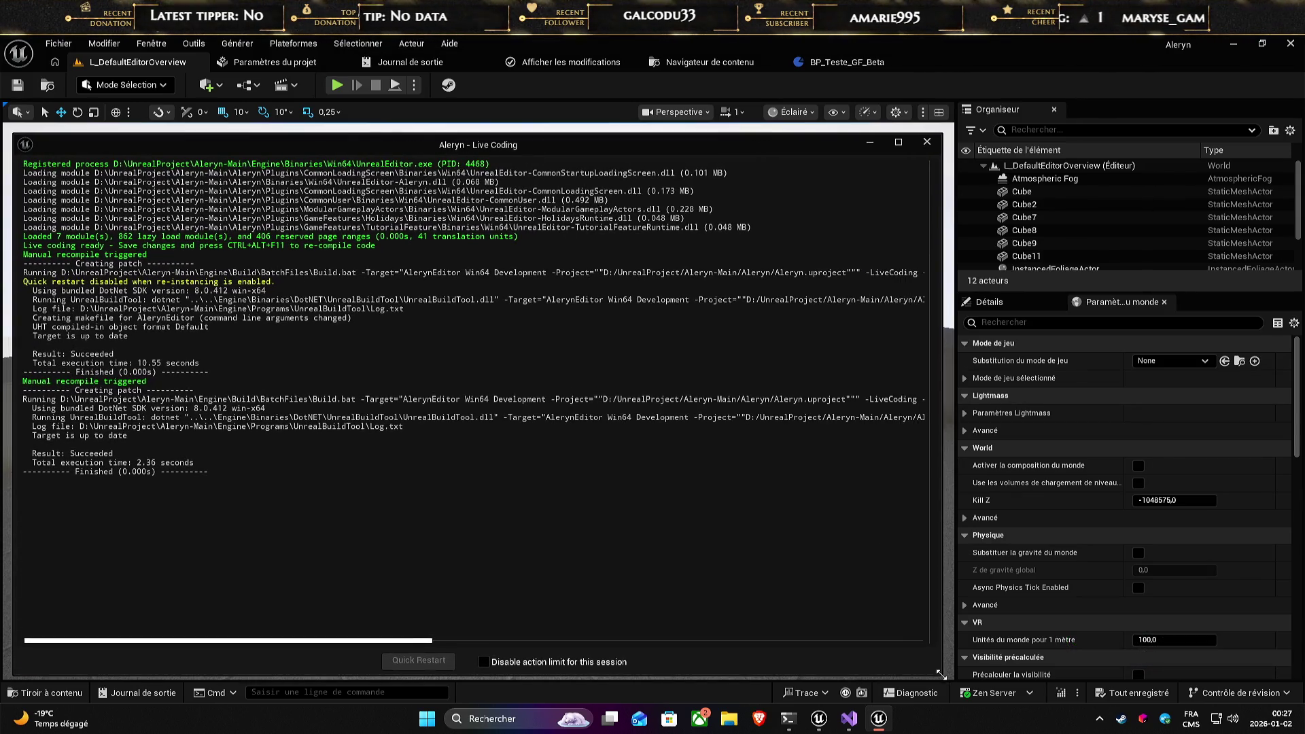
click(846, 62)
click(971, 186)
- Search FeatureType's types for EAlerynGameFeatureType, then just 'Aleryn', then clear the search
text(EAlerynGameFeatureType)
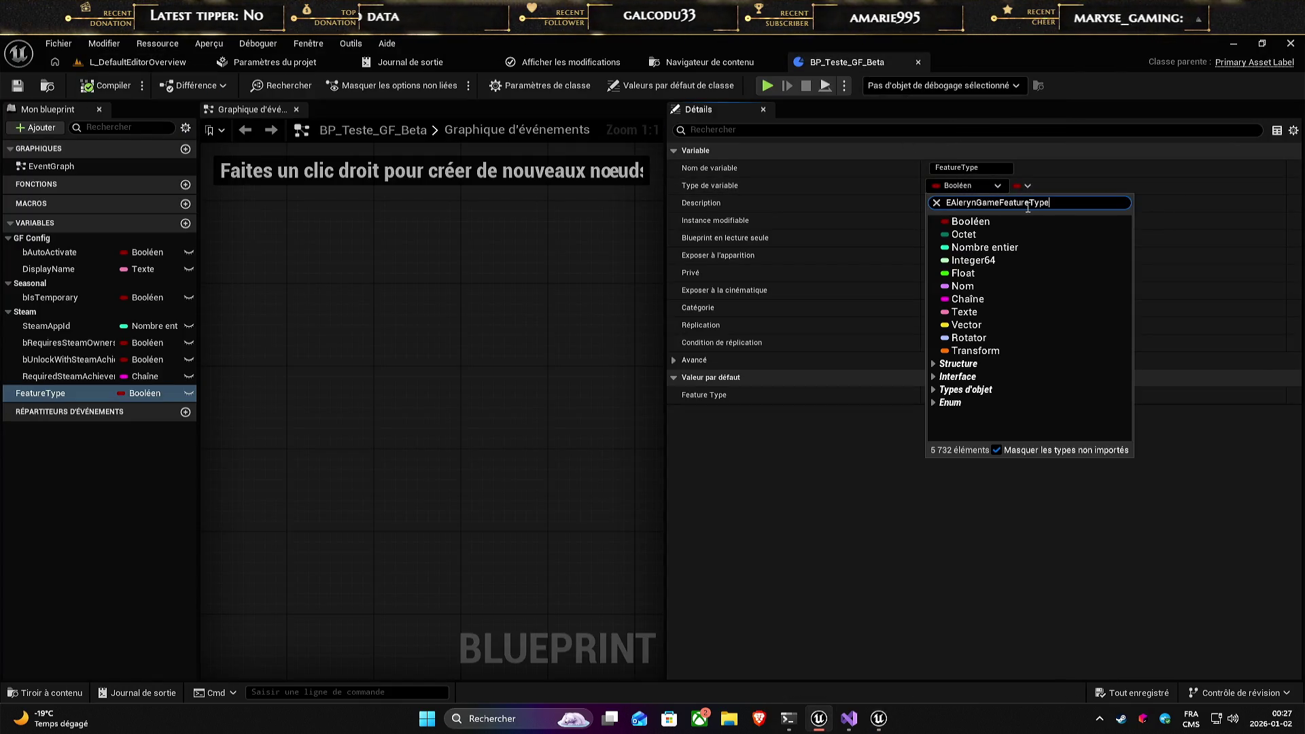
key(Home)
key(Delete)
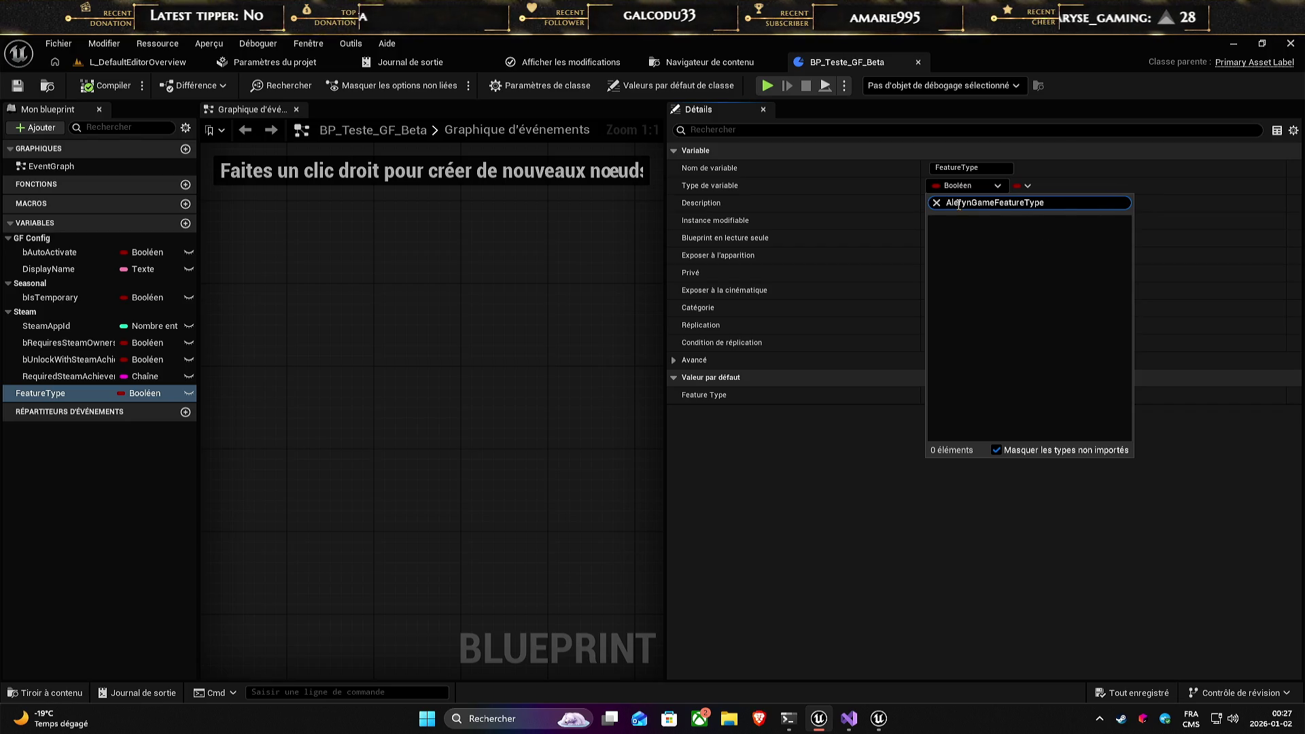
key(shift+End)
key(Delete)
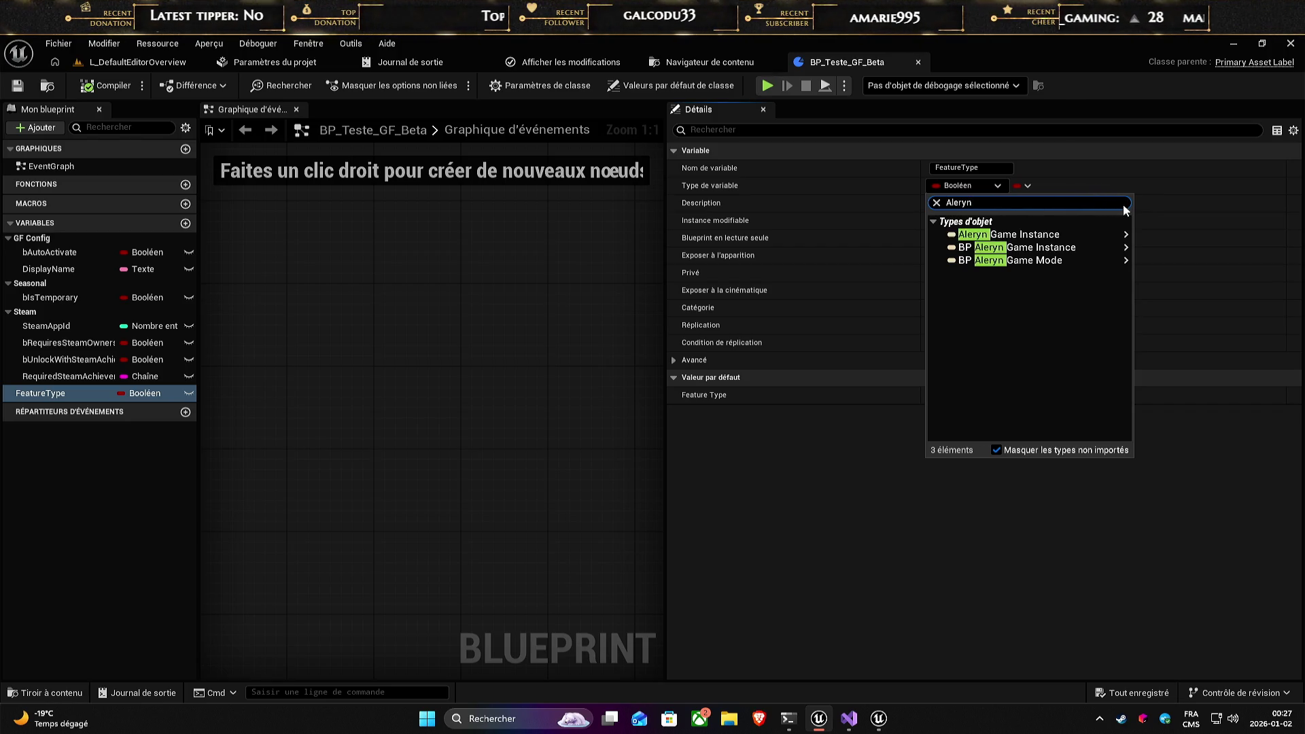
mouse_move(1060, 235)
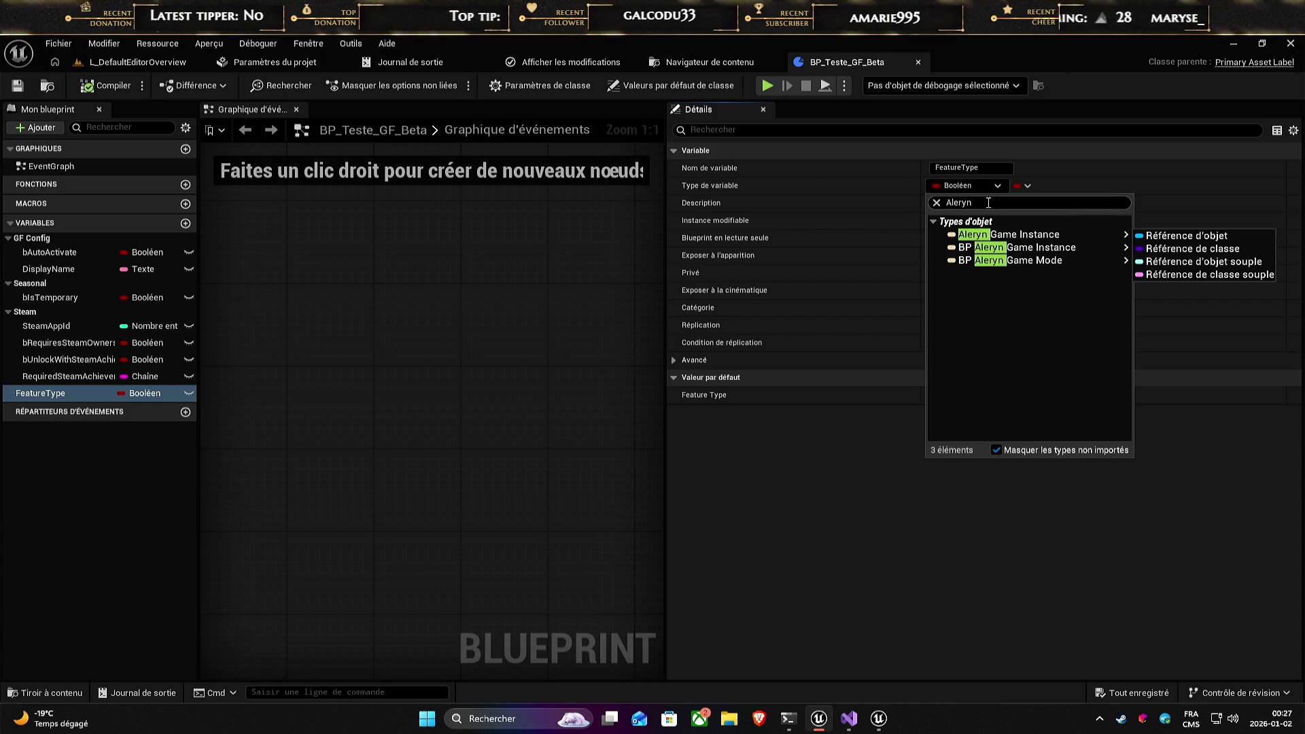
key(ctrl+a)
key(BackSpace)
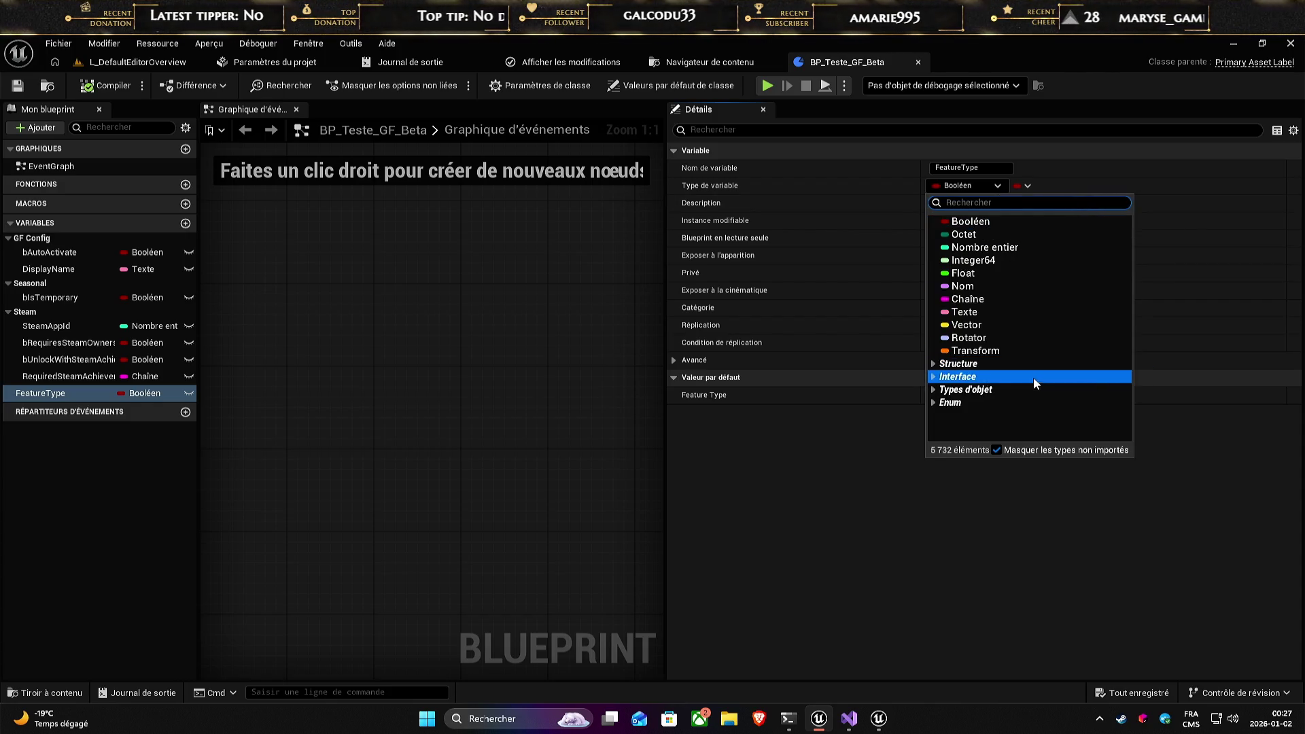
- Browse the Enum category of types and close the list, leaving FeatureType a Boolean
click(938, 401)
scroll(1092, 422, down, 4)
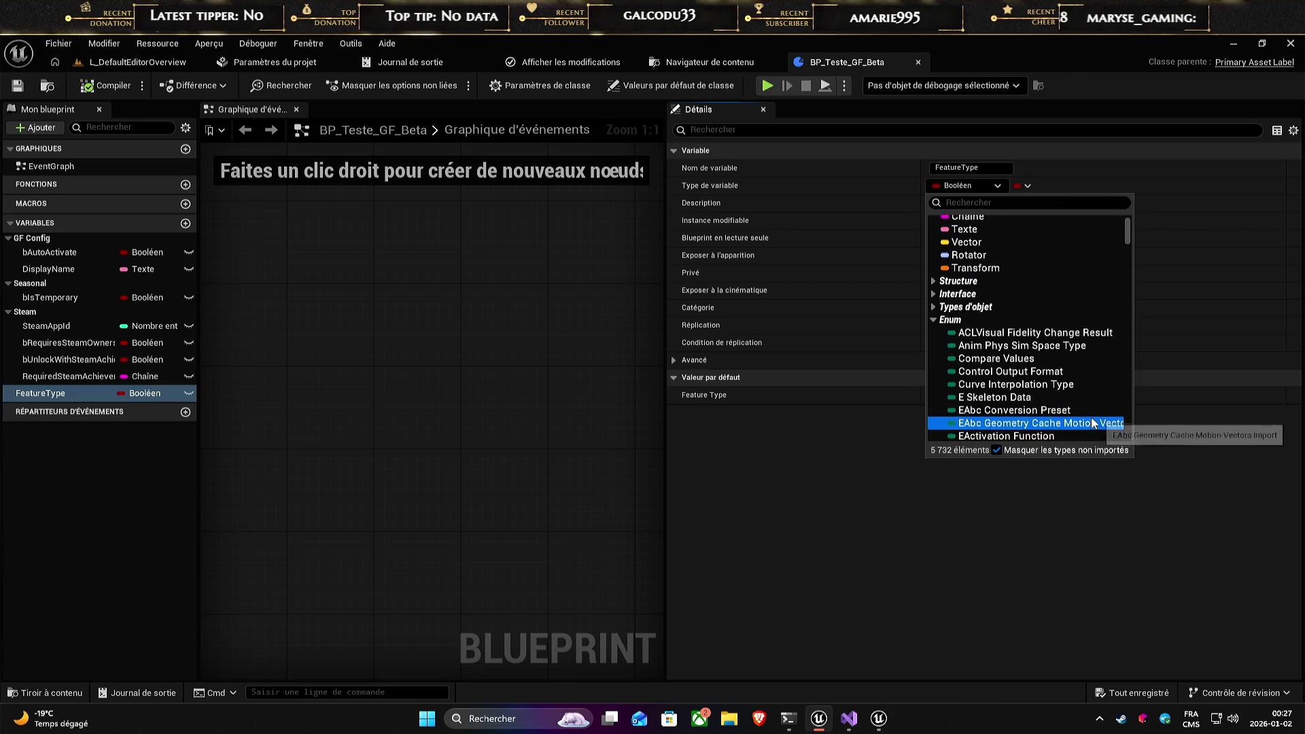
scroll(1091, 421, down, 1)
scroll(1091, 421, down, 1)
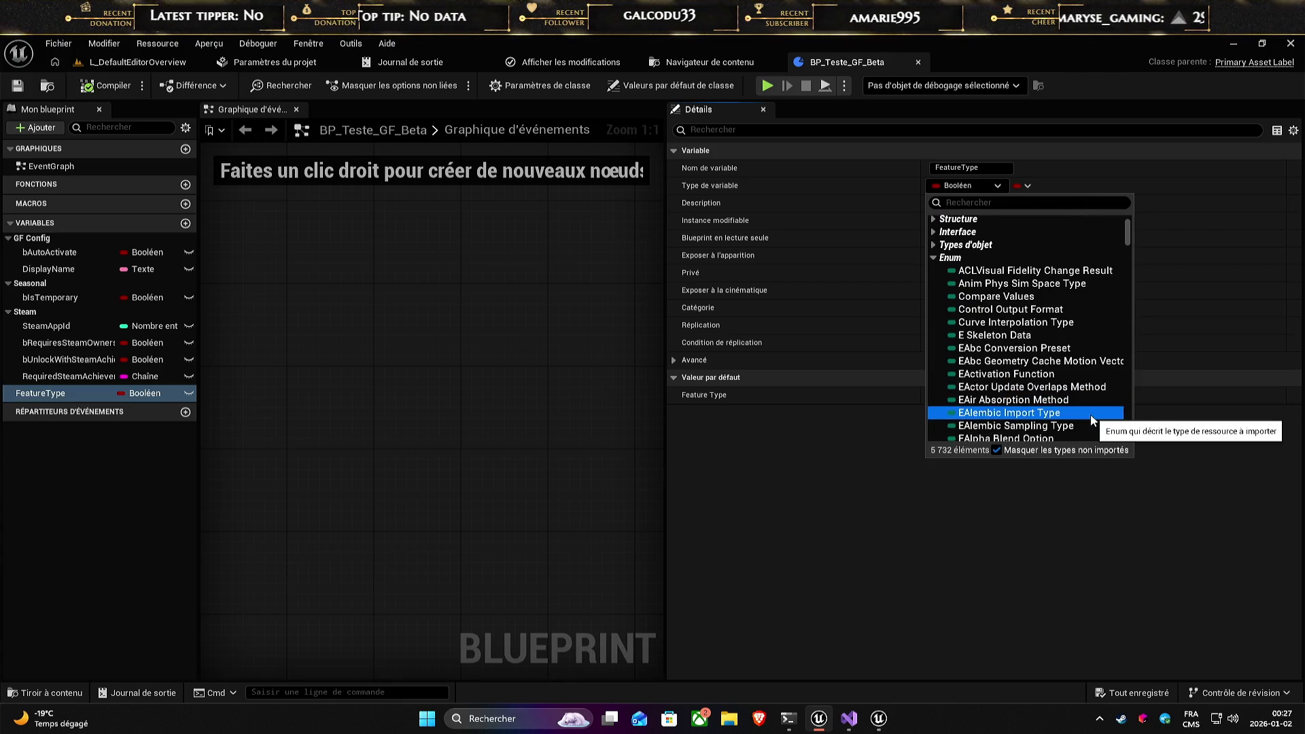
scroll(1092, 422, down, 1)
scroll(1092, 420, down, 4)
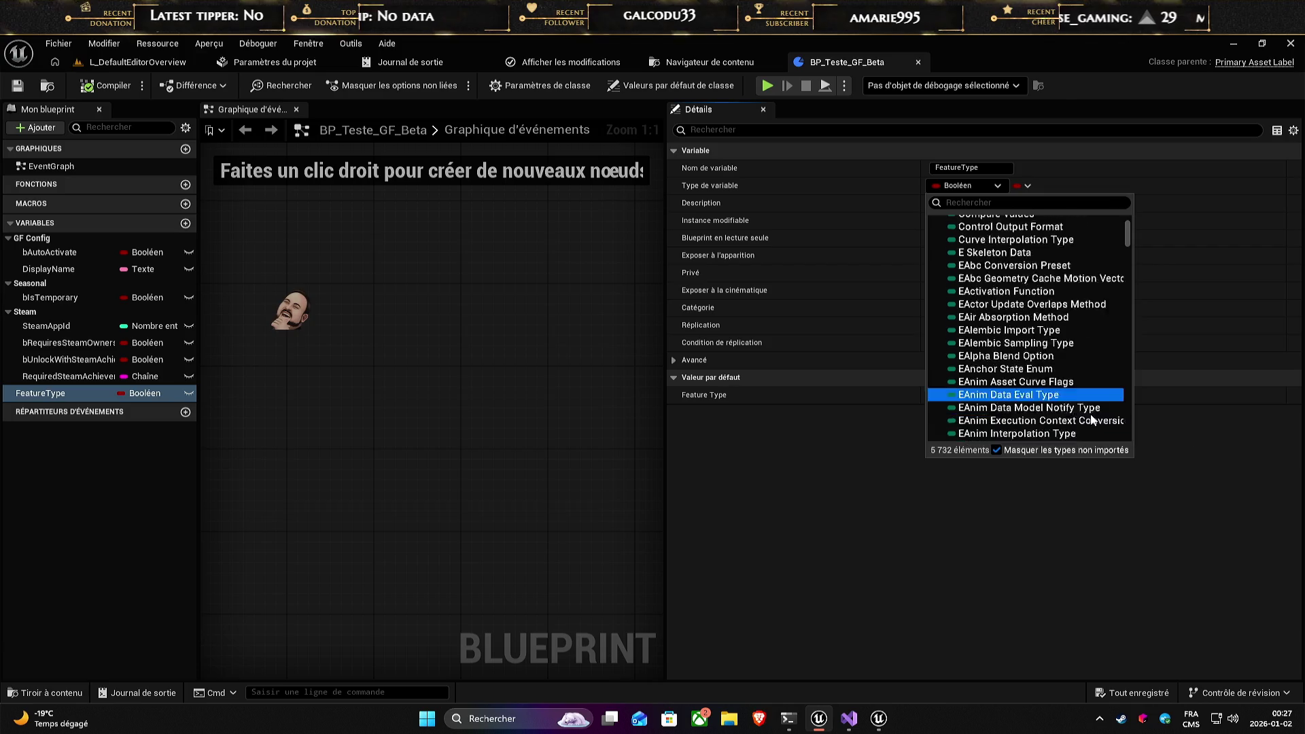
scroll(1092, 419, down, 2)
scroll(1092, 416, down, 2)
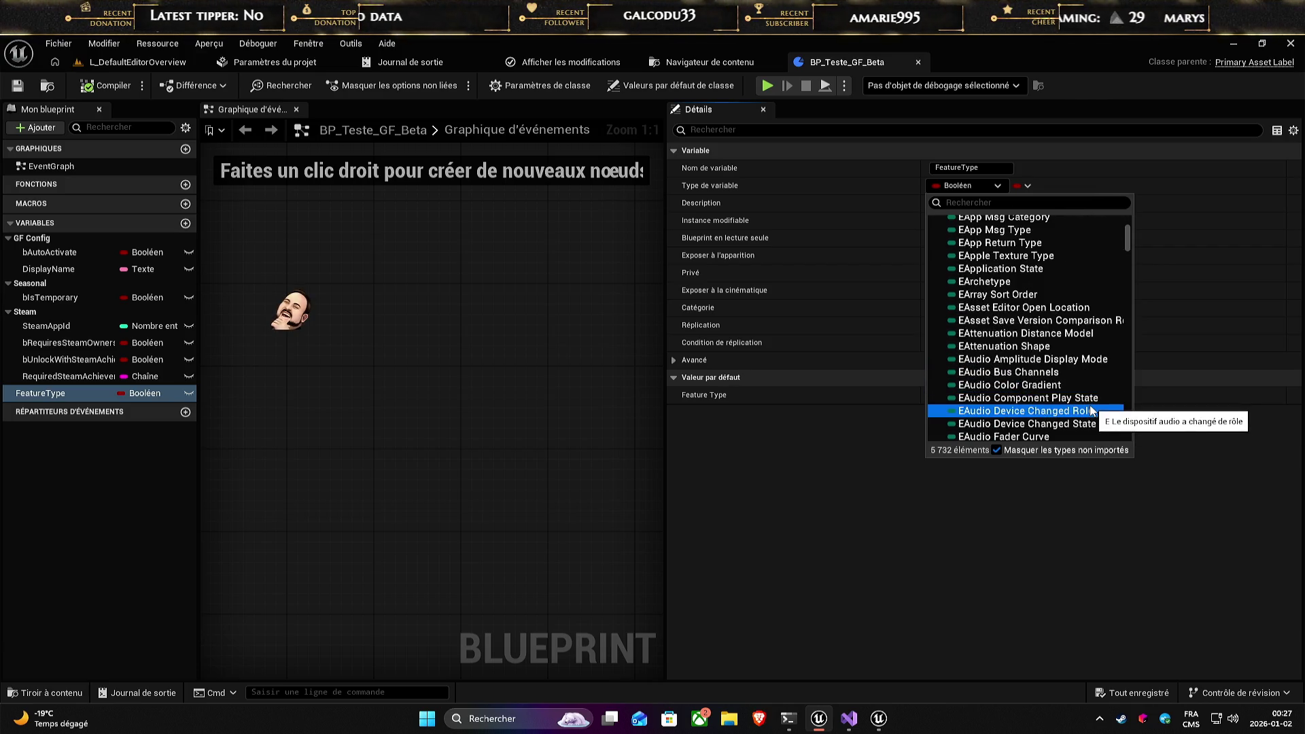
scroll(1091, 409, down, 2)
scroll(1091, 406, down, 6)
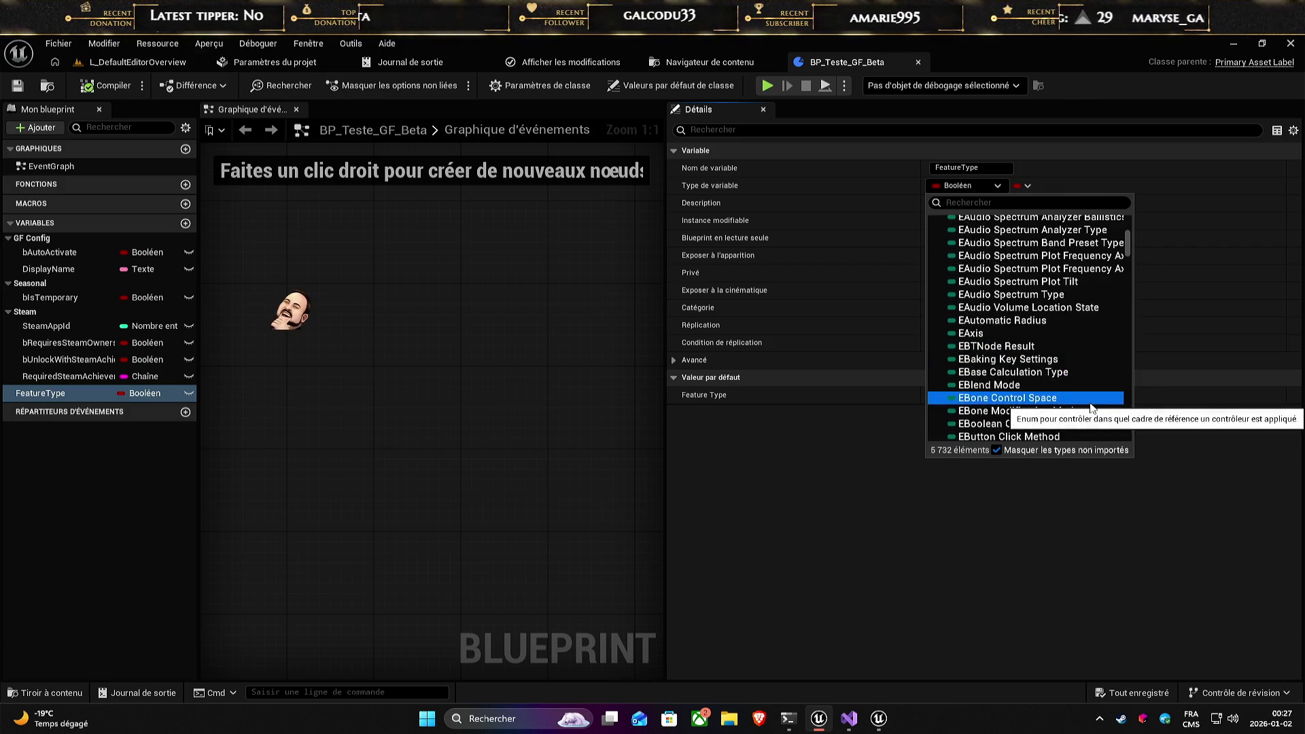
key(Escape)
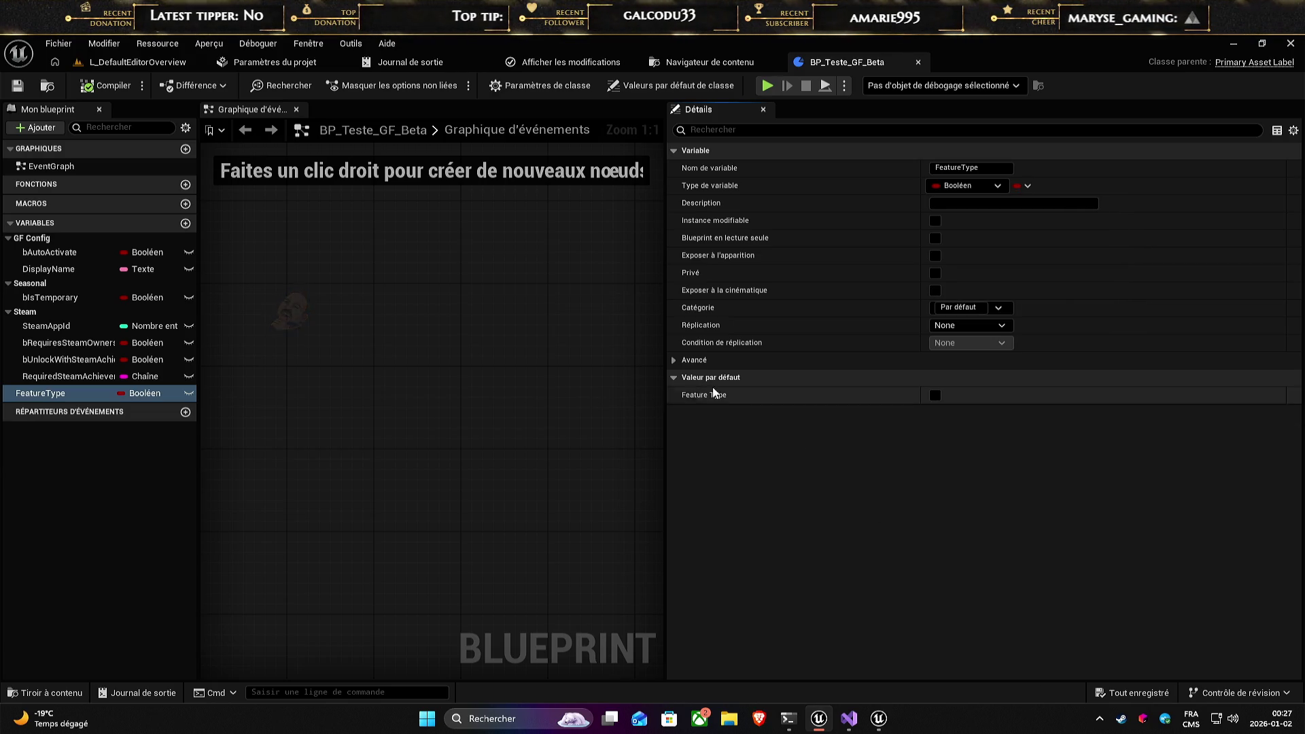
mouse_move(855, 729)
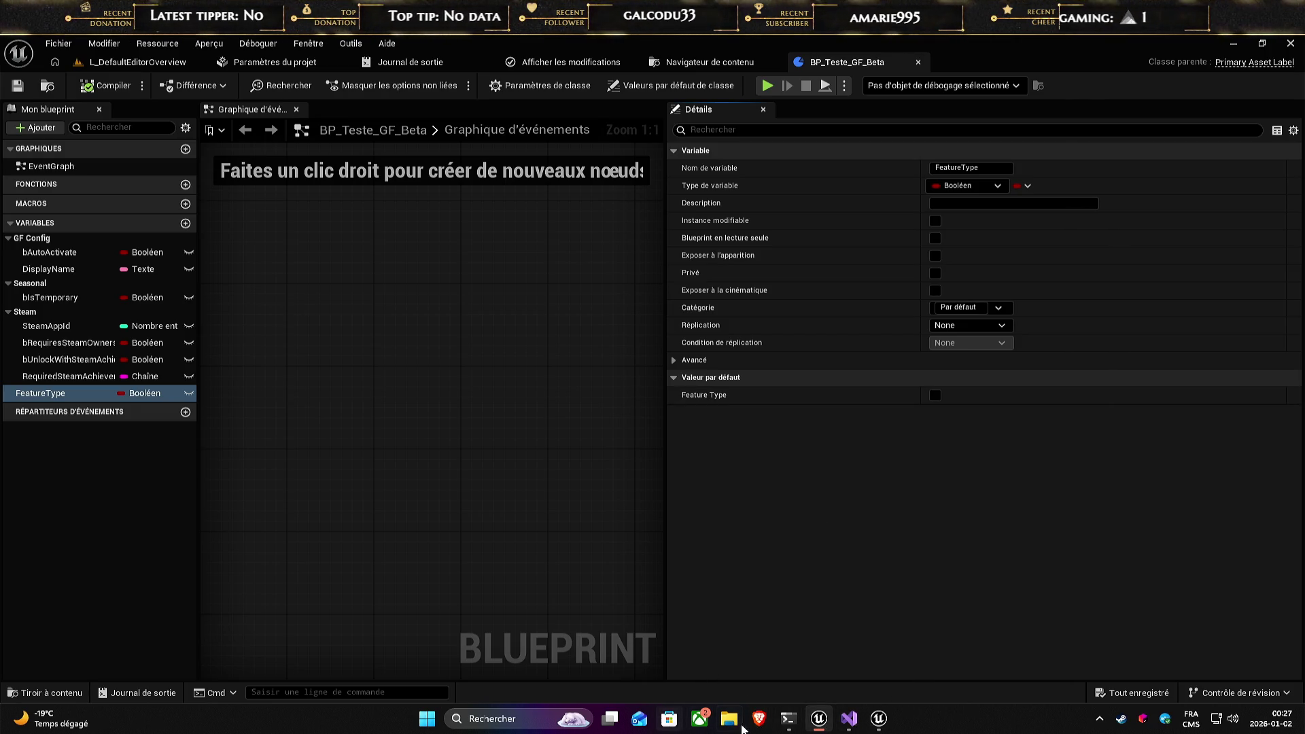
- Rename the enum on line 11 of AlerynEnum.h from EAlerynGameFeatureType to EAlerynFeatureType, then open Aleryn.h
click(849, 718)
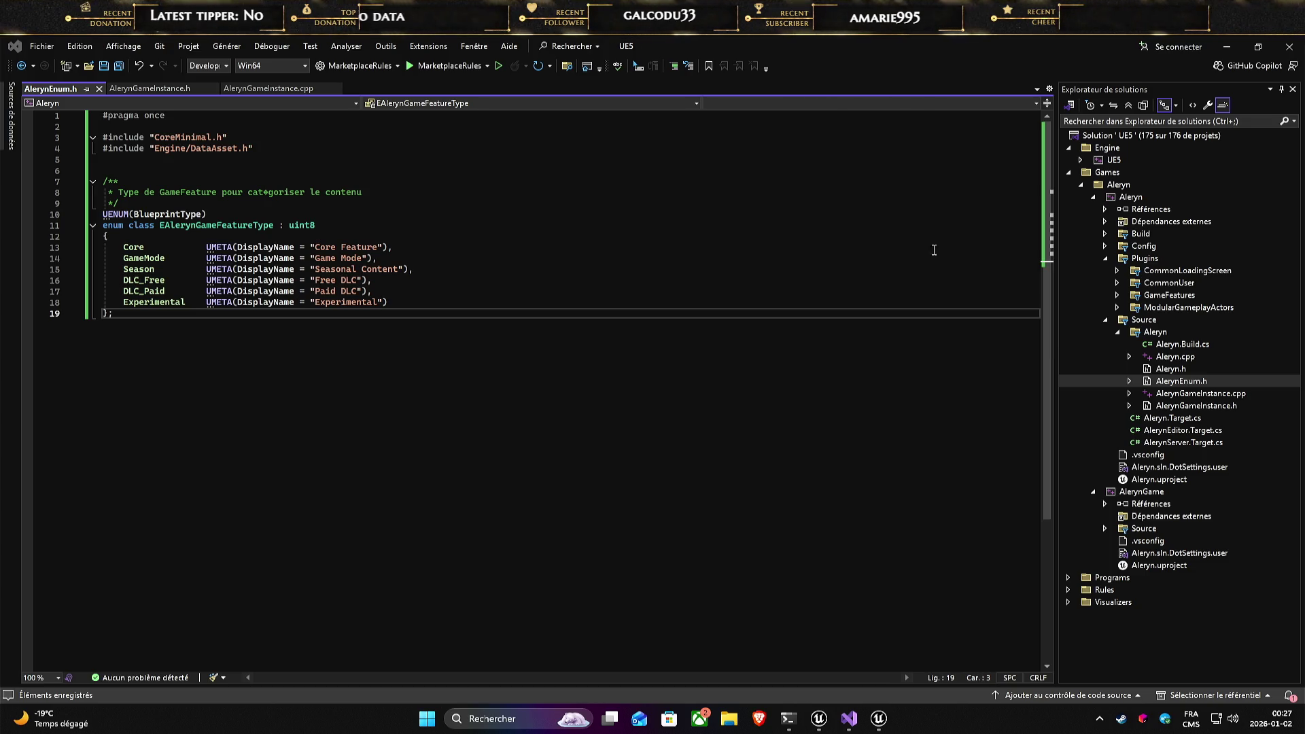
click(402, 226)
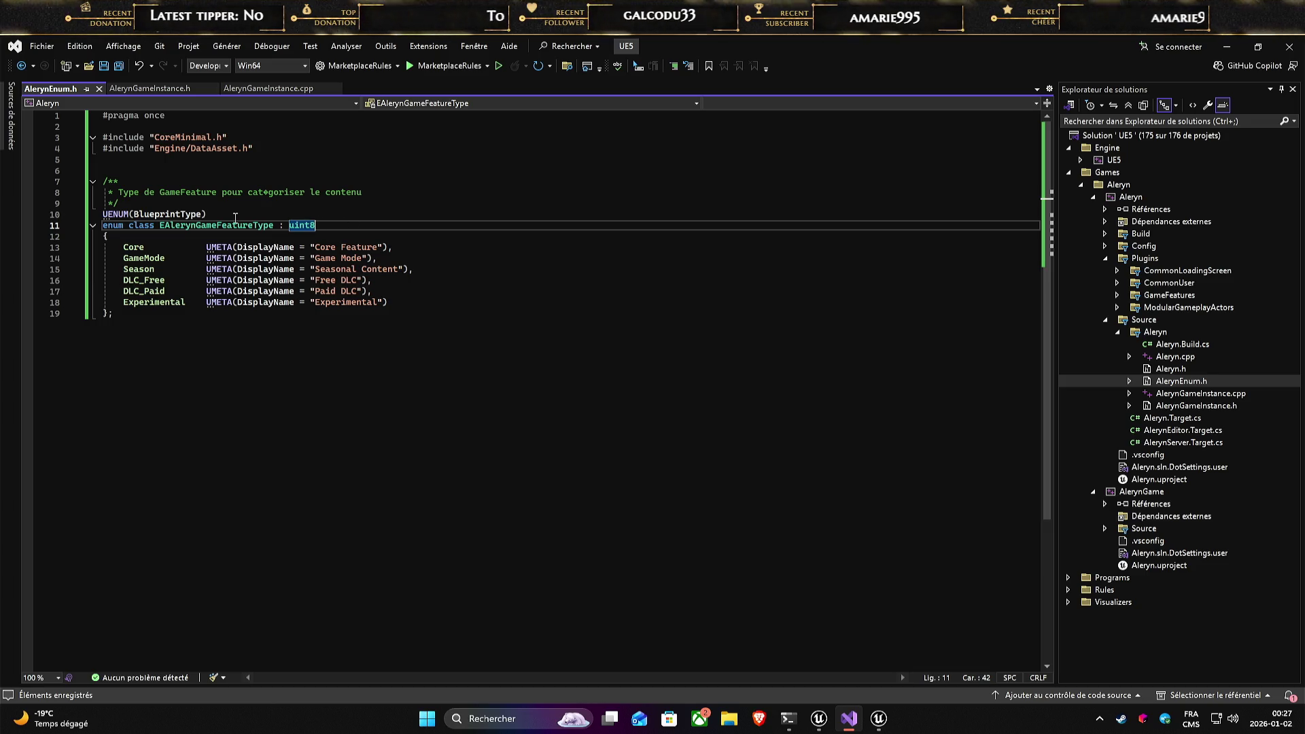
click(215, 228)
click(174, 226)
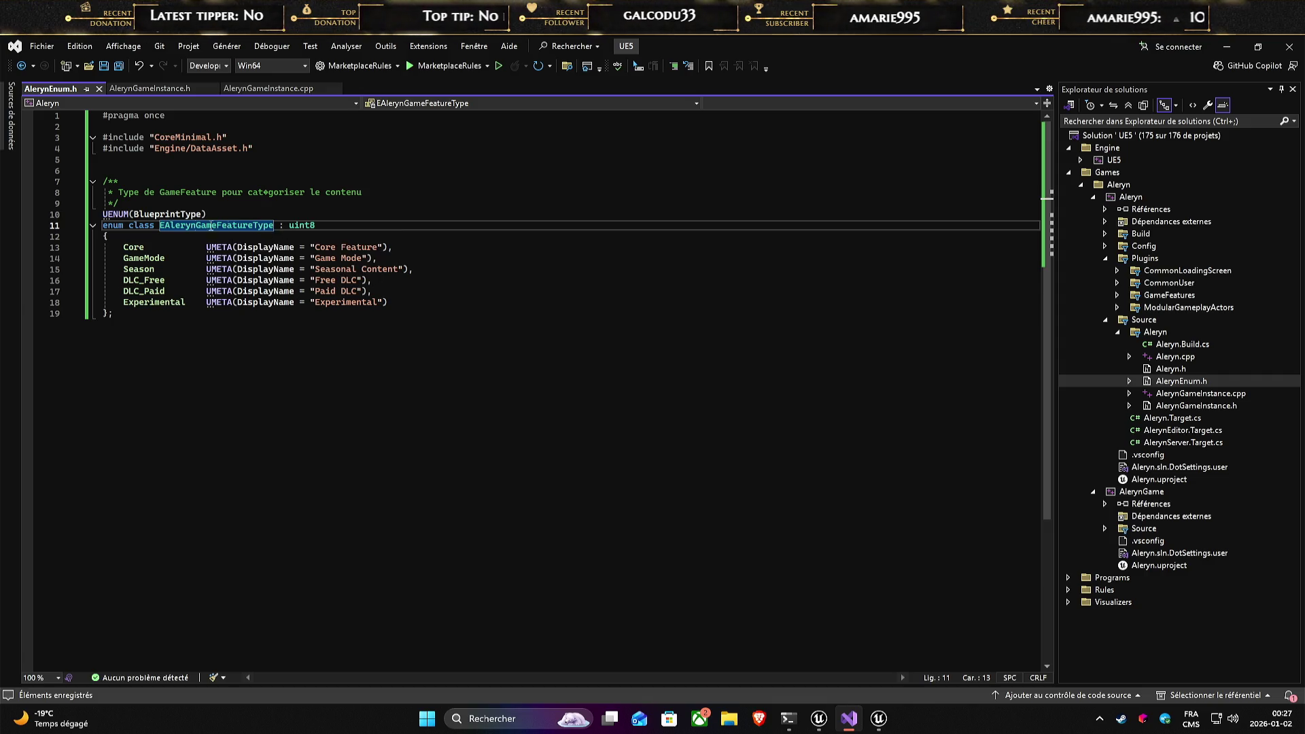
click(172, 228)
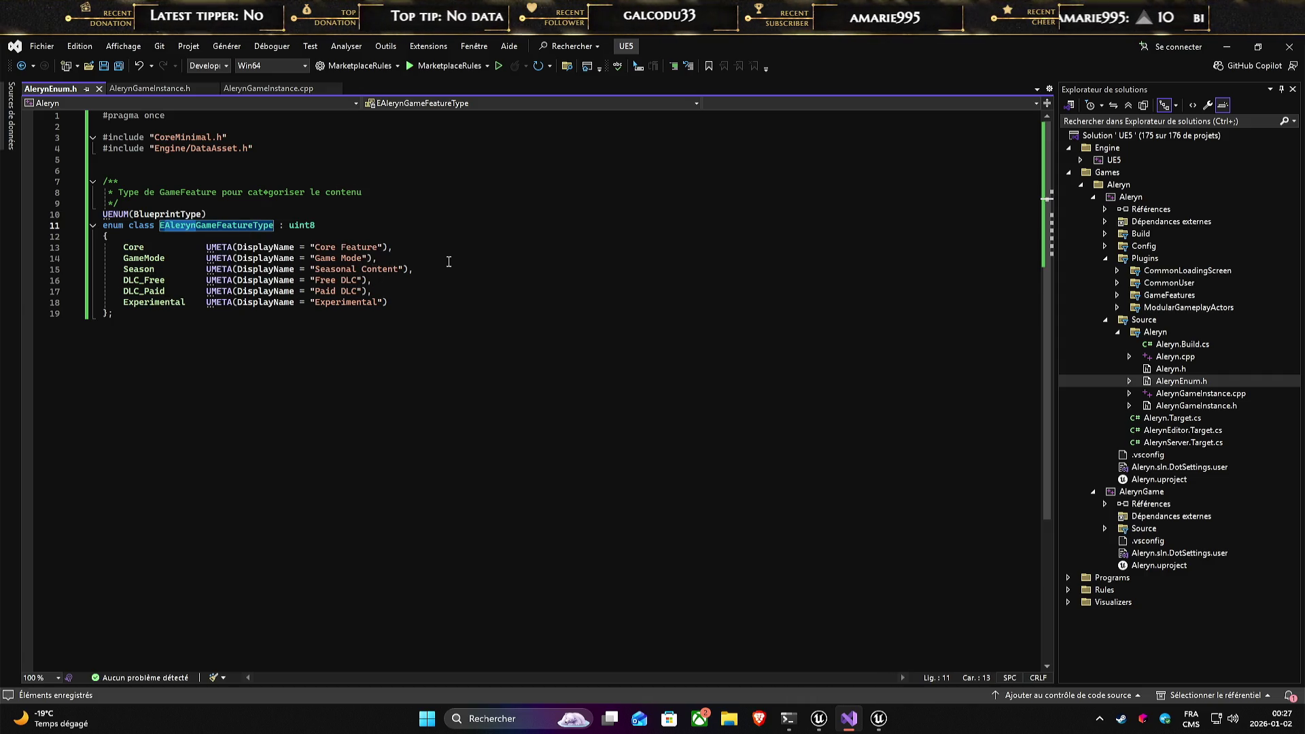
key(Delete)
key(Delete)
key(Delete)
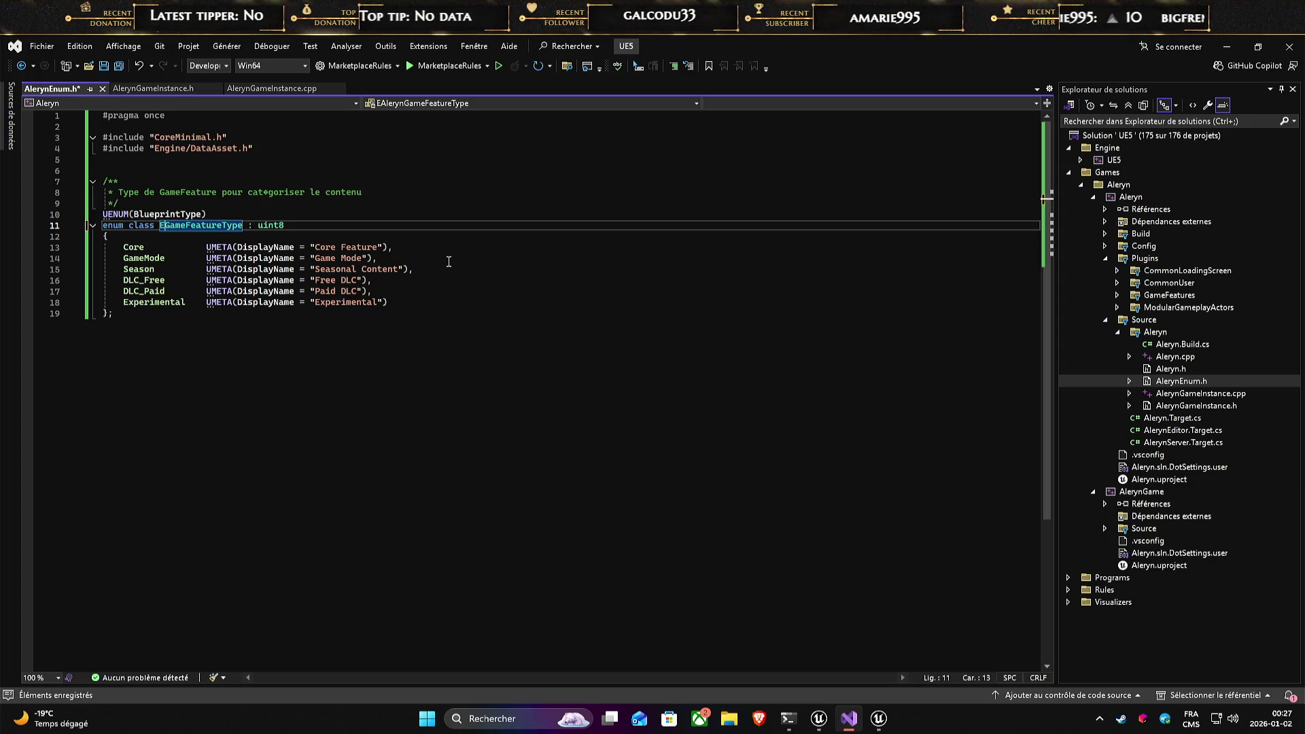
double_click(289, 226)
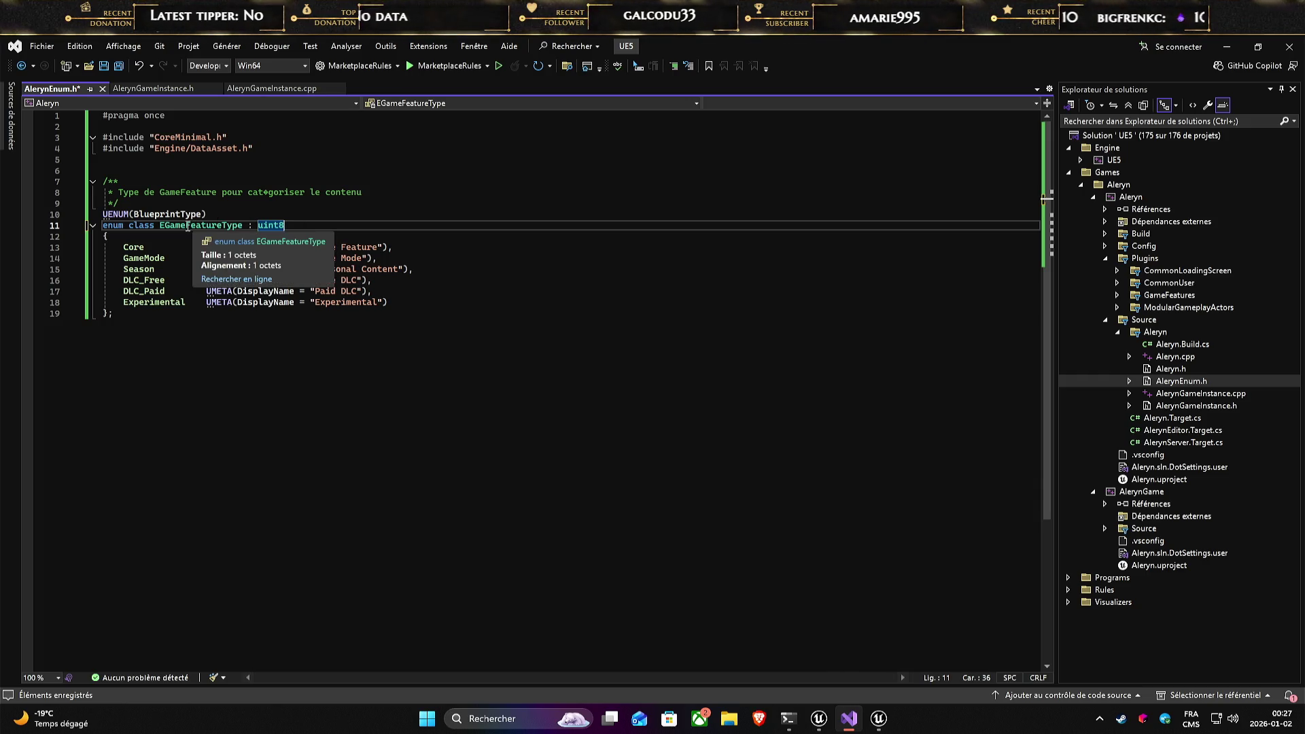
click(165, 225)
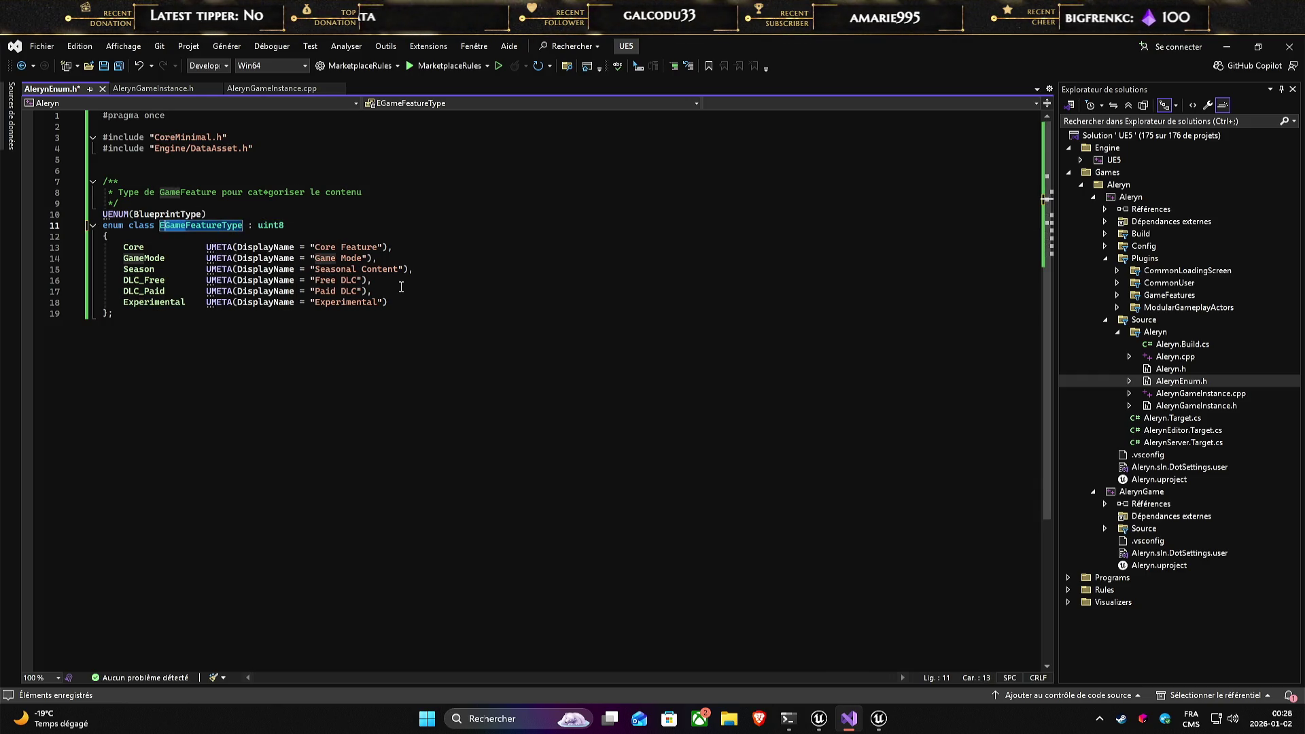
key(Delete)
key(Delete)
key(Delete)
text(Aleryn)
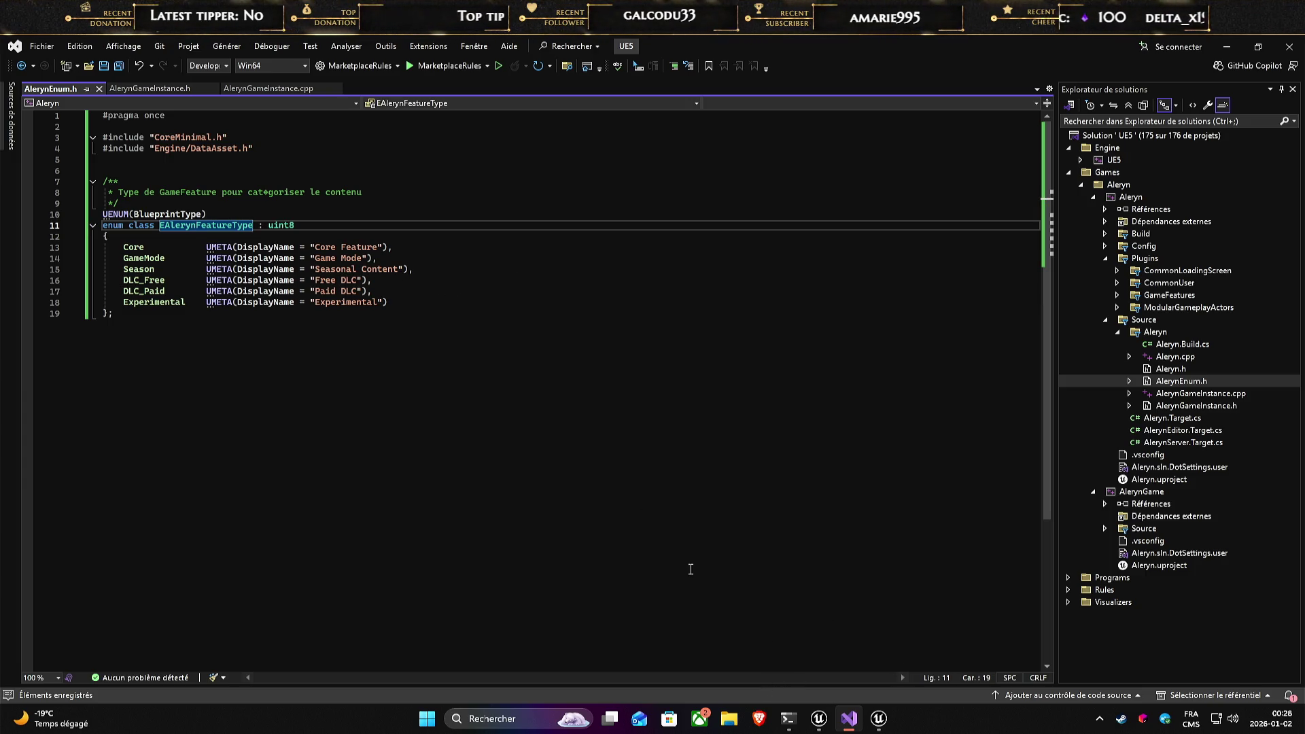
click(1168, 369)
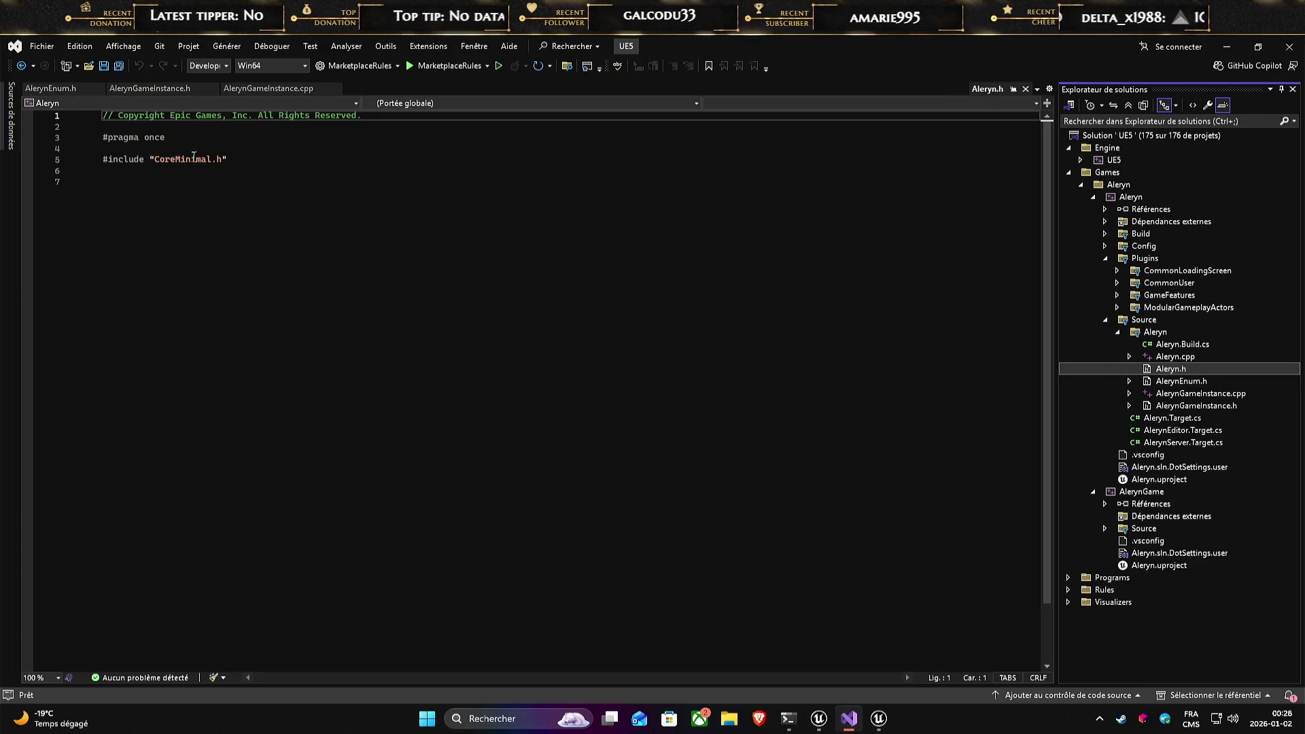
- Delete the empty line 4 in Aleryn.h and save it
click(160, 149)
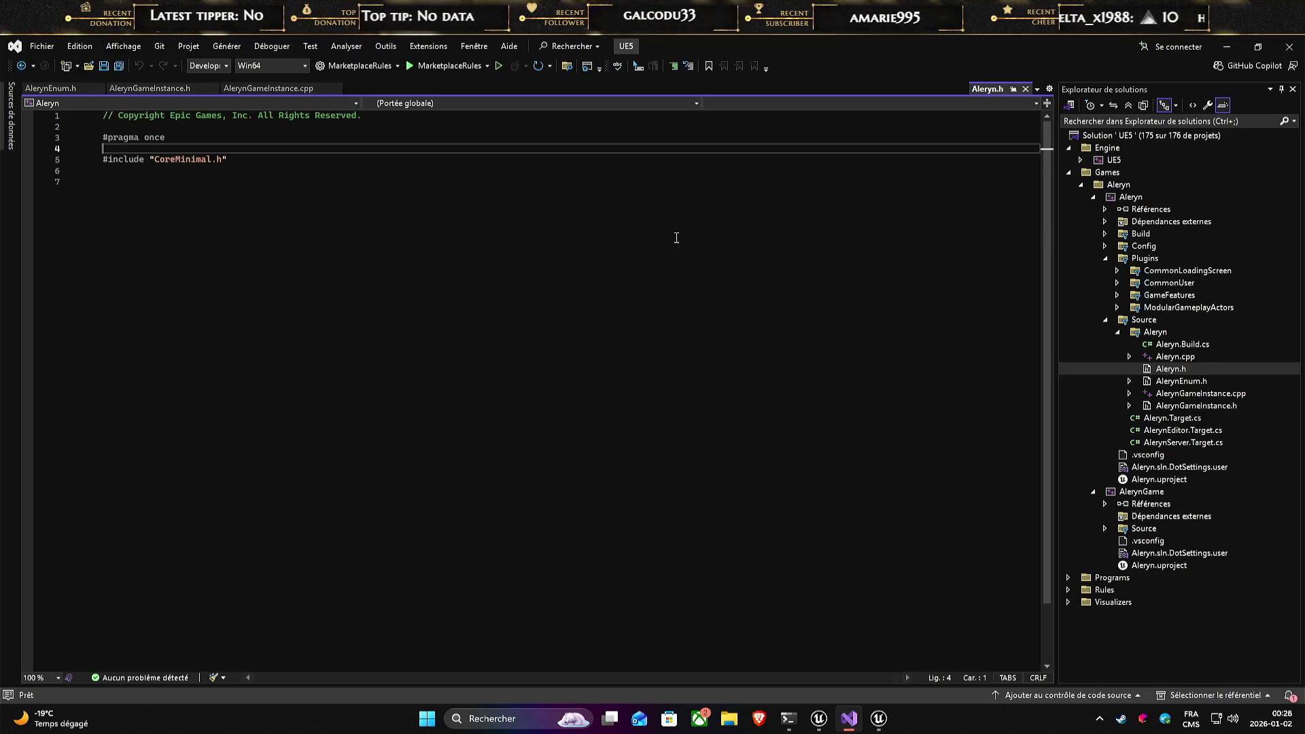
key(Delete)
key(ctrl+s)
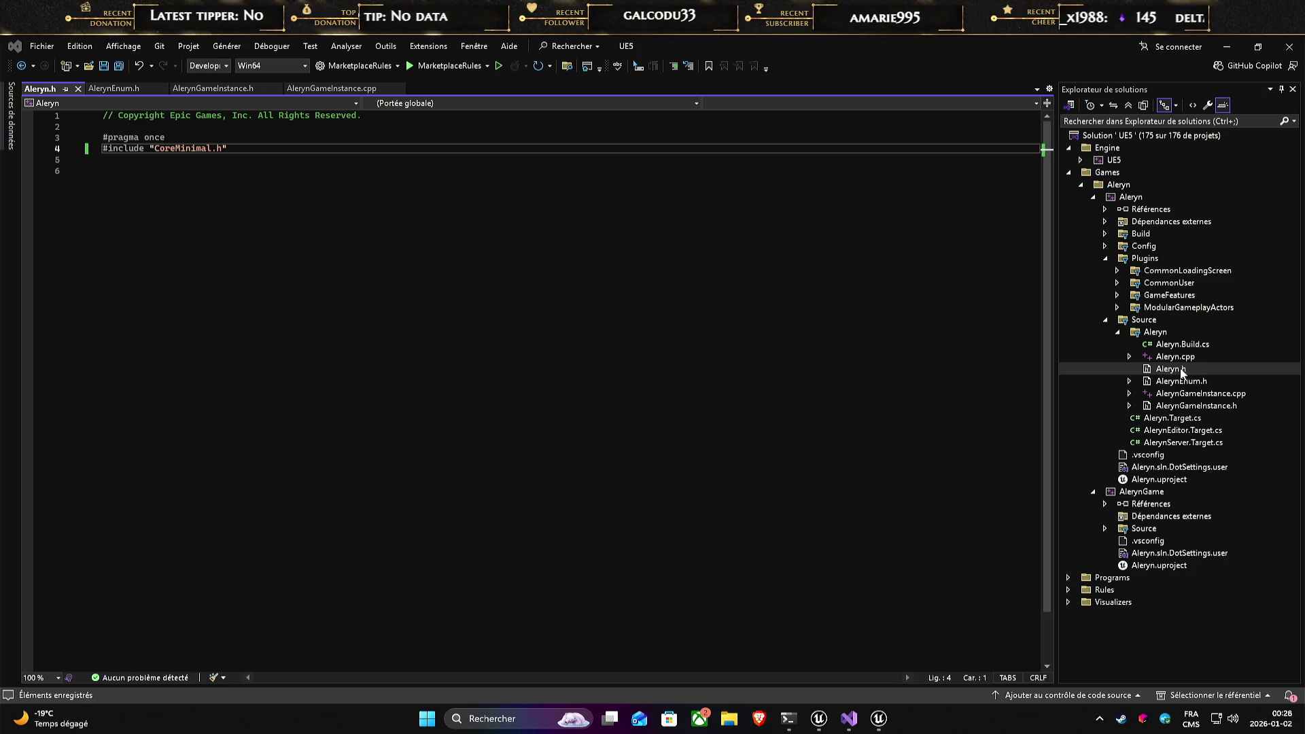
- Select the comment and enum block (lines 7–19) in AlerynEnum.h, then return to Aleryn.h's CoreMinimal include
click(1186, 382)
double_click(1186, 382)
click(667, 318)
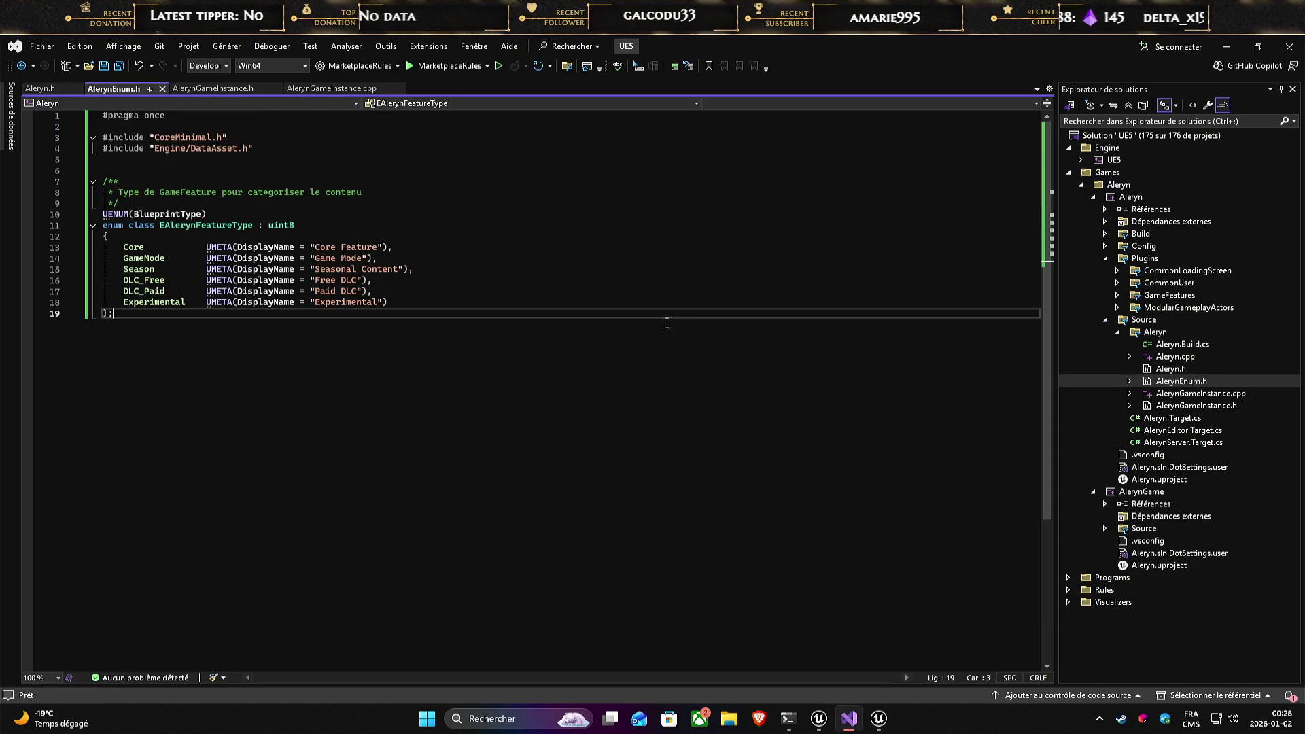
click(212, 148)
click(241, 148)
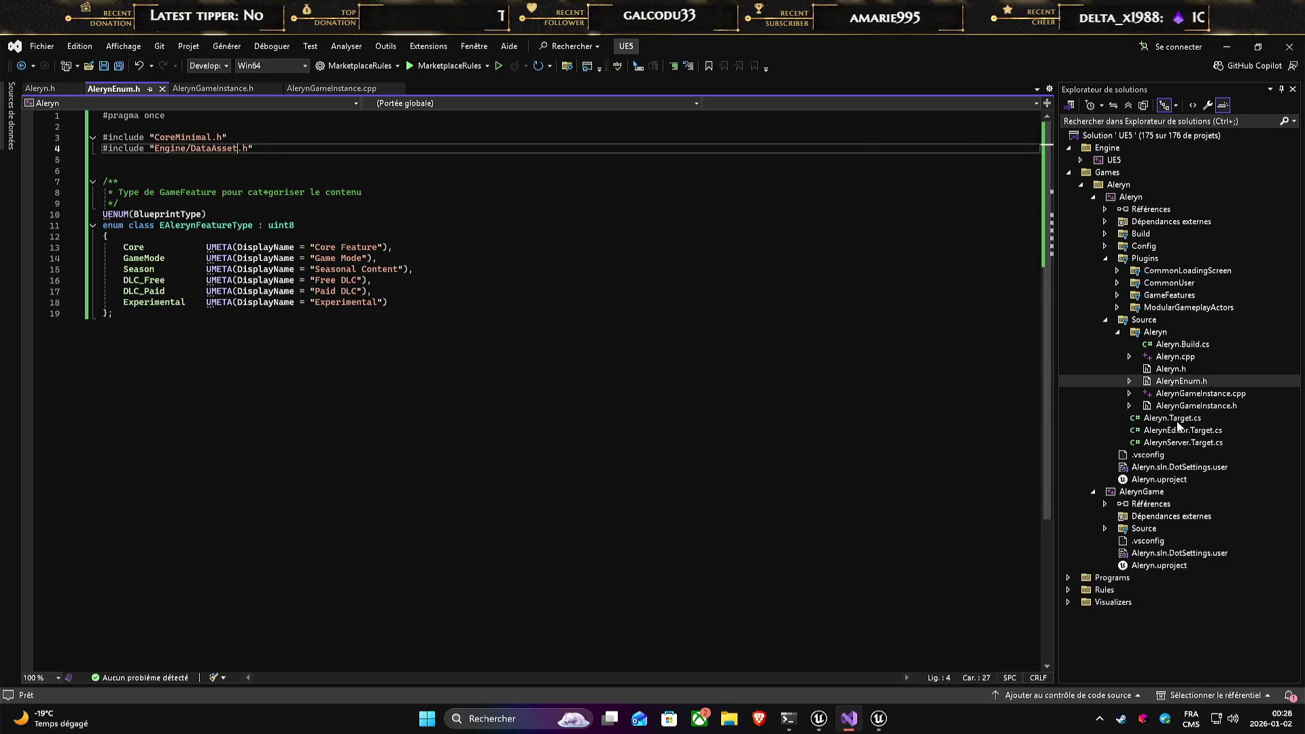
click(1161, 370)
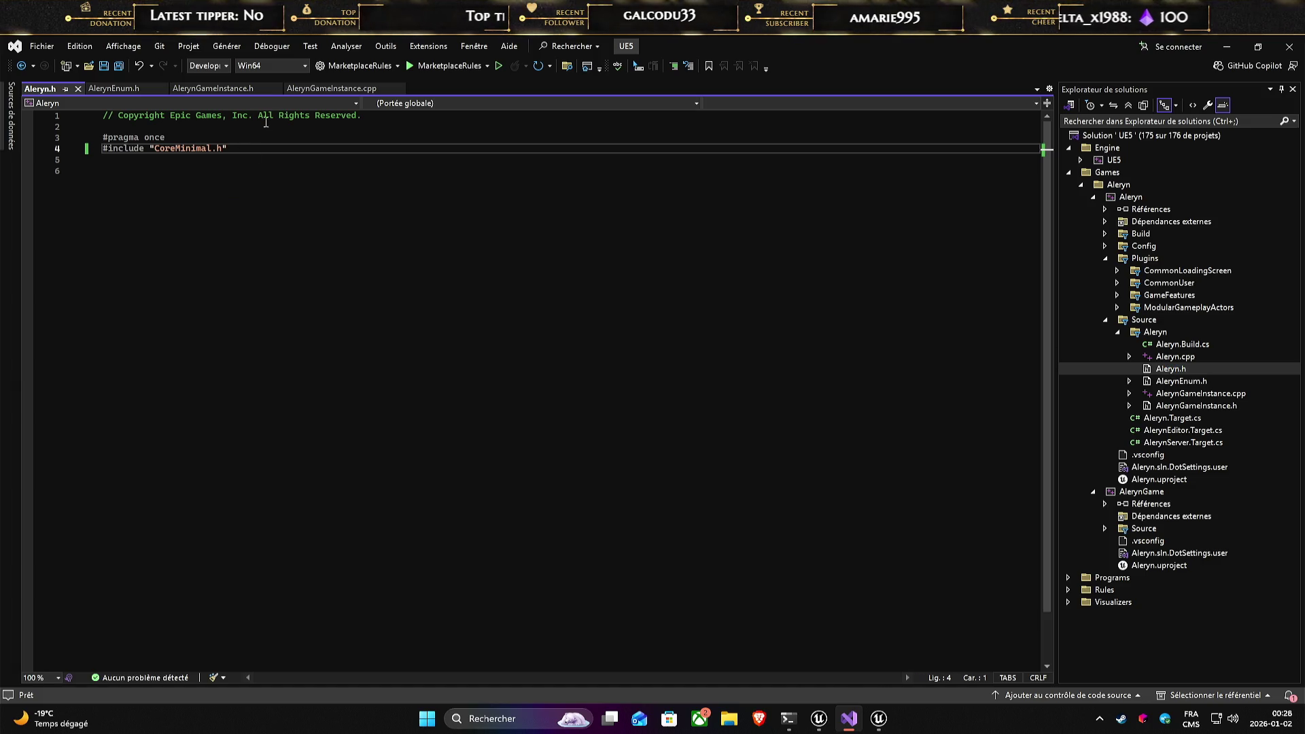
click(130, 90)
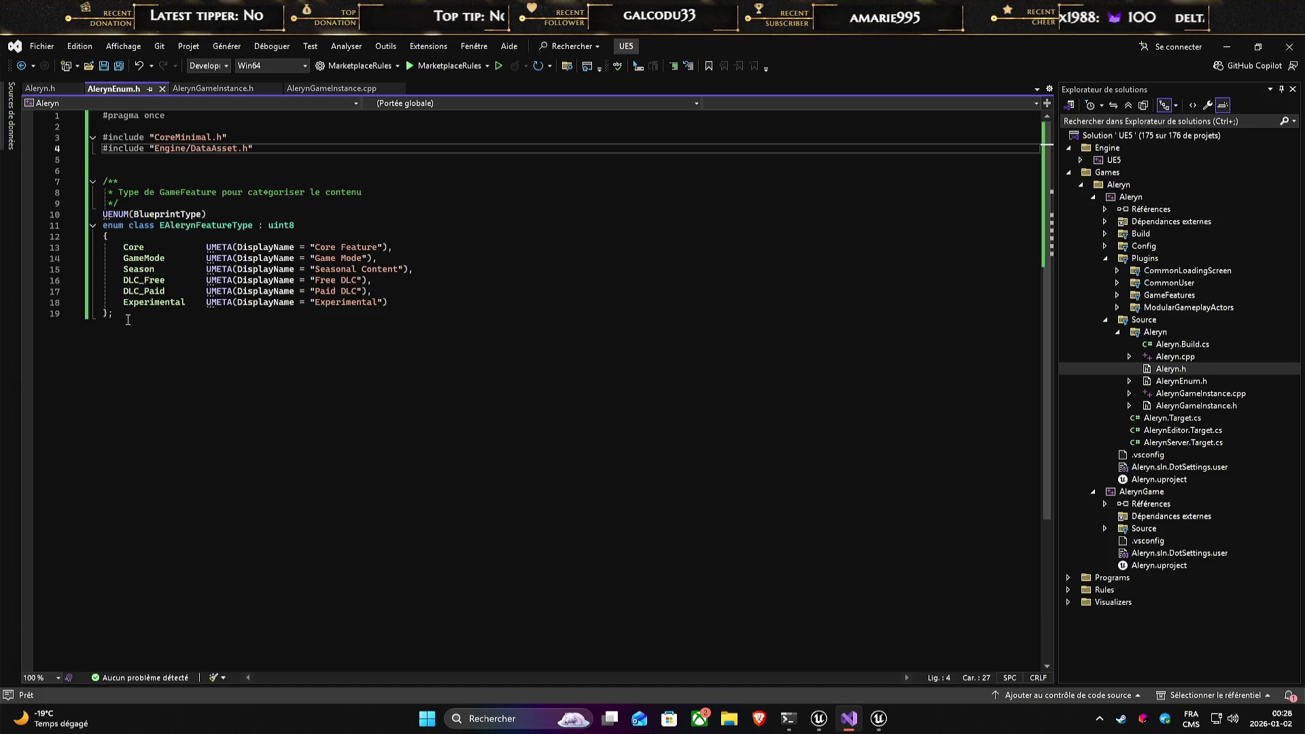
drag(113, 314, 103, 180)
click(277, 147)
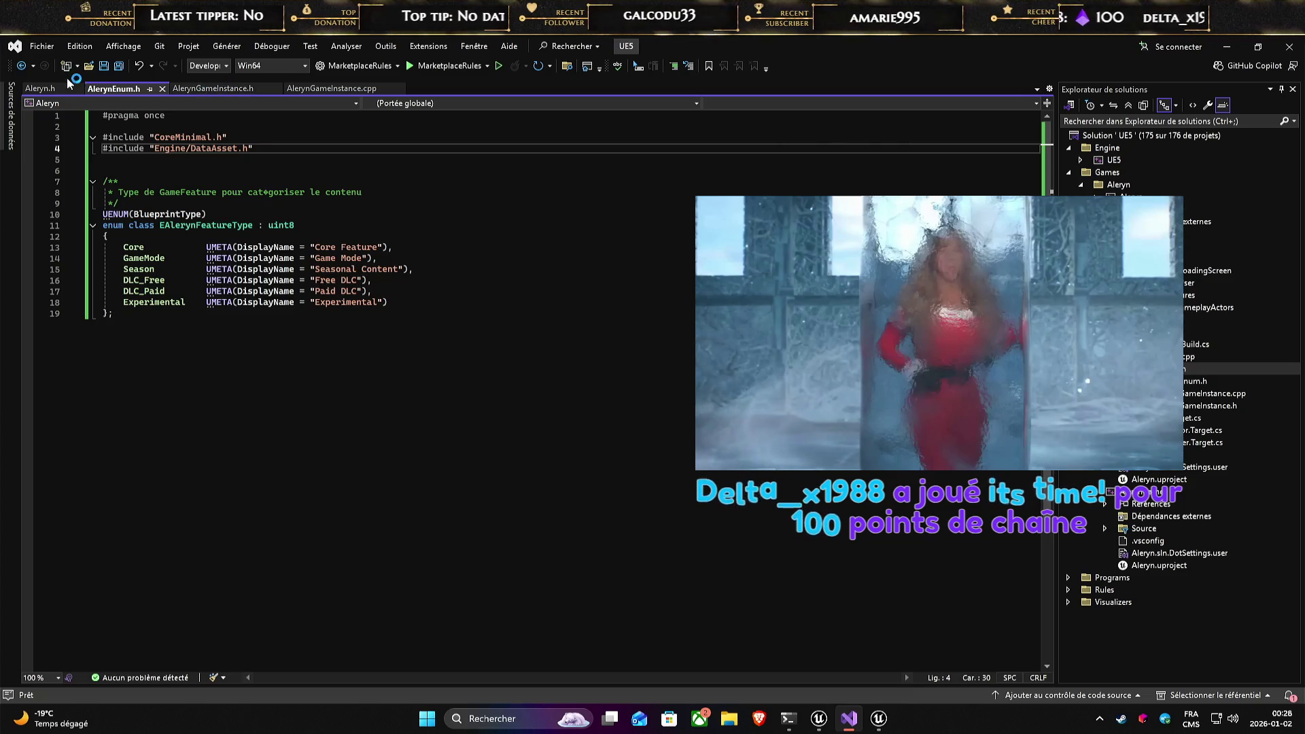
click(41, 88)
click(253, 152)
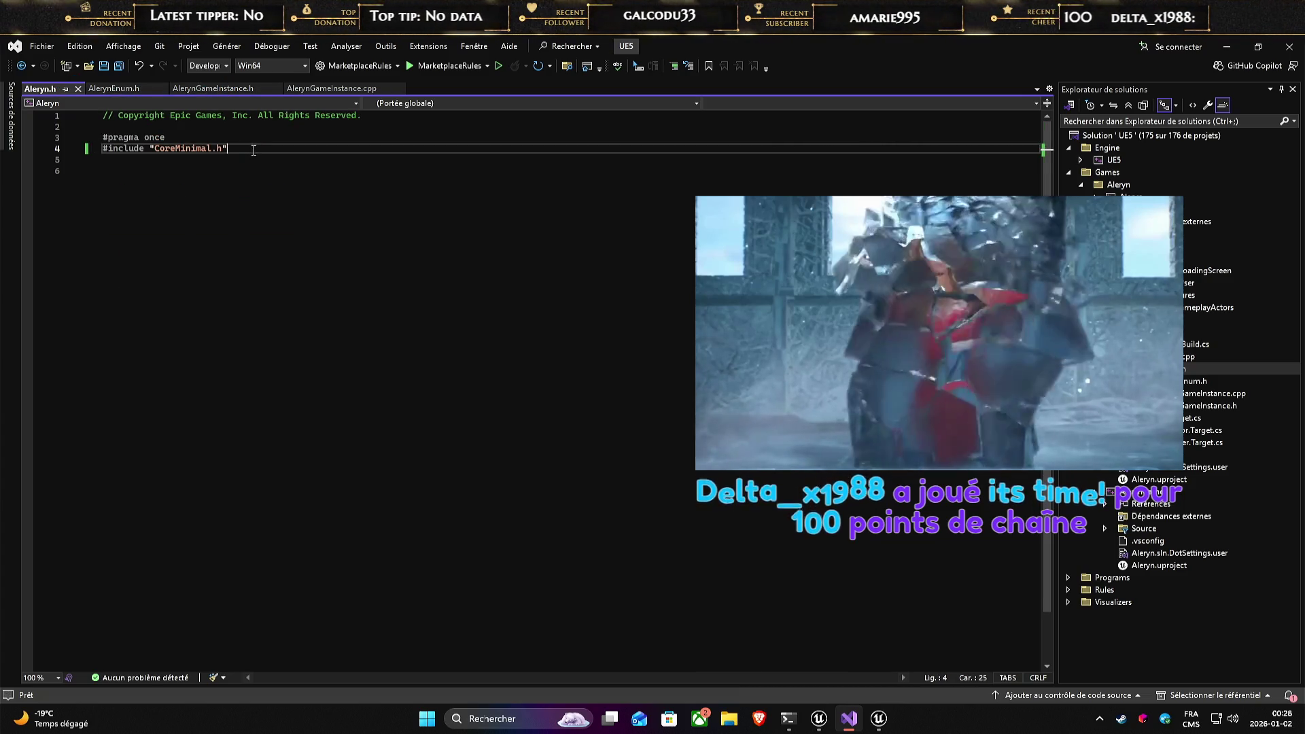
- Start an #include "Alery line in Aleryn.h, discard it, restore line 4's closing quote, and save
key(Return)
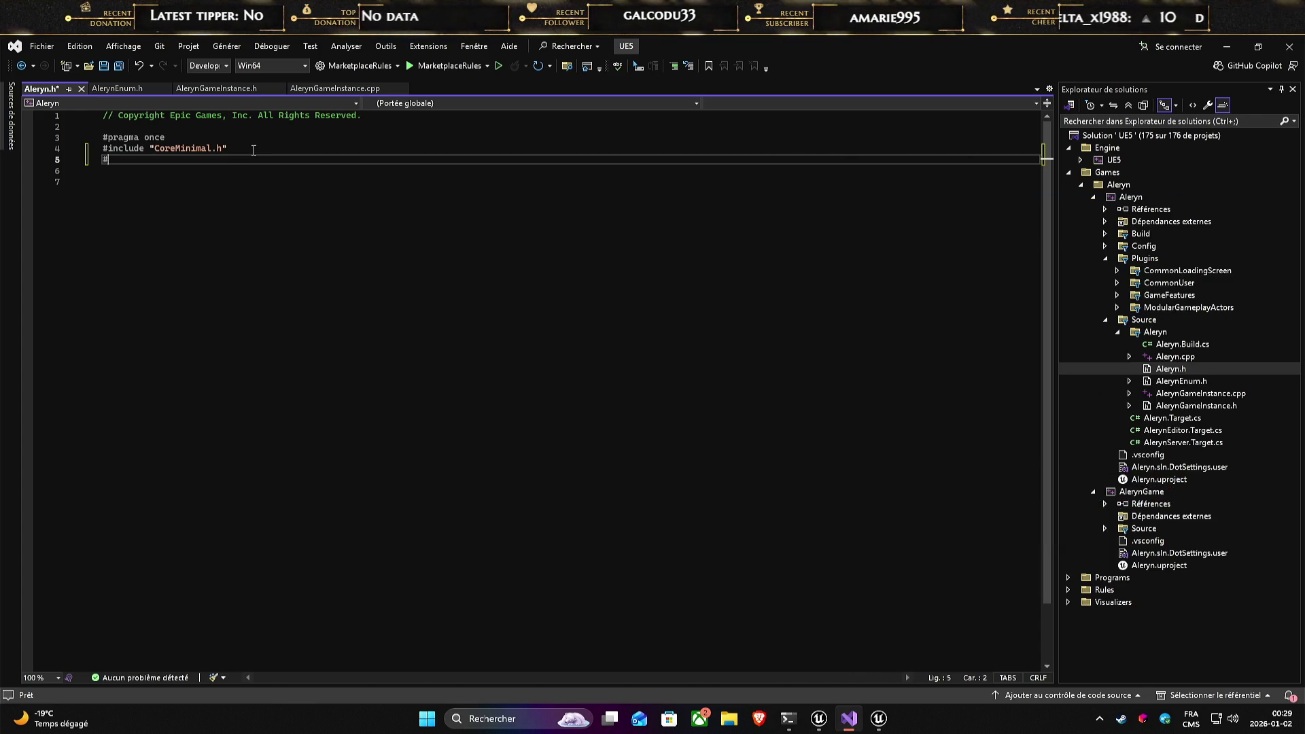
text(#include ")
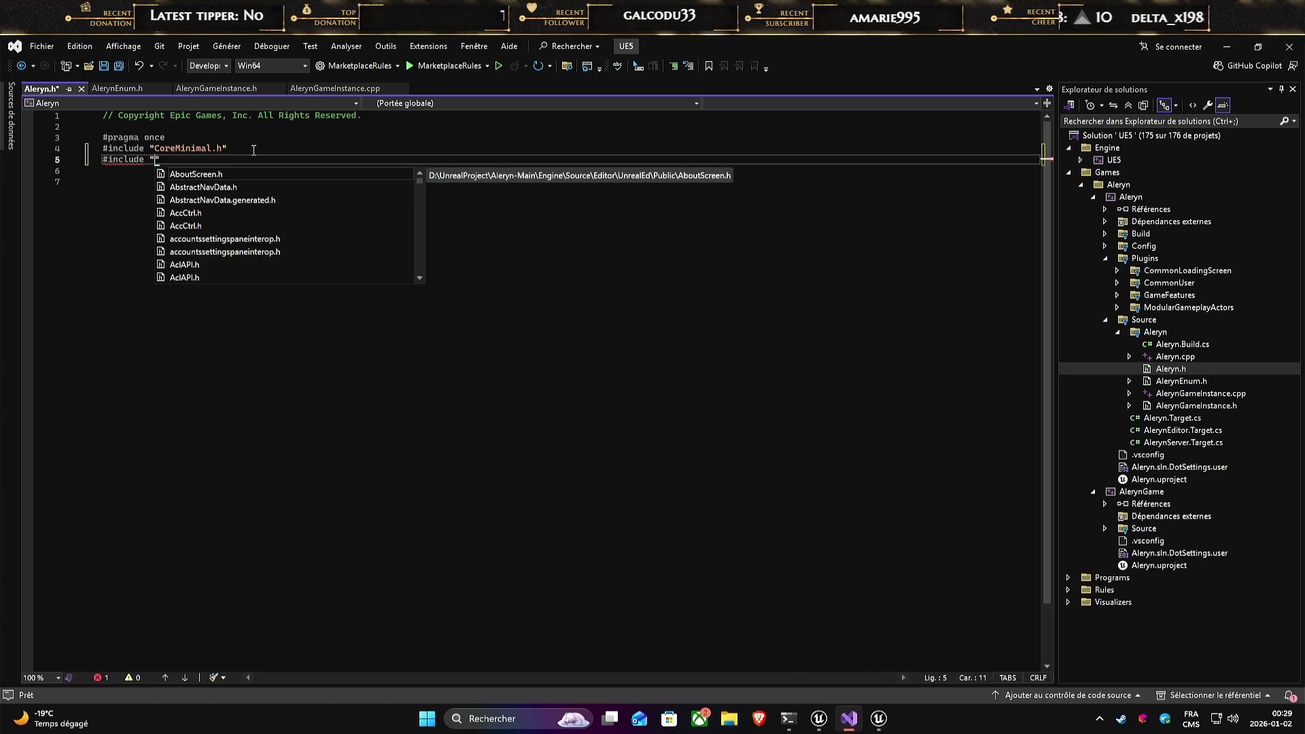
text(Alery)
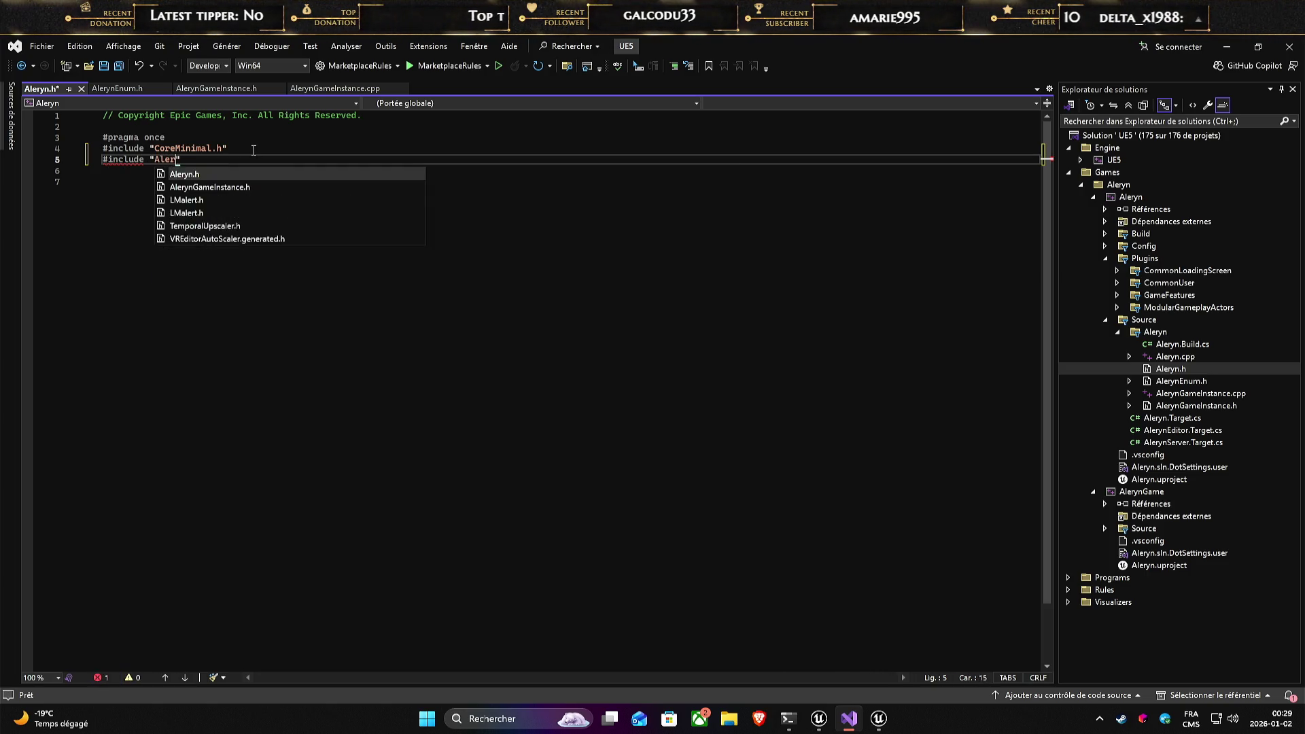
key(BackSpace)
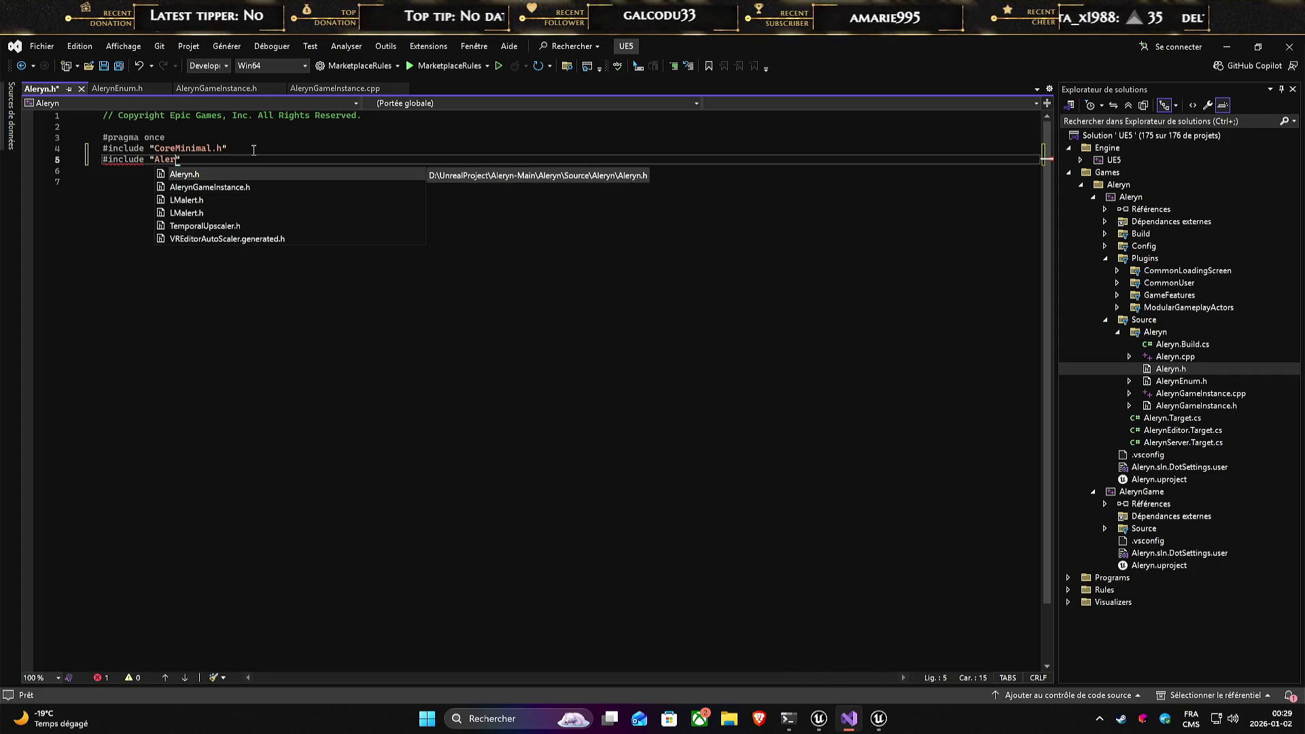
key(Escape)
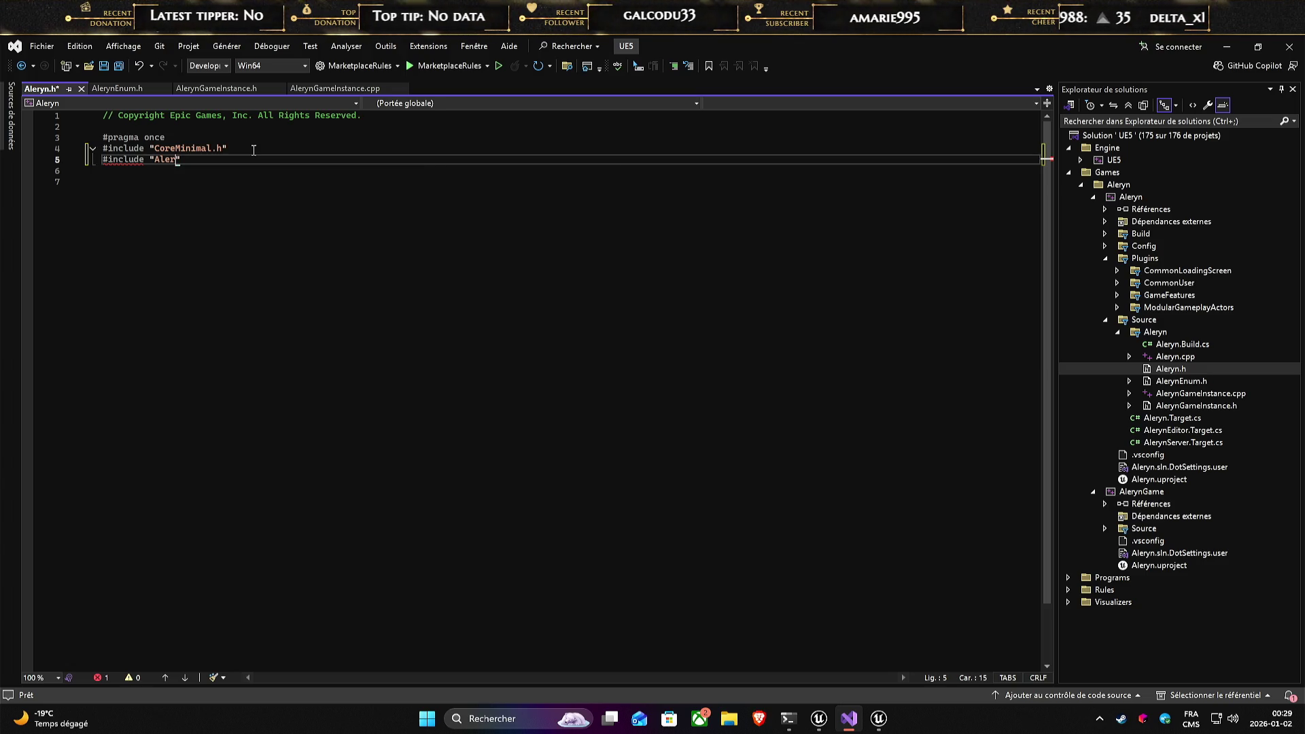
key(ctrl+shift+Left)
key(shift+Home)
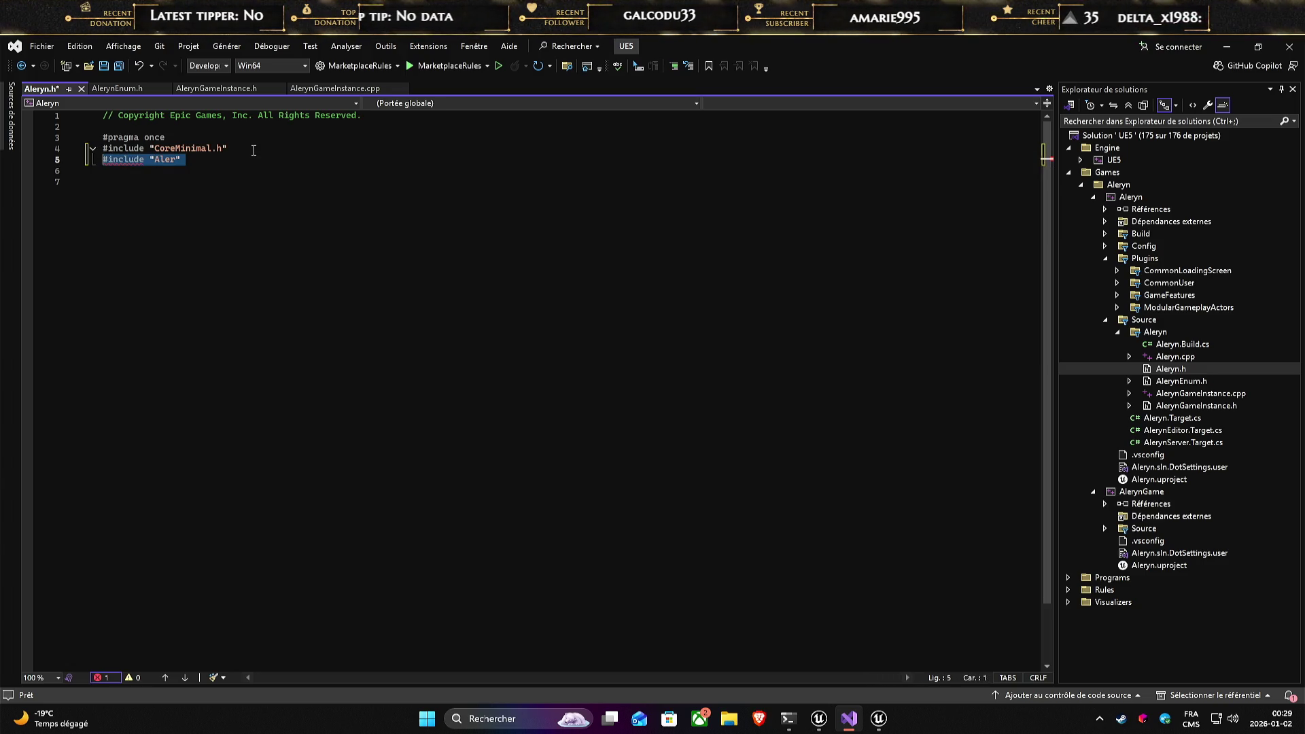
key(BackSpace)
key(BackSpace)
text(")
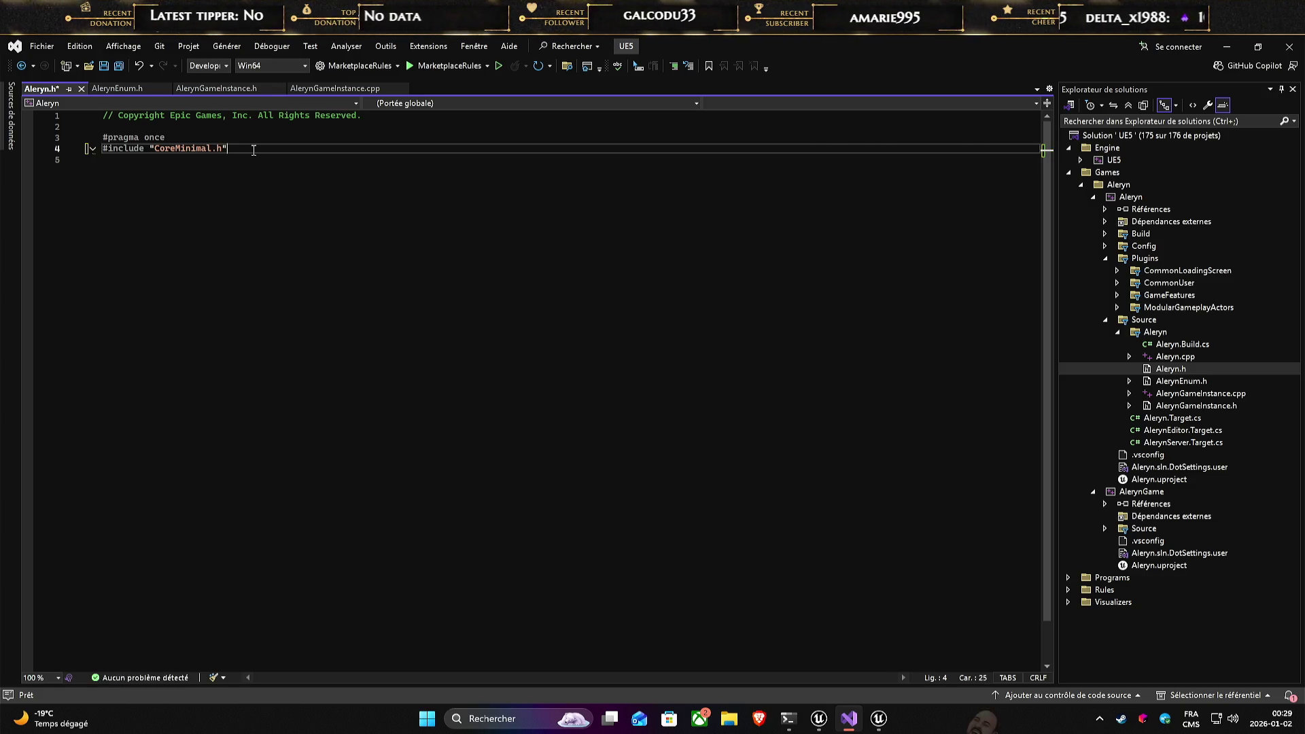
key(ctrl+s)
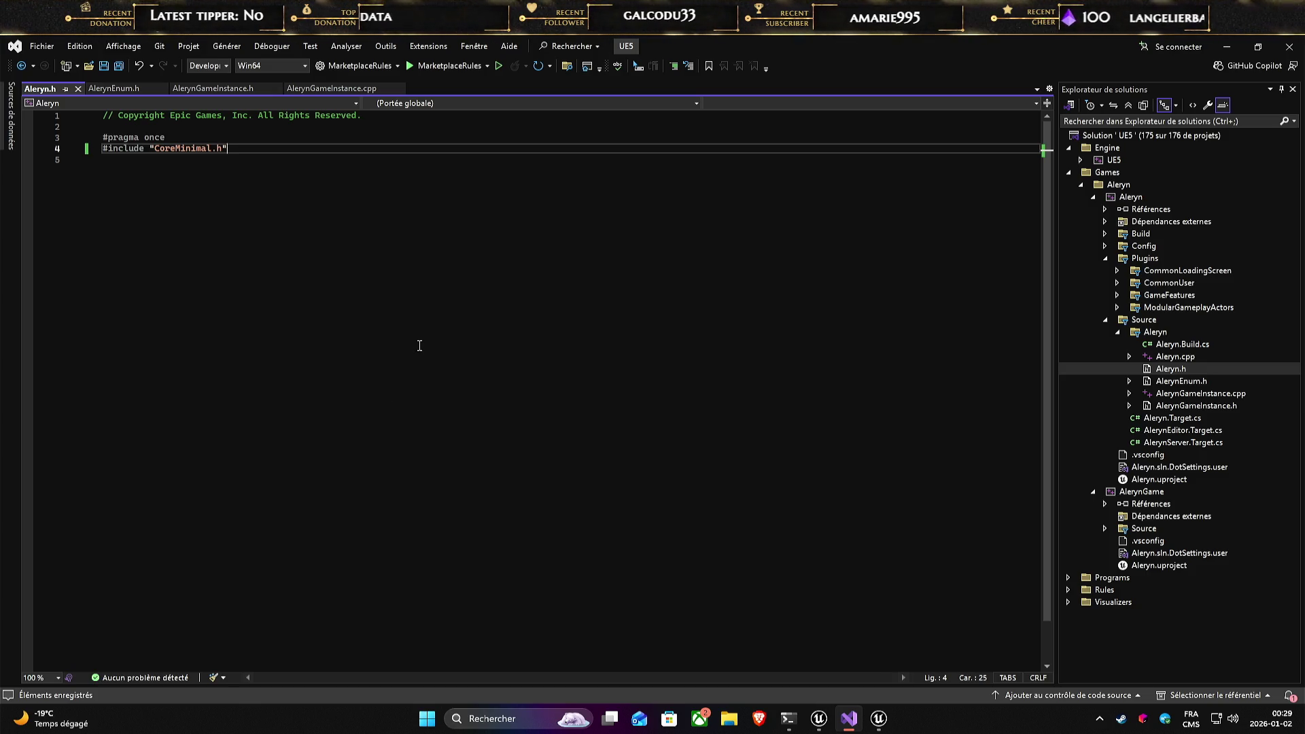
key(Down)
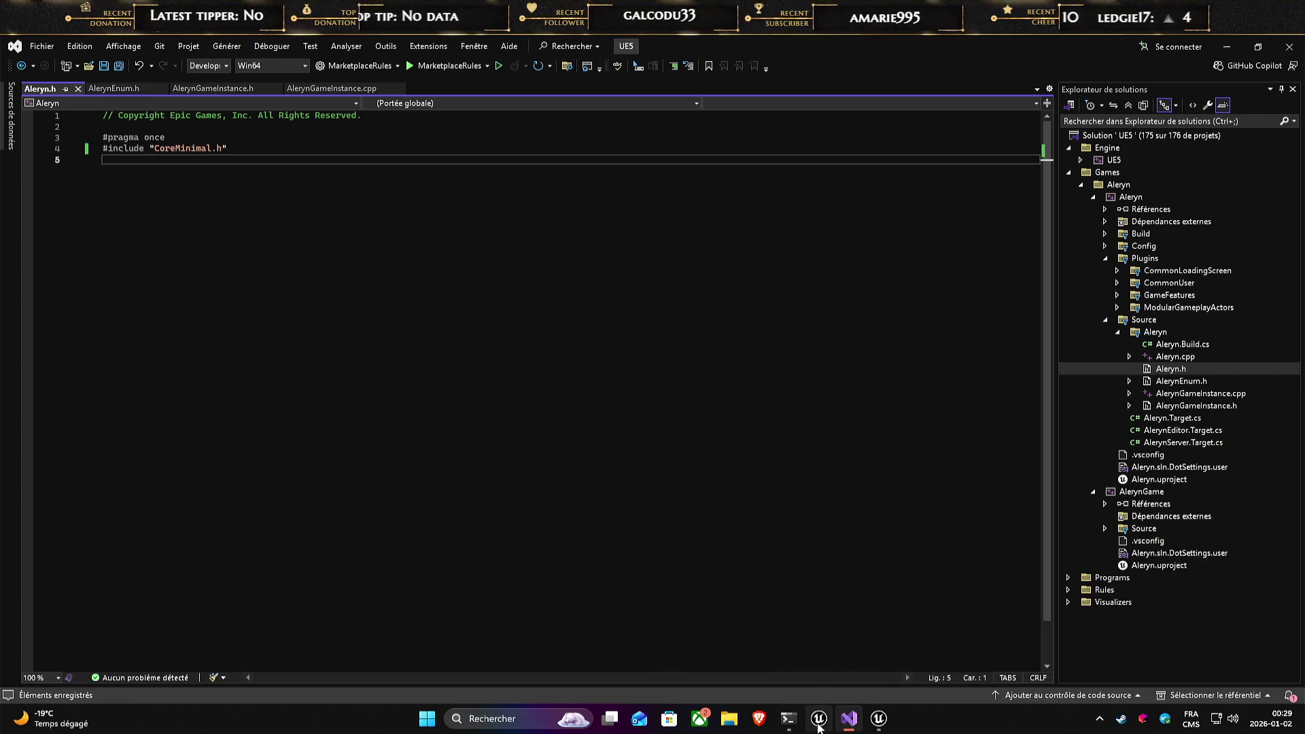
- Refresh the Visual Studio 2022 project from Unreal Editor's Tools menu
mouse_move(818, 719)
click(818, 678)
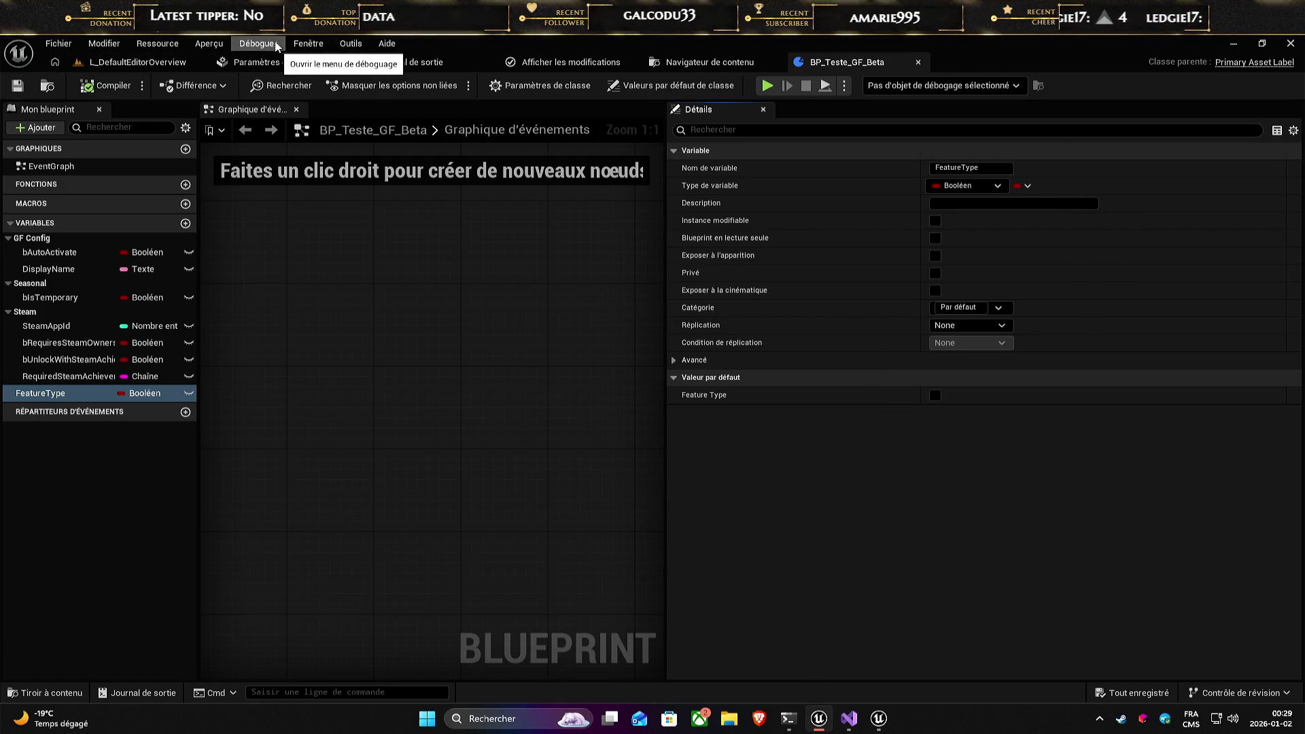
click(310, 44)
click(408, 108)
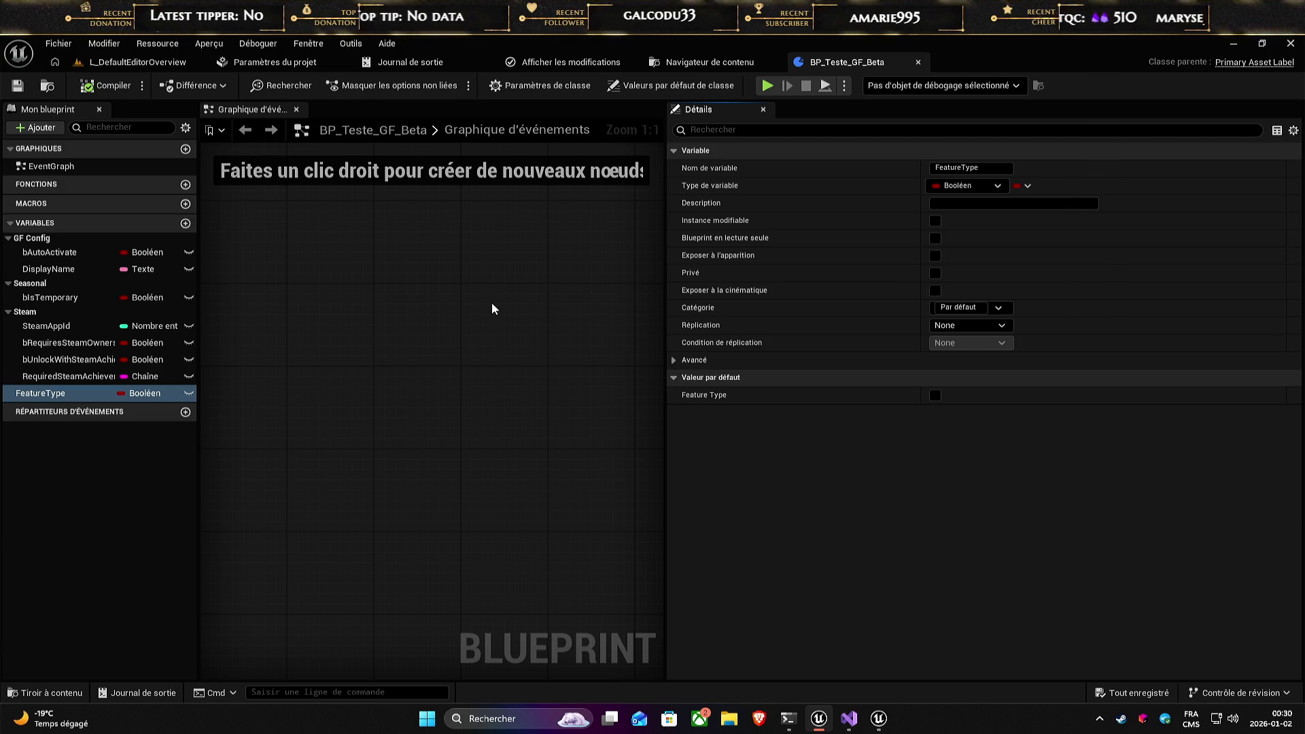
- Search FeatureType's types for 'Alery' and browse the Enum category, leaving it Boolean
click(980, 186)
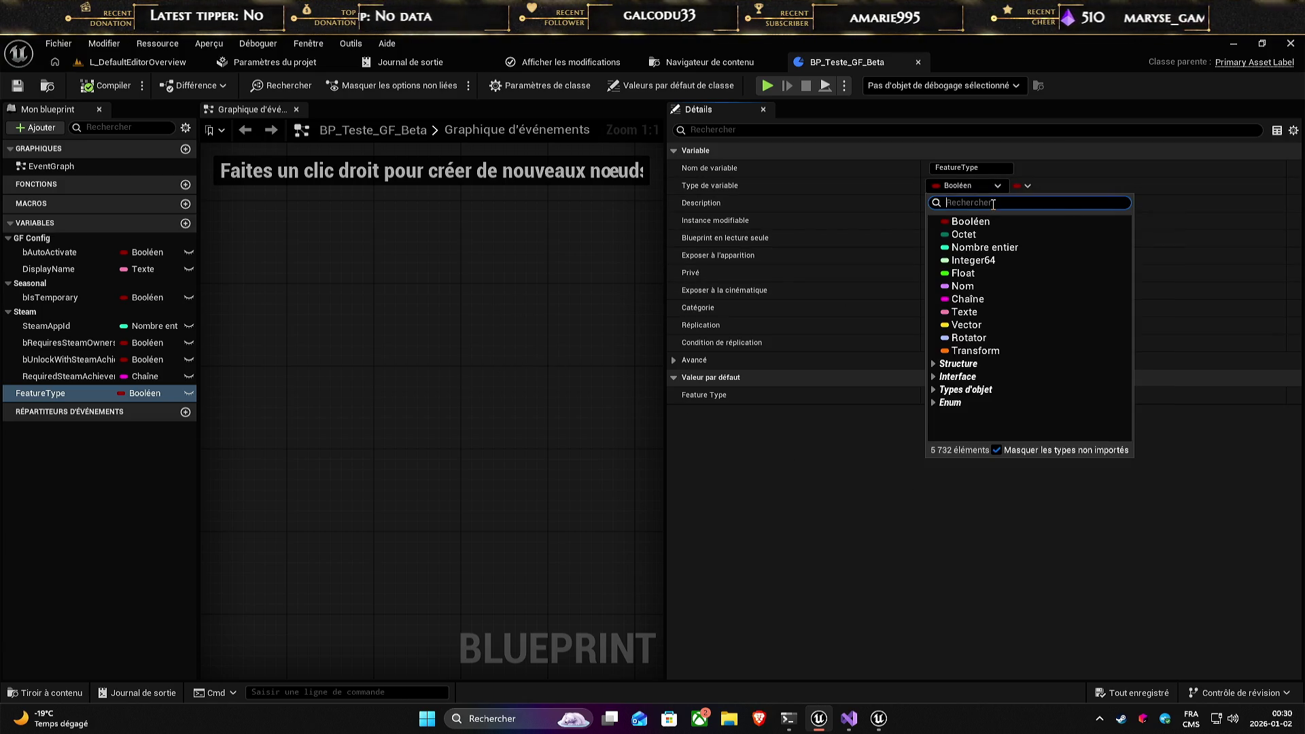
text(Alery)
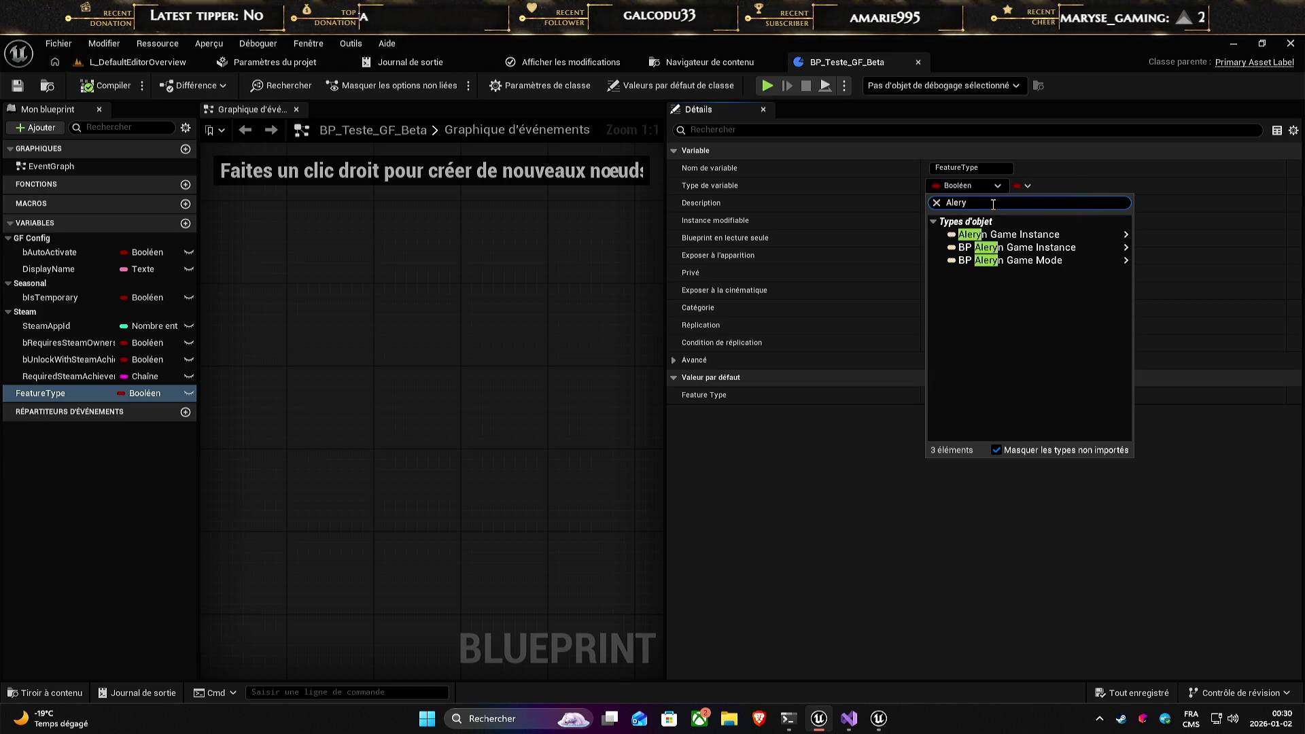
mouse_move(1037, 248)
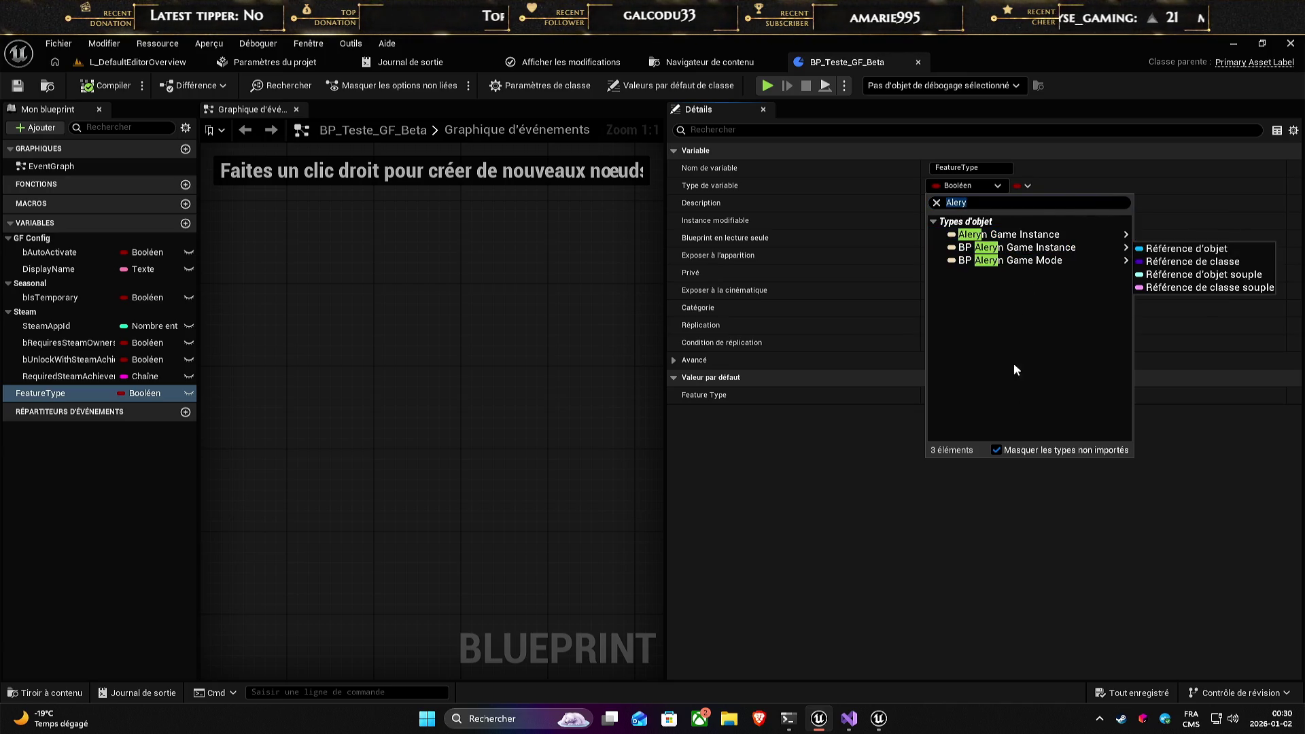
click(998, 496)
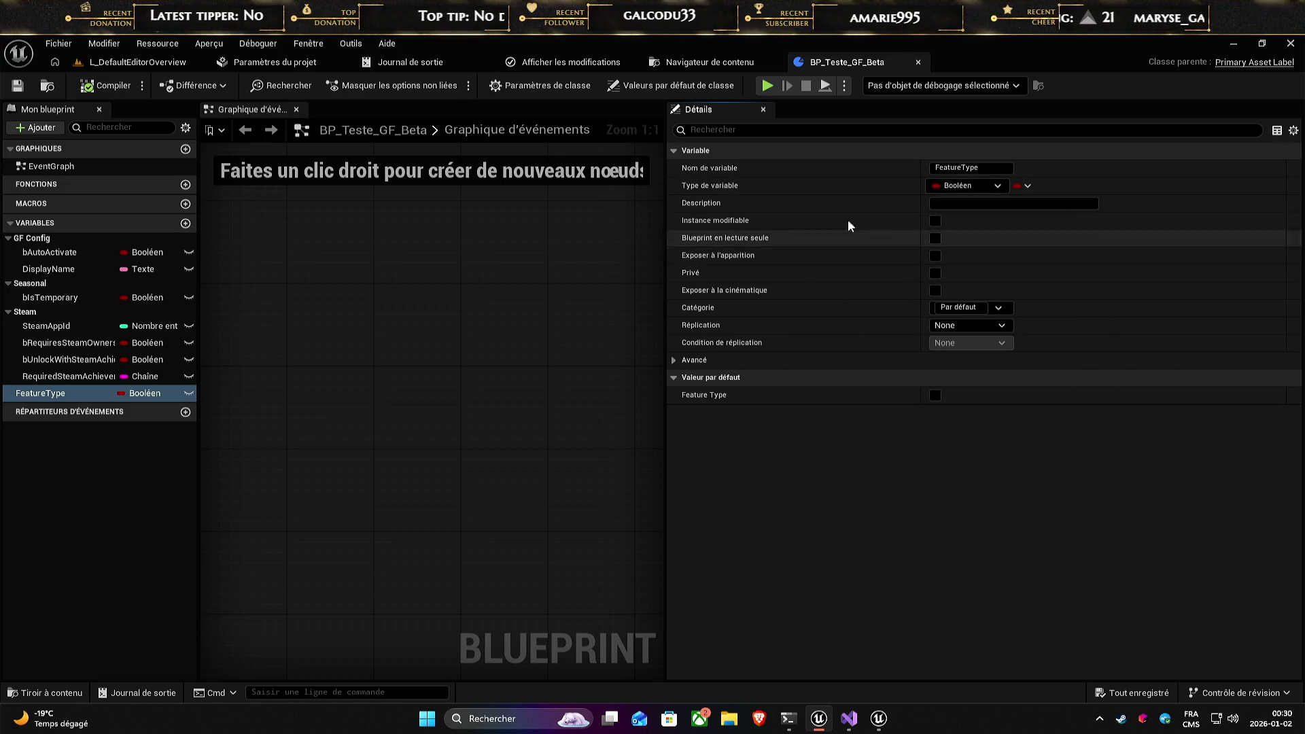
click(996, 187)
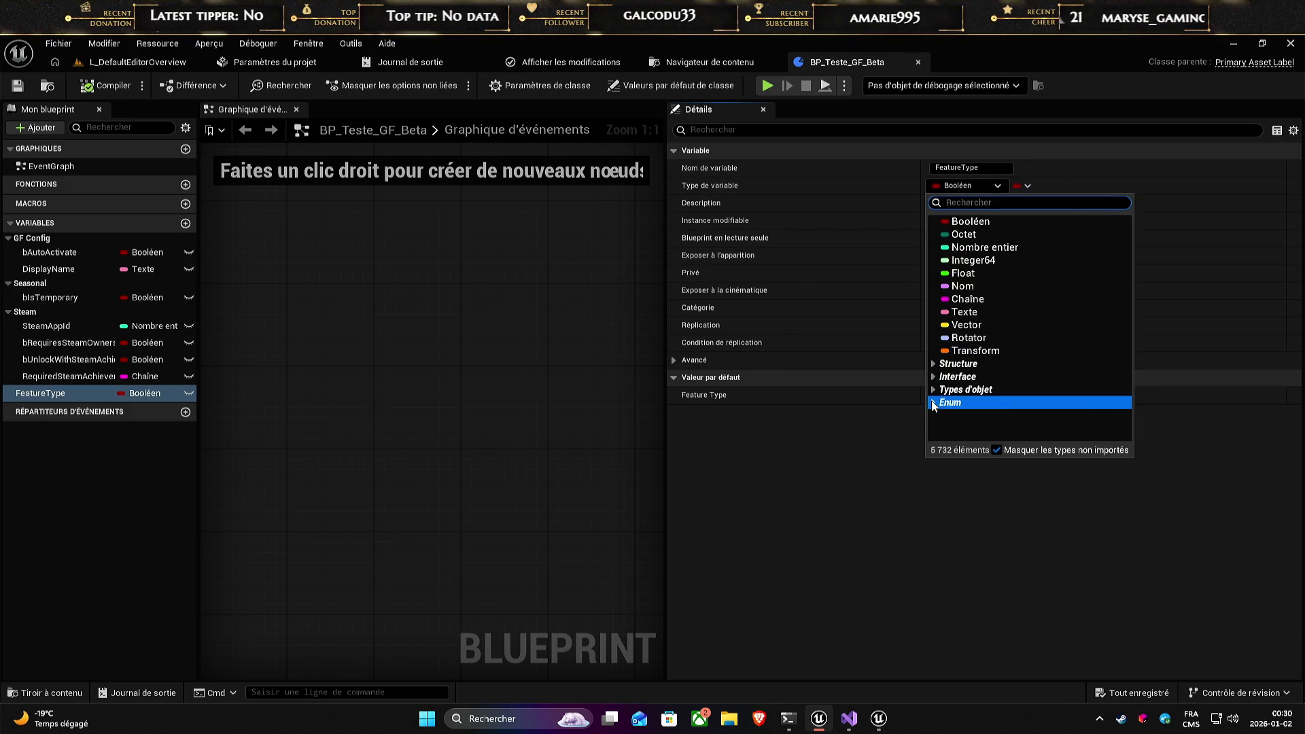
click(950, 402)
scroll(1009, 373, down, 3)
scroll(1009, 372, down, 5)
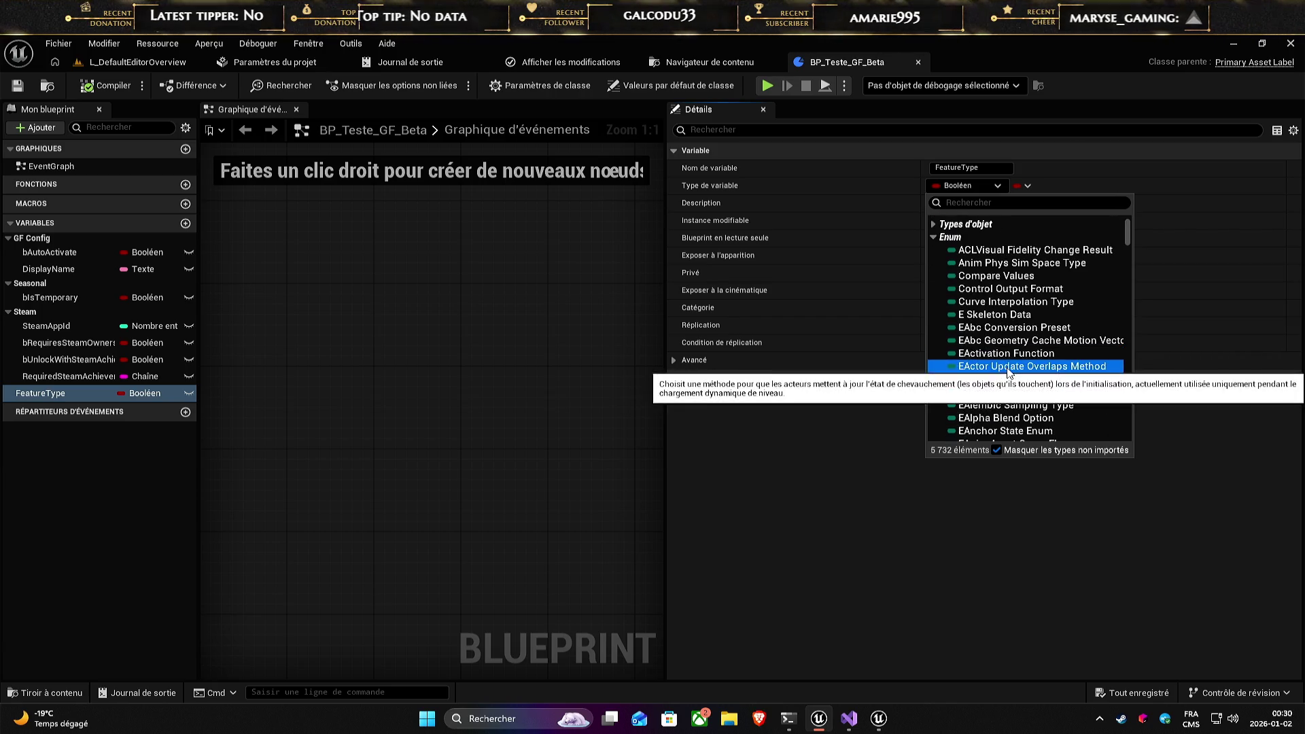
scroll(1009, 373, down, 10)
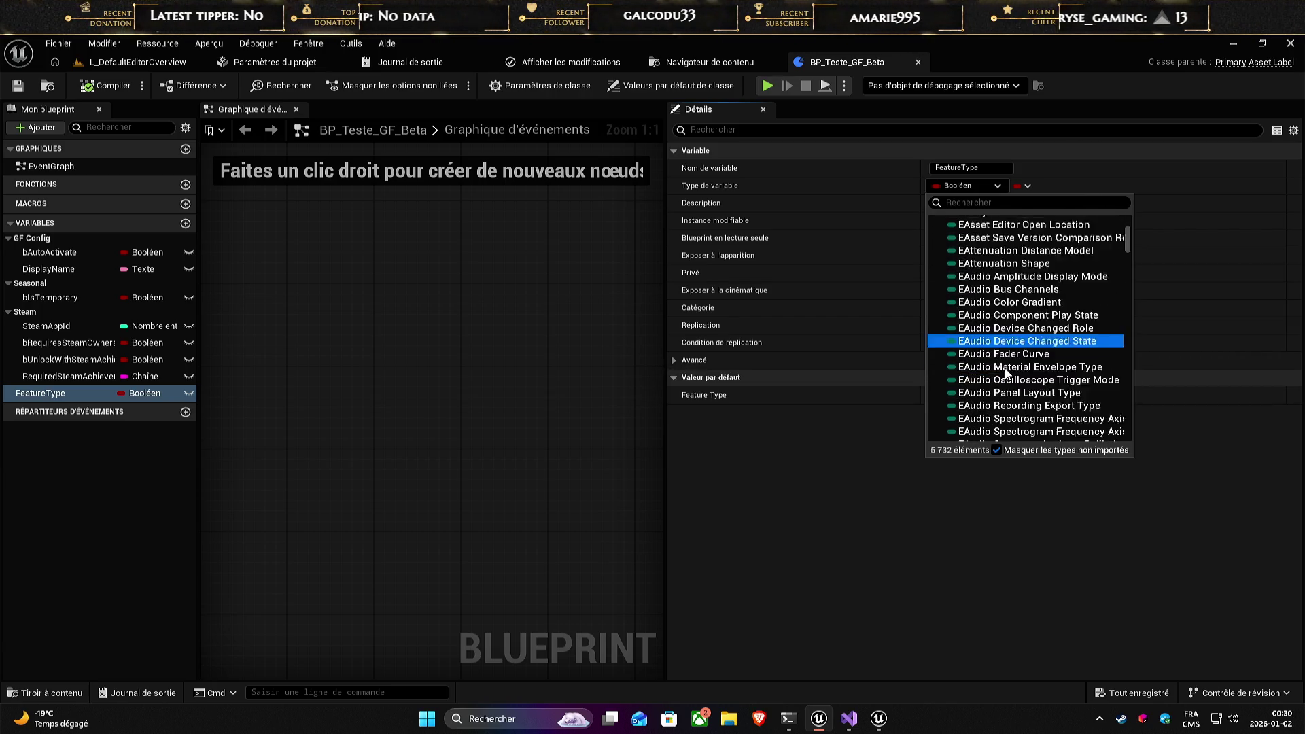
click(911, 564)
key(alt+Tab)
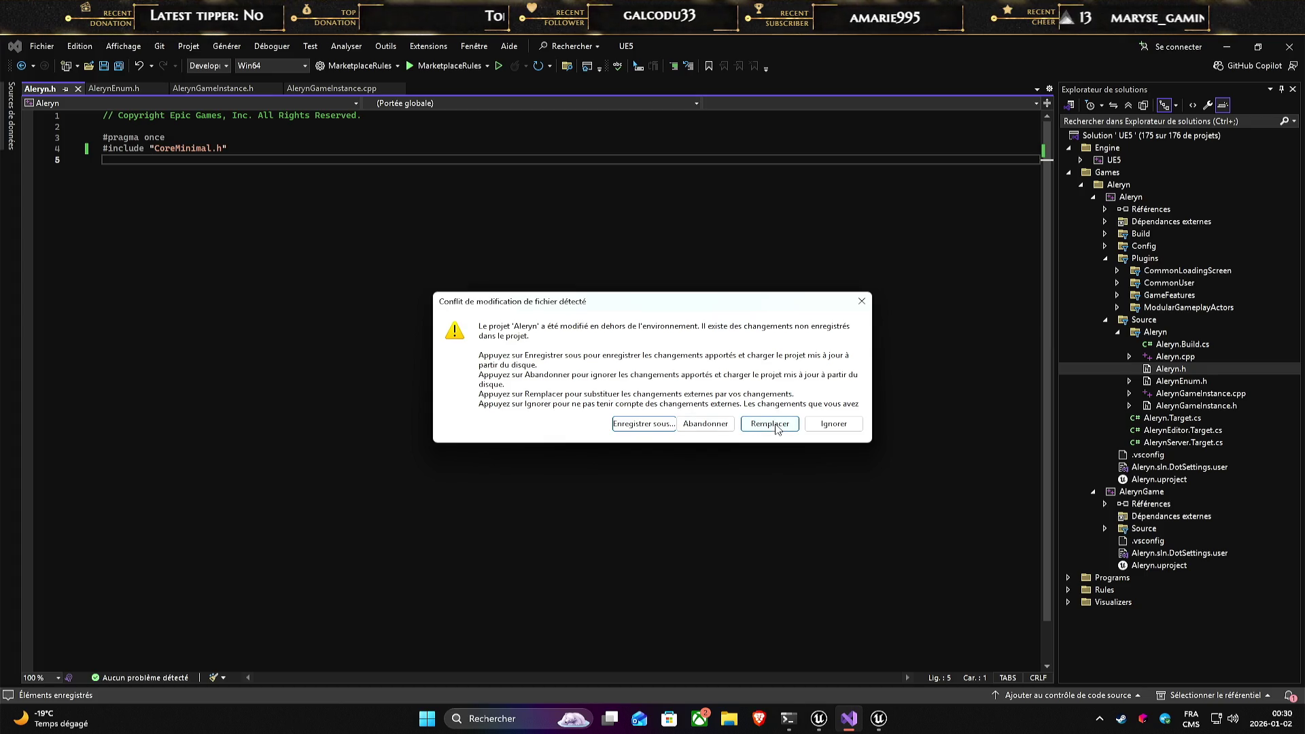
- Reload the Aleryn project with Remplacer and Ne pas enregistrer, then return to Unreal Editor
click(695, 426)
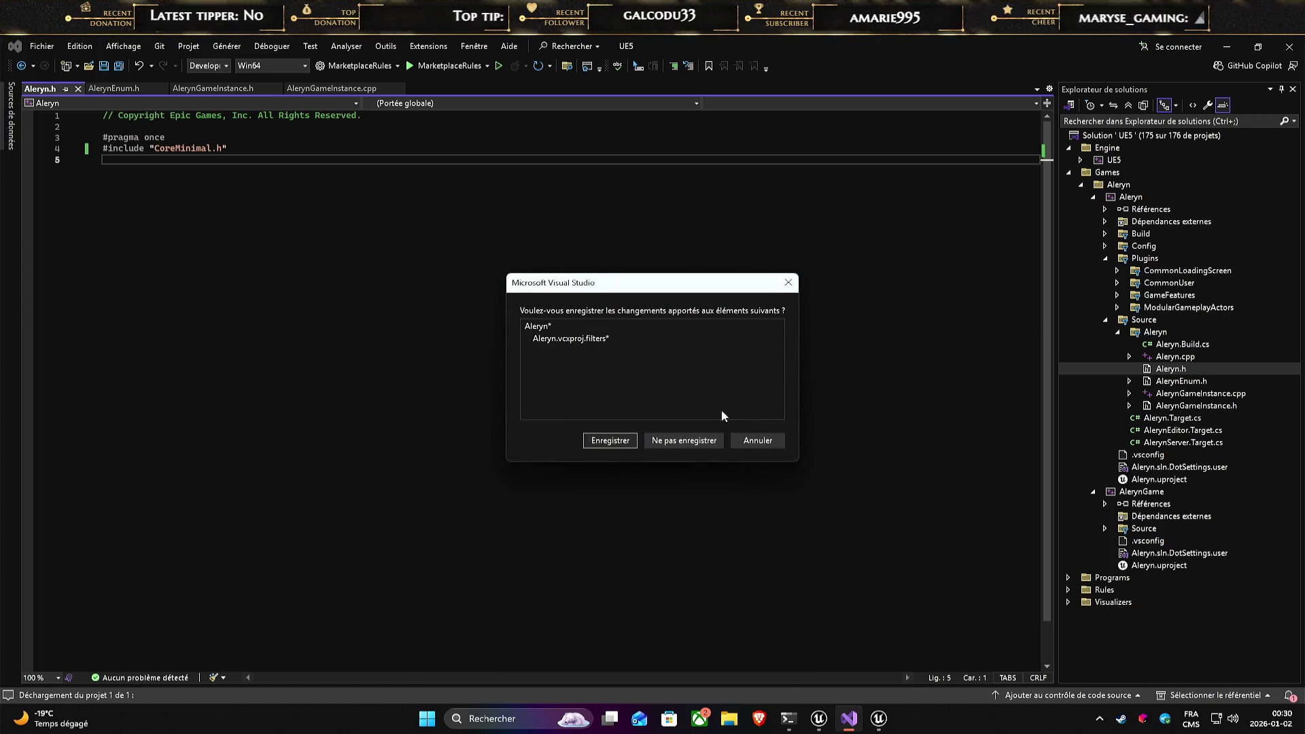
click(686, 443)
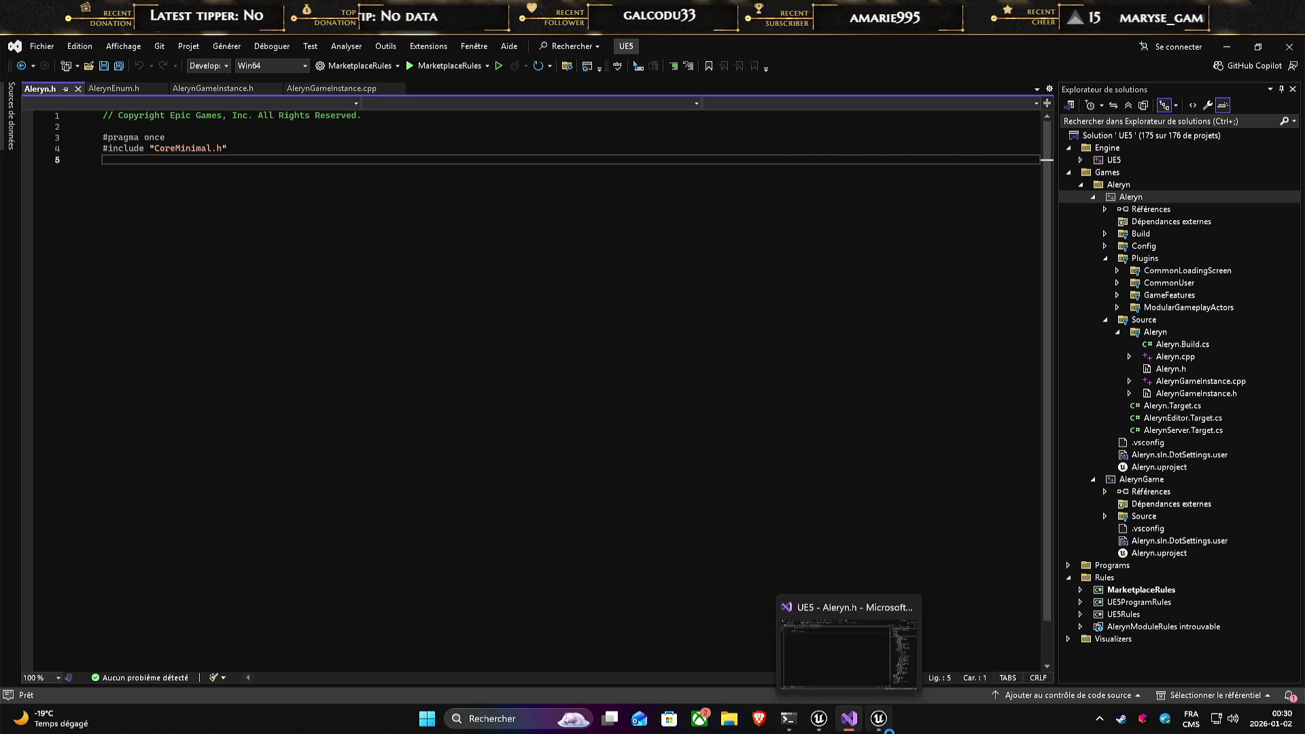
click(818, 720)
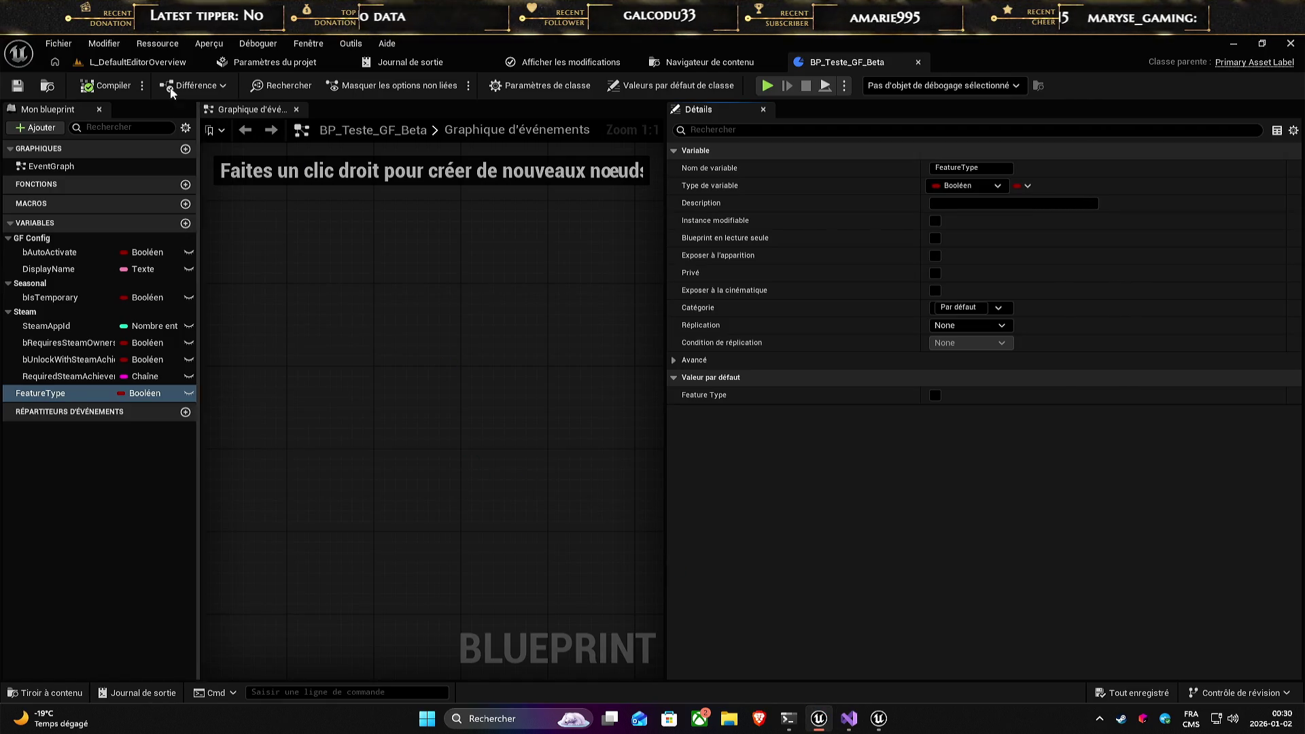
- Open the Content Browser and navigate into the C++ Classes > Aleryn folder
click(144, 64)
click(652, 61)
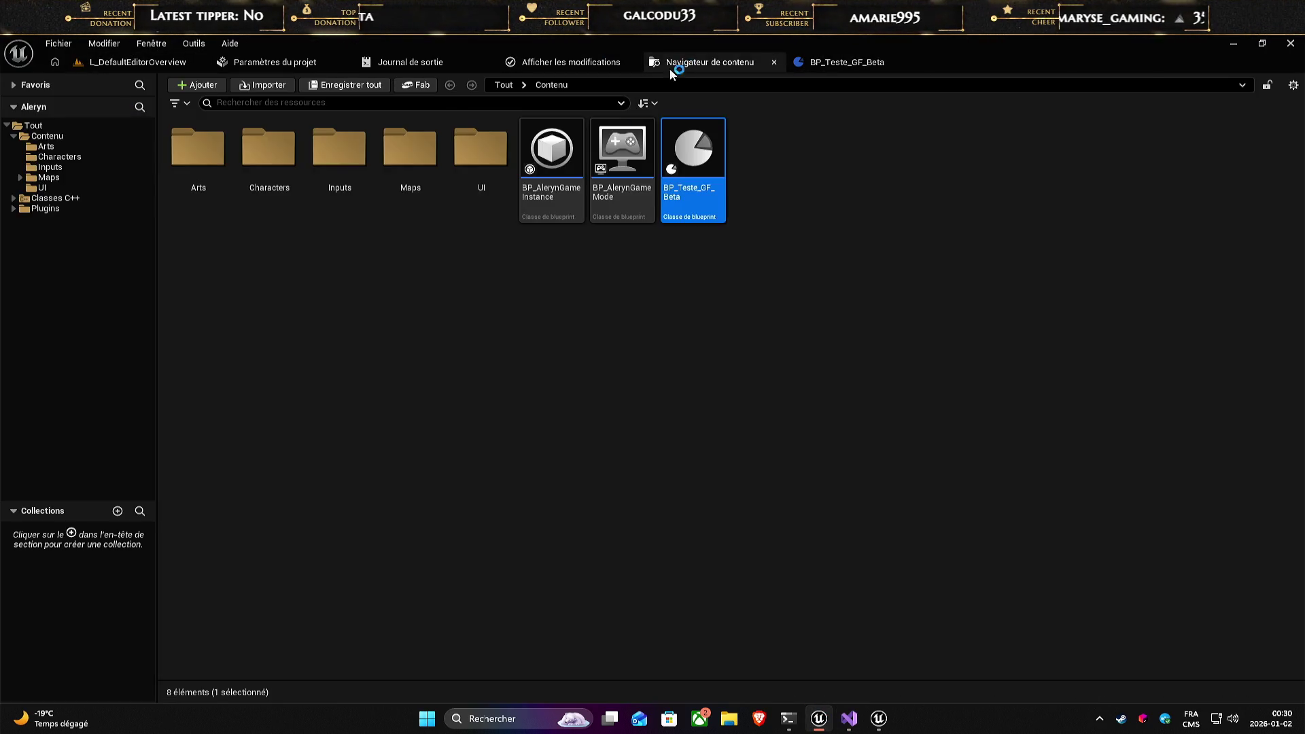
click(581, 457)
click(44, 202)
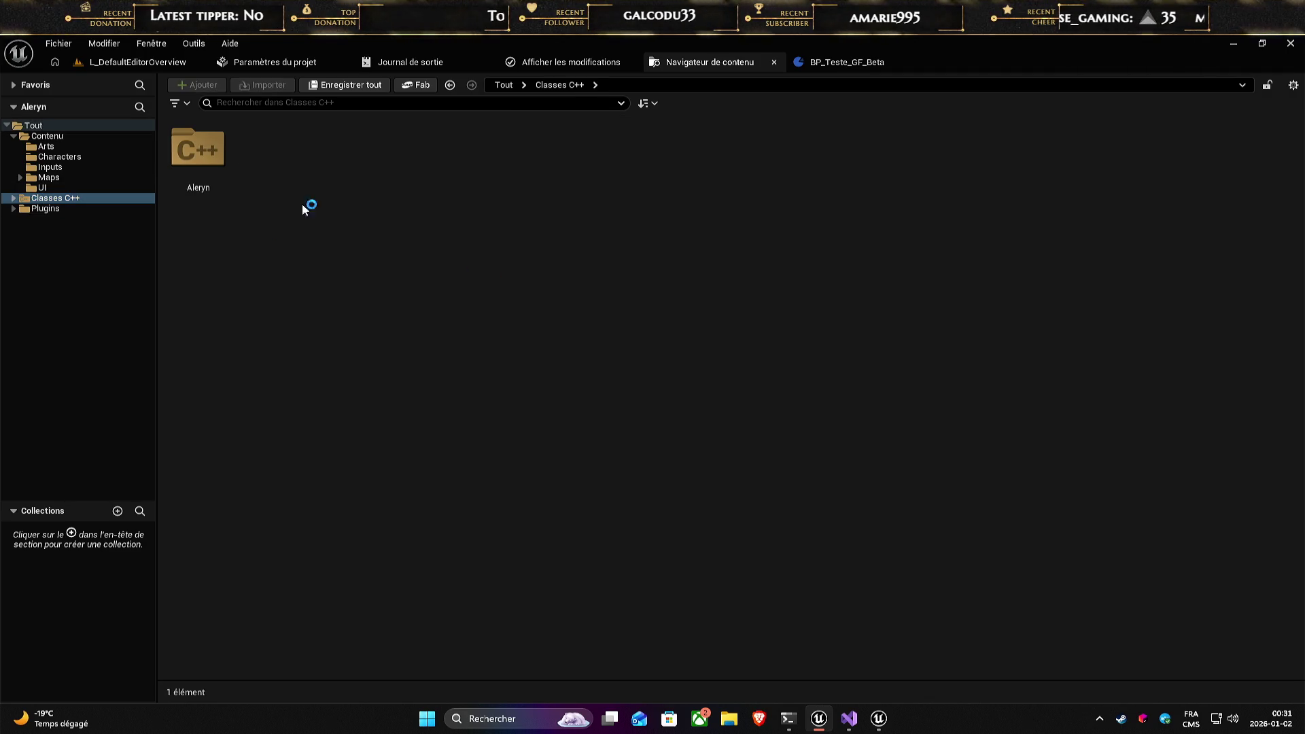
double_click(197, 149)
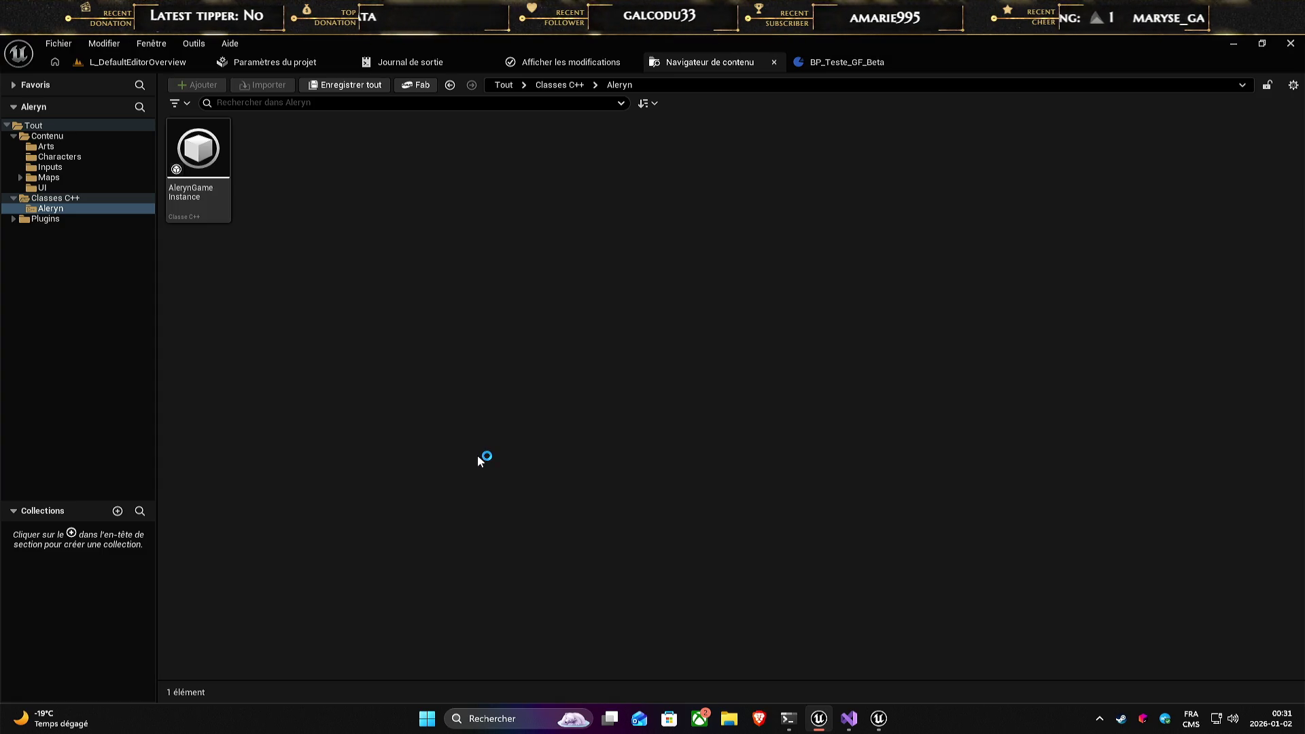
- Start a new C++ class with no parent class, naming it AlerynEnumList
right_click(336, 306)
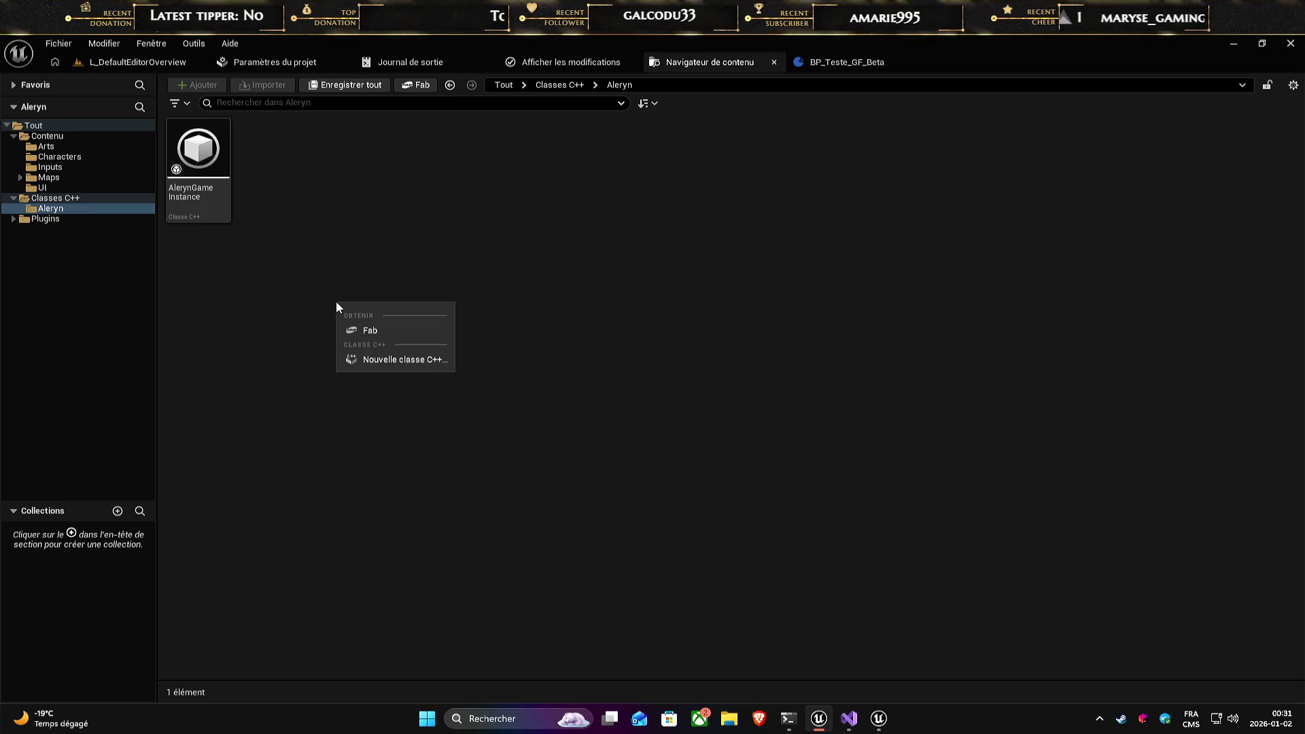
click(403, 360)
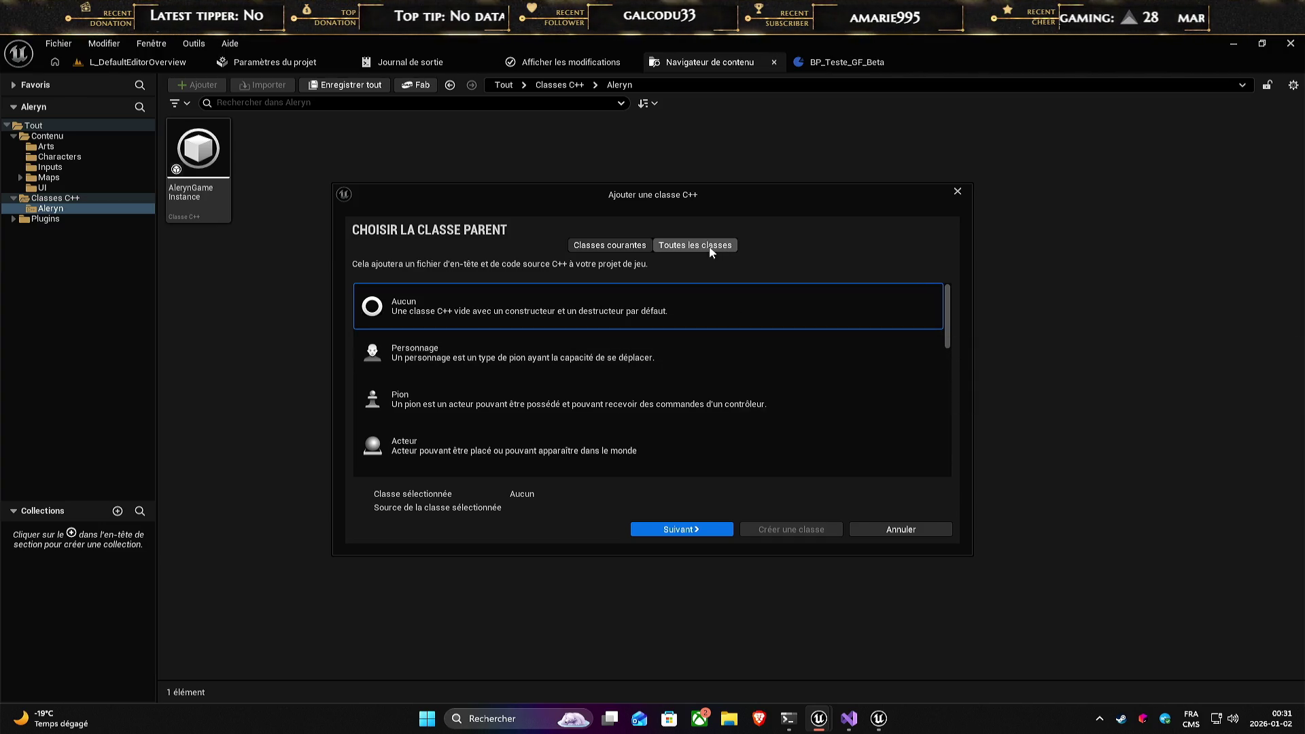
click(679, 529)
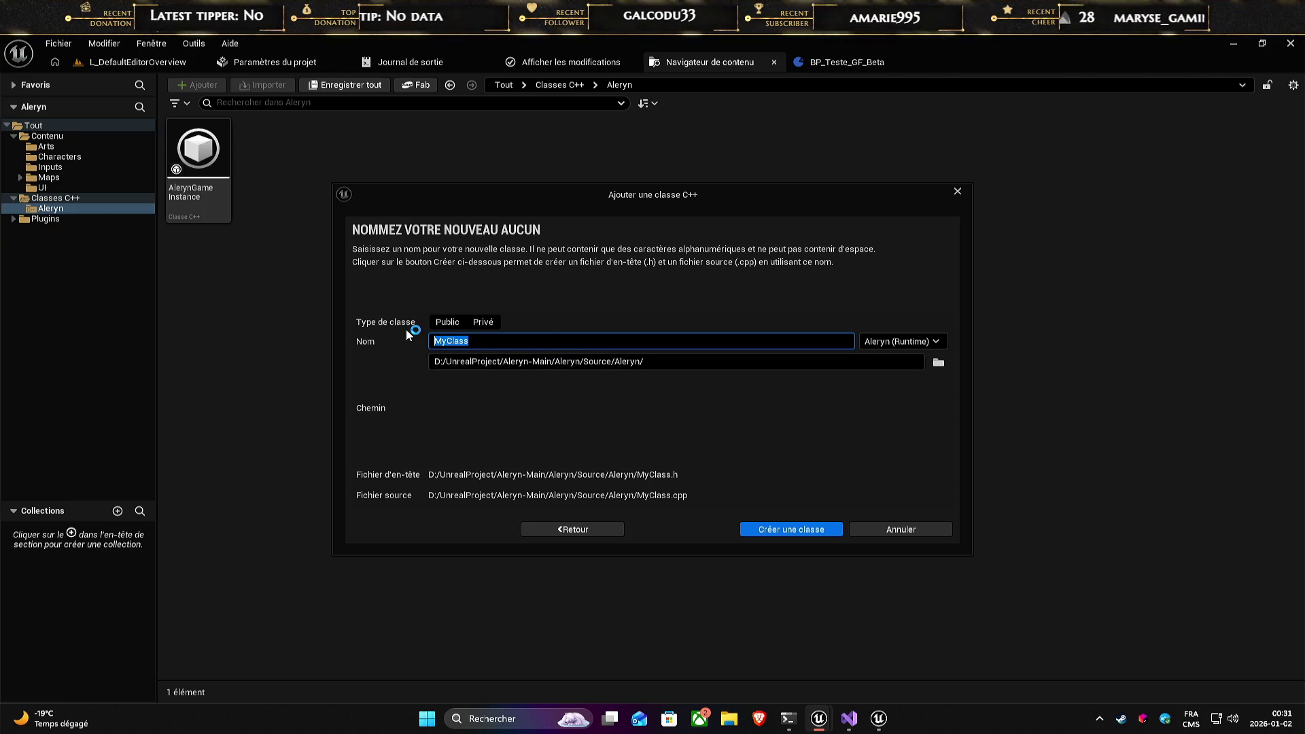
text(A)
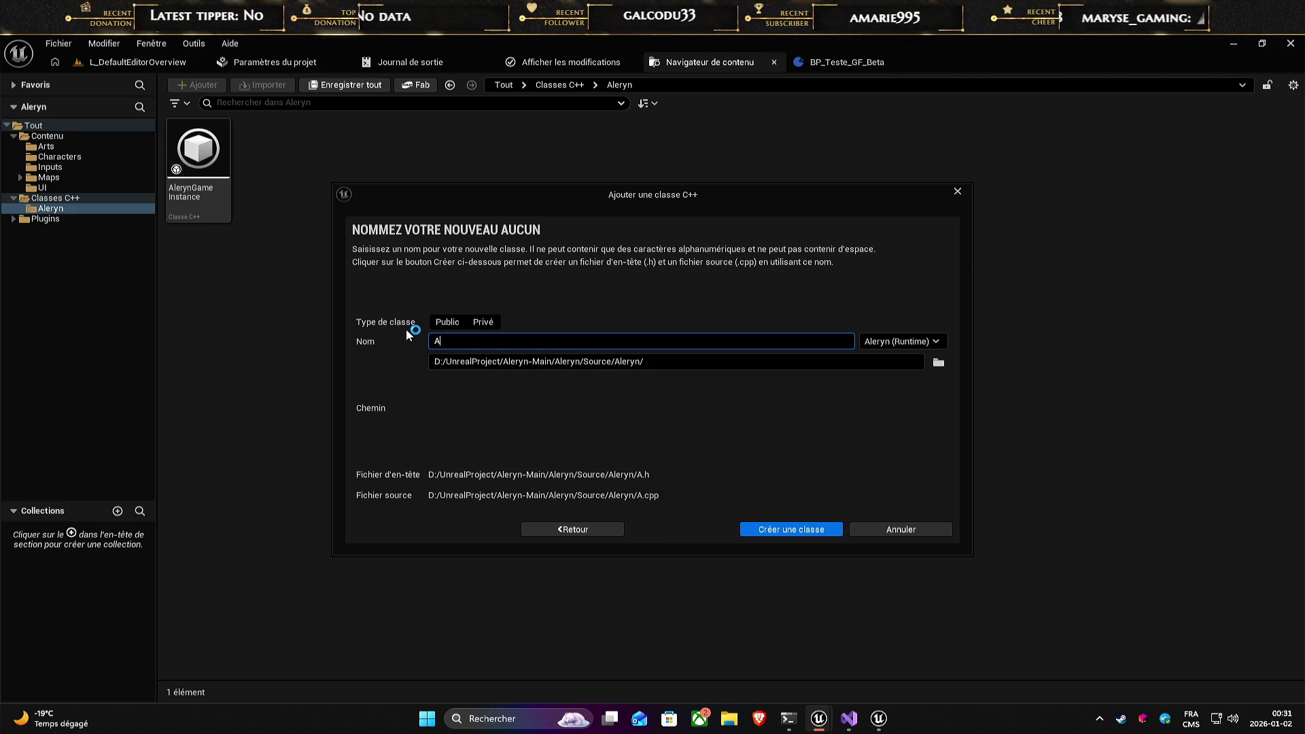
text(lerynE)
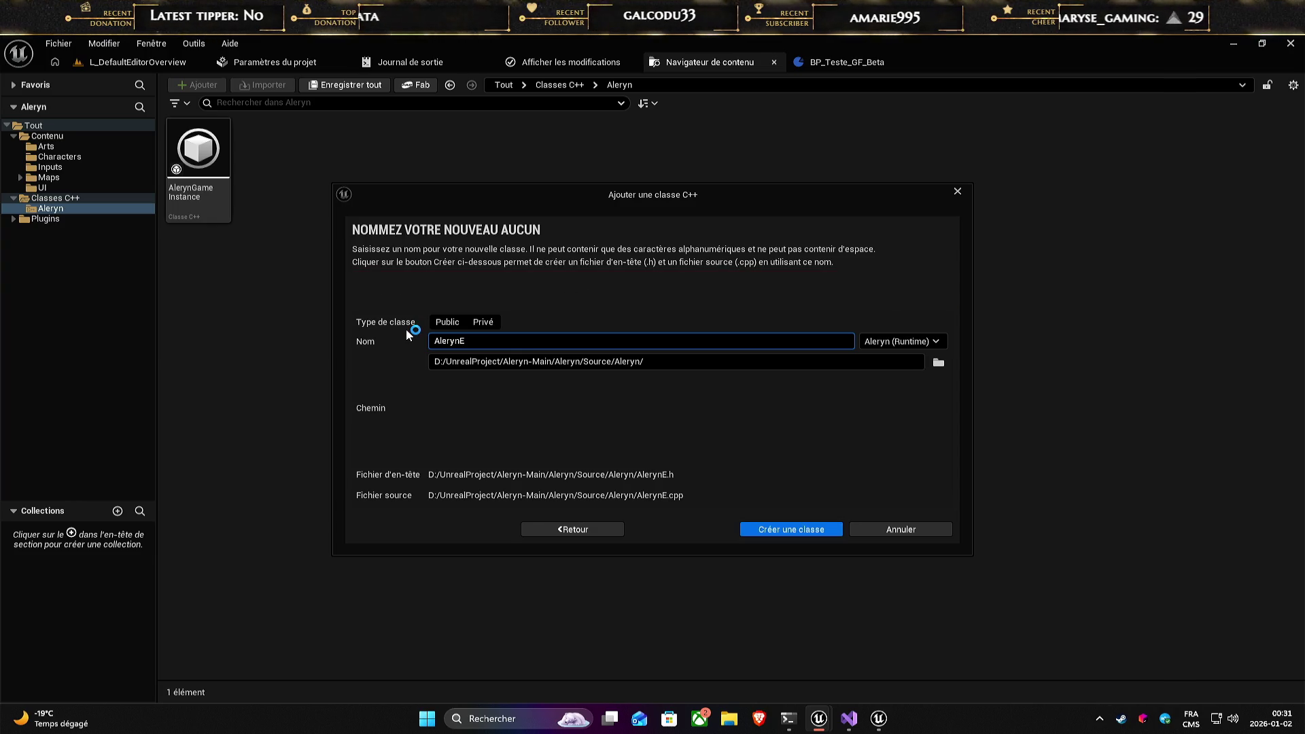
text(numList)
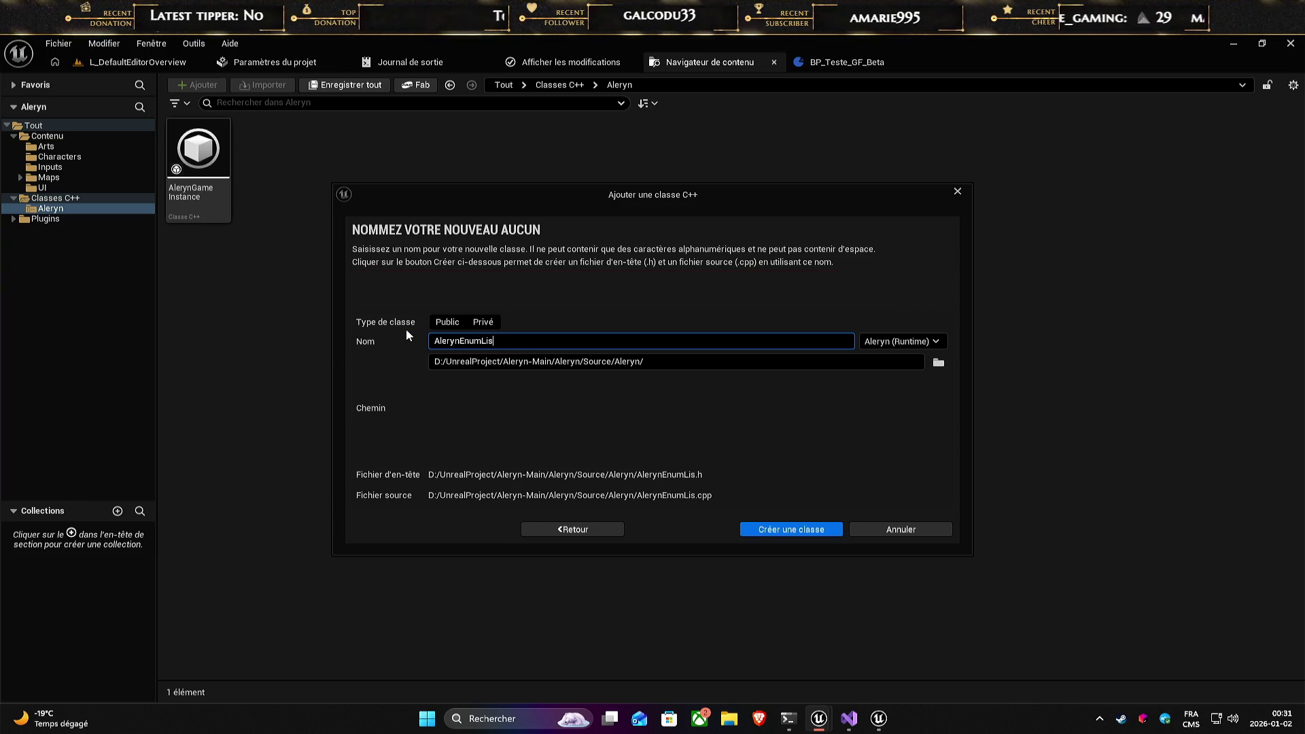
click(775, 394)
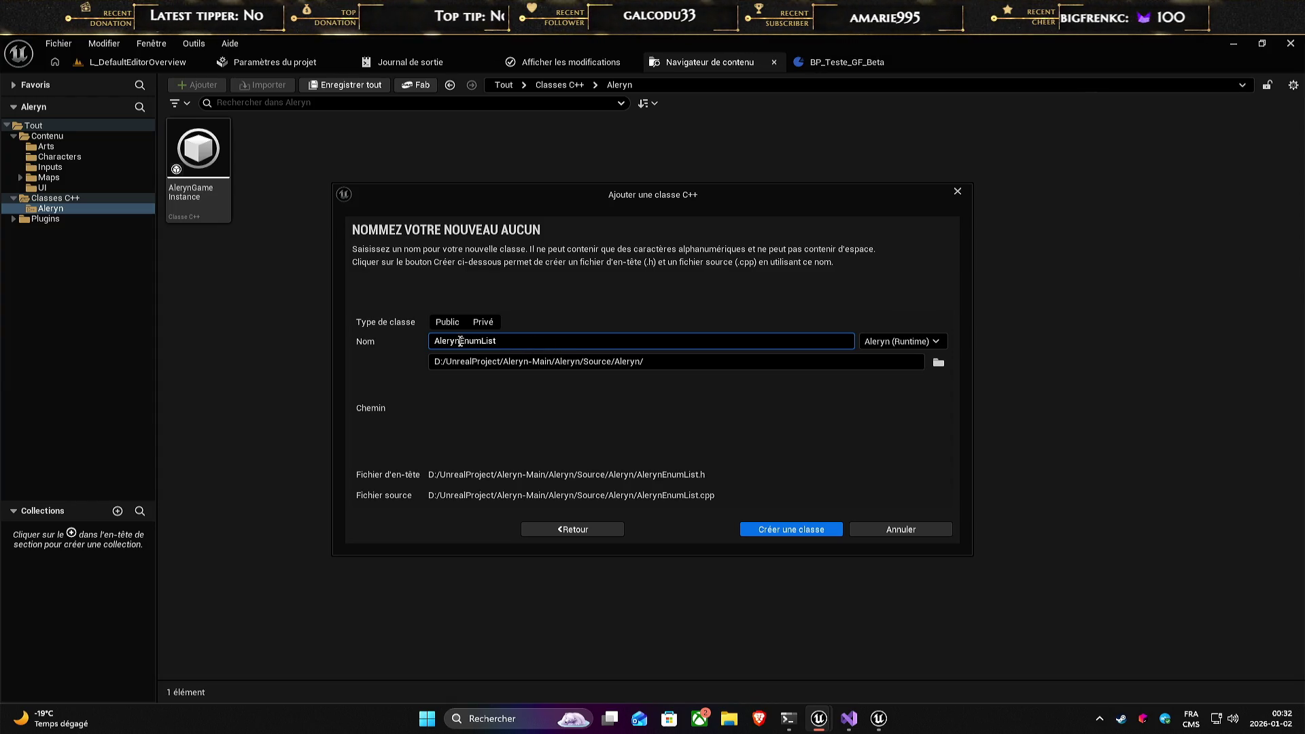
- Shorten the class name to EnumList, keep the Aleryn (Runtime) path, and create the class
drag(461, 341, 435, 341)
key(BackSpace)
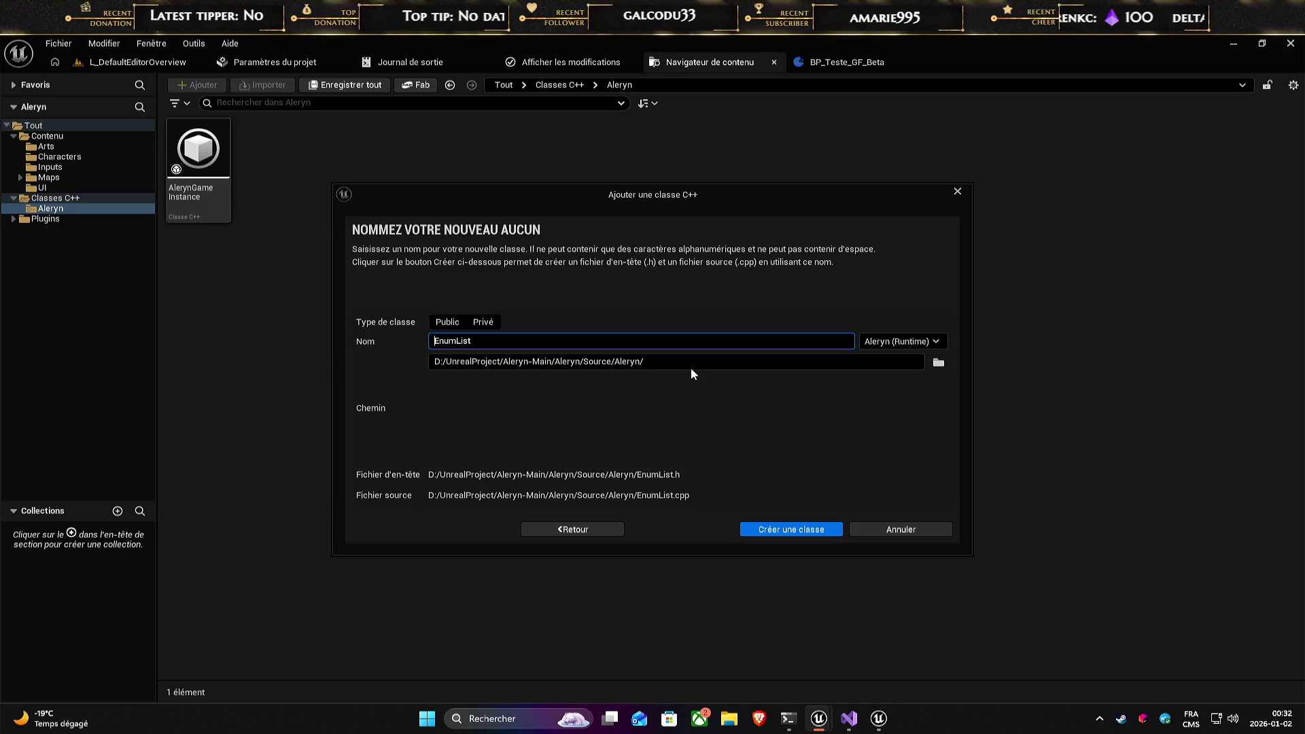
click(705, 364)
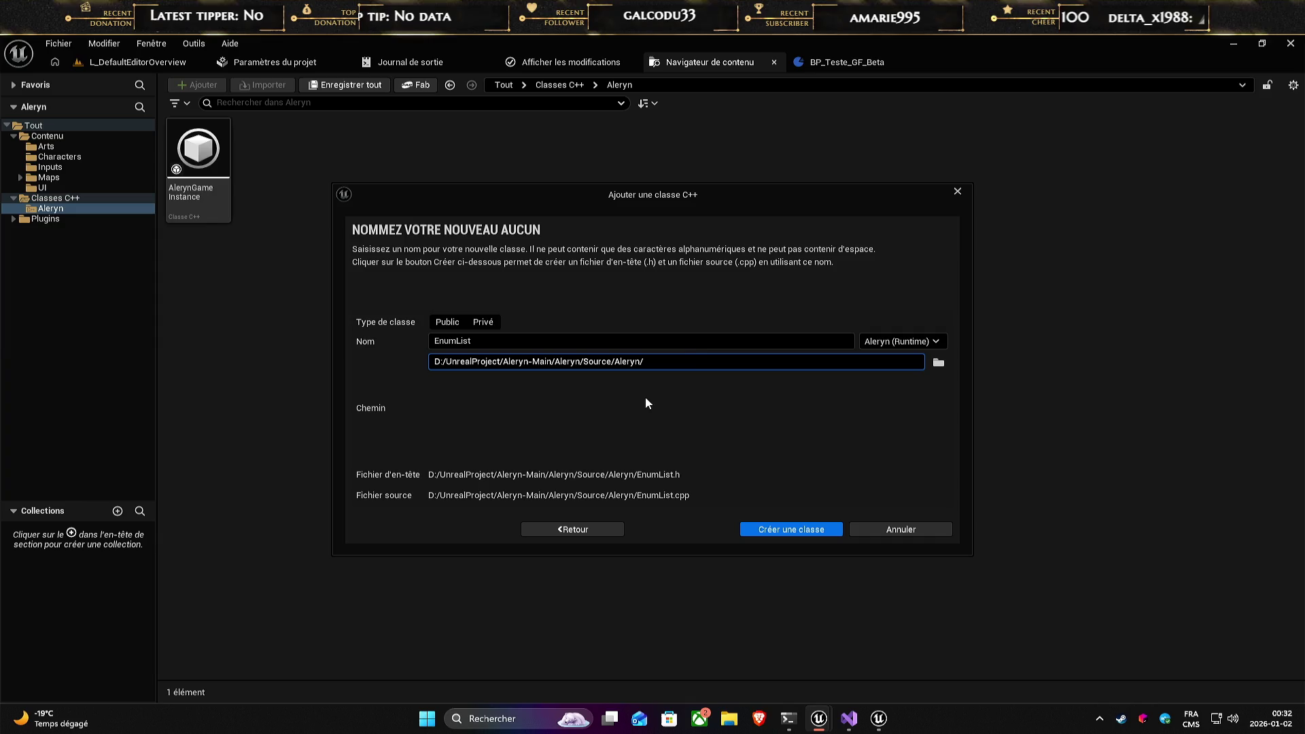
drag(602, 198, 709, 148)
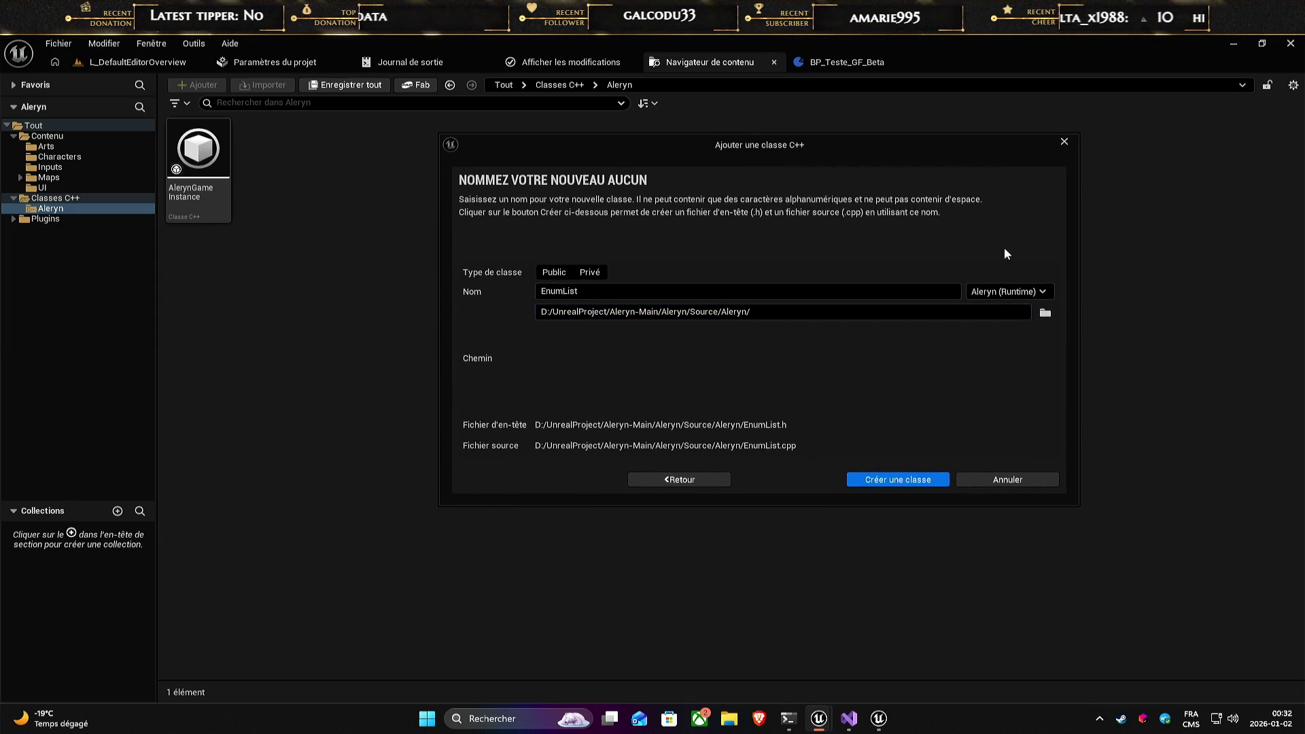
click(920, 483)
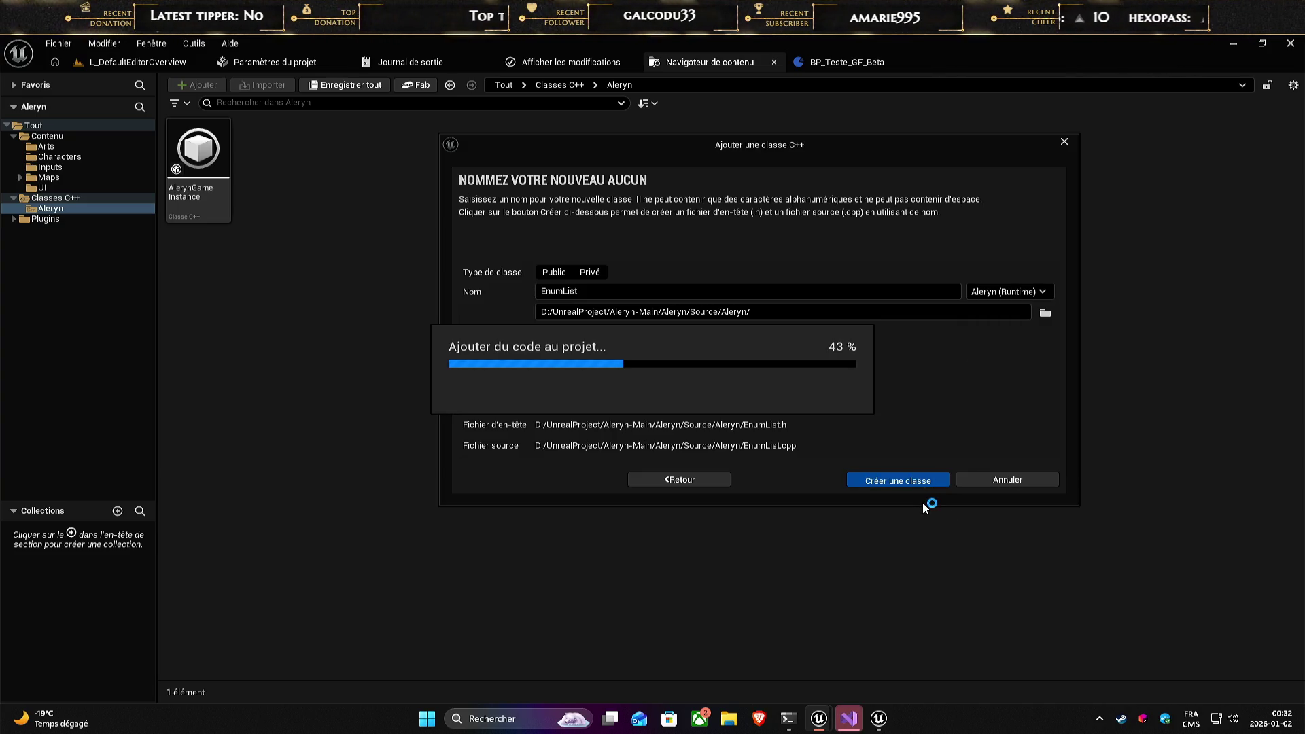
mouse_move(855, 724)
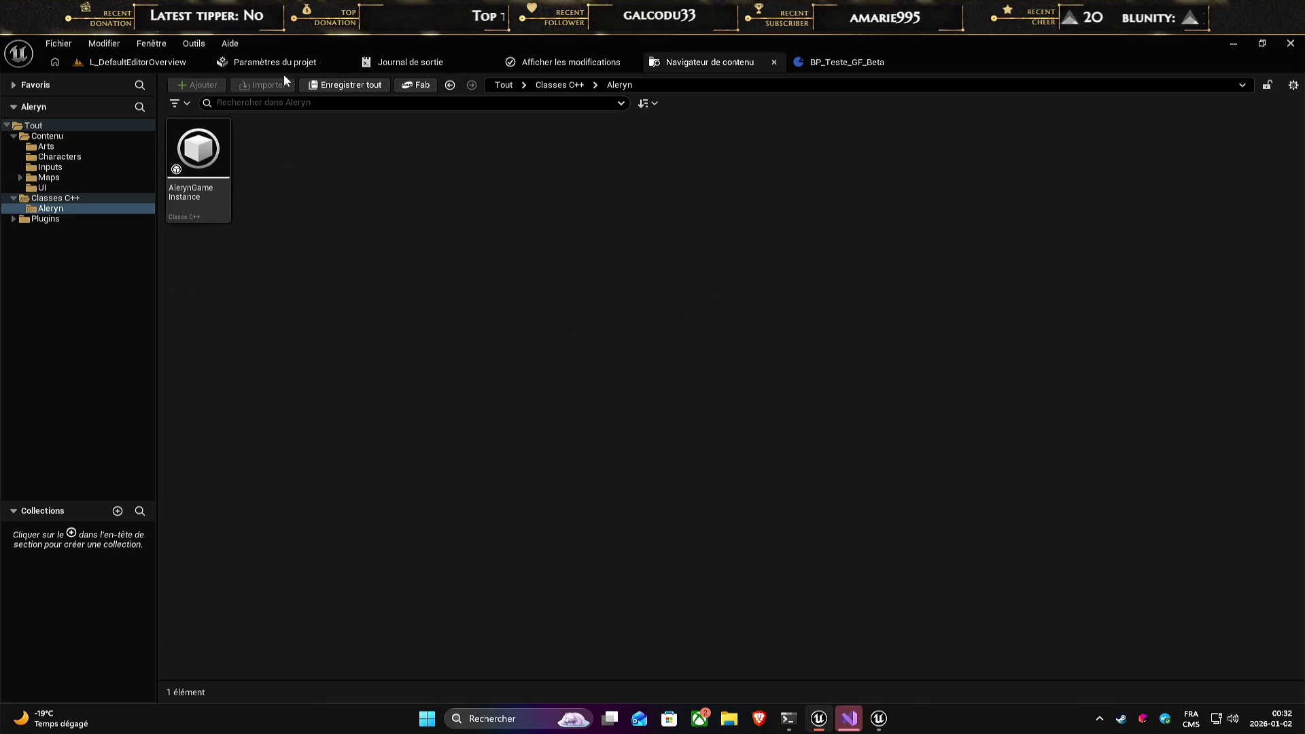
click(848, 717)
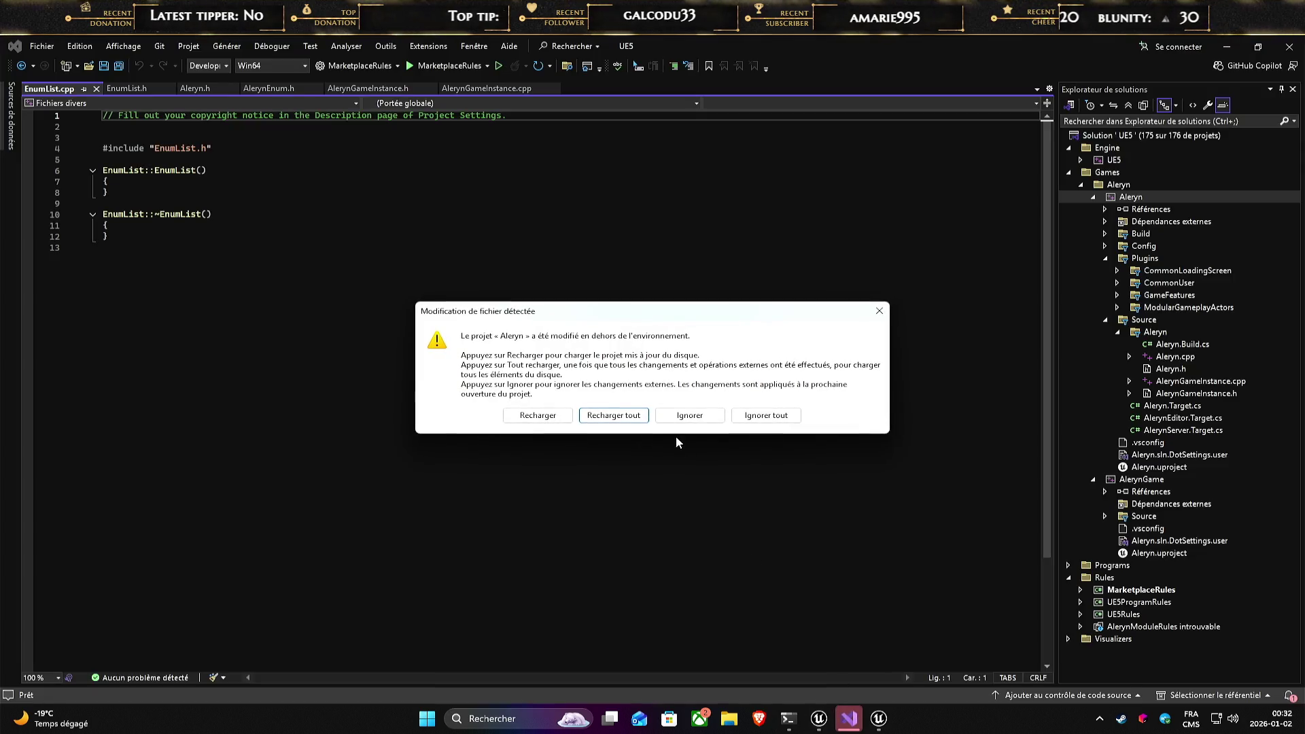
- Reload all projects and delete EnumList.cpp from the project
click(624, 416)
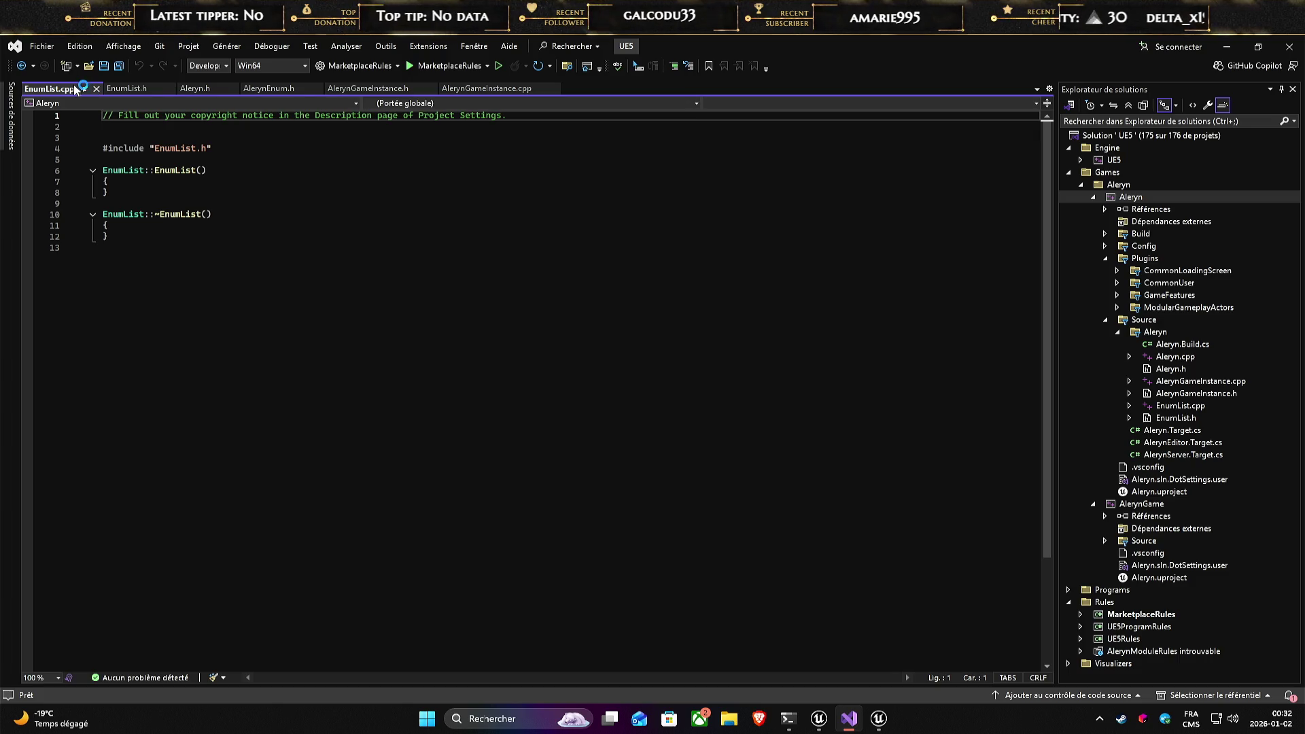
click(96, 89)
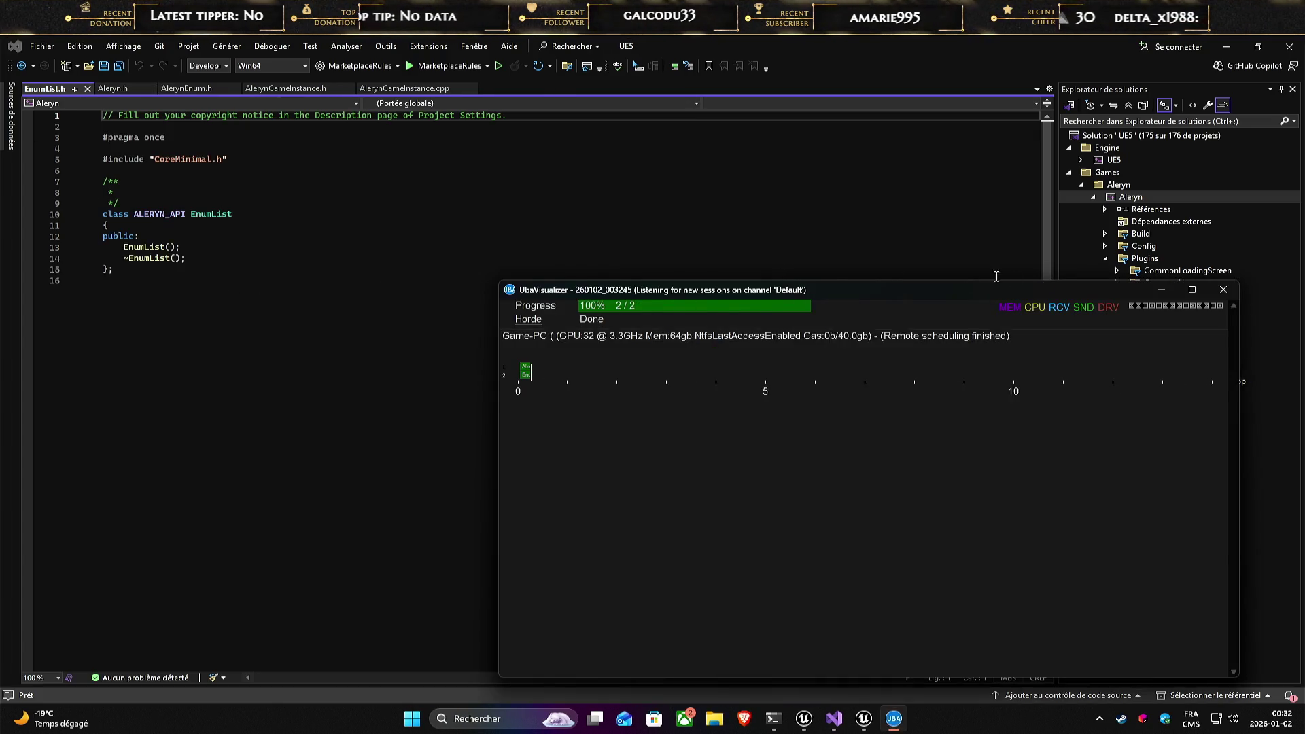
click(1223, 289)
click(468, 308)
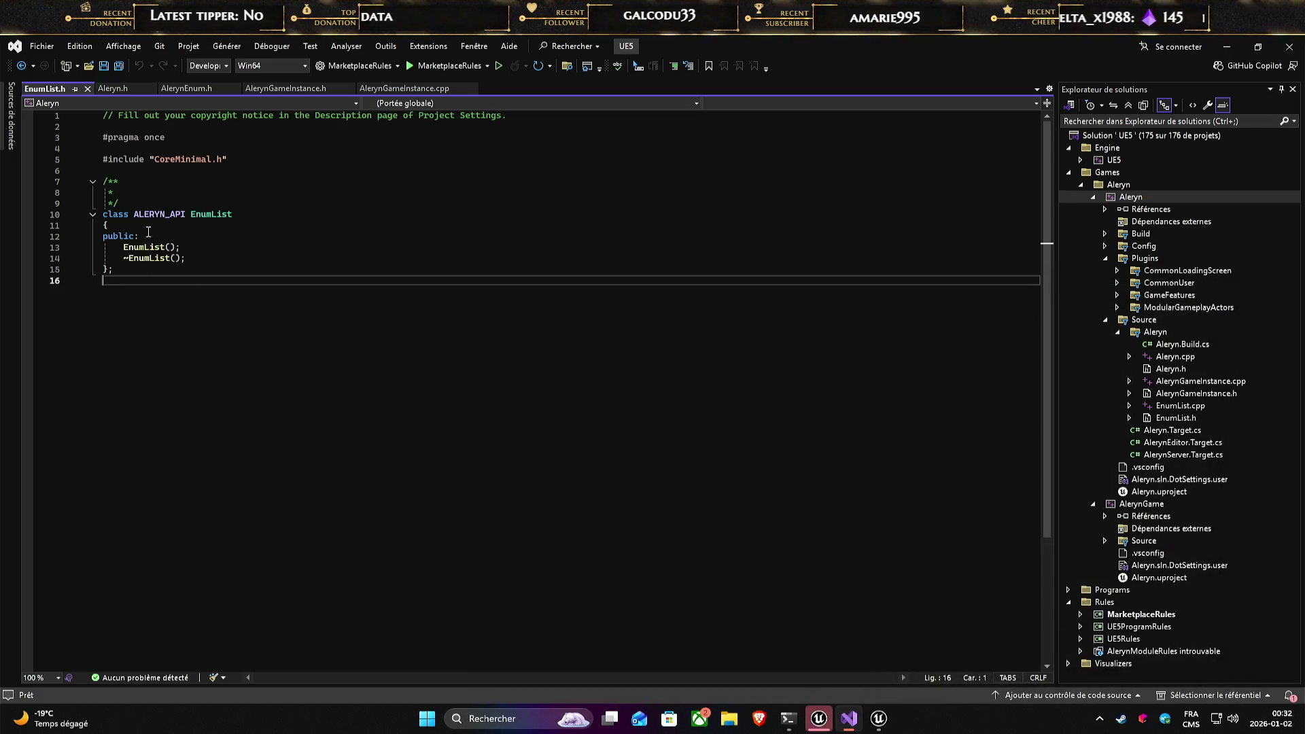
click(1196, 408)
key(Delete)
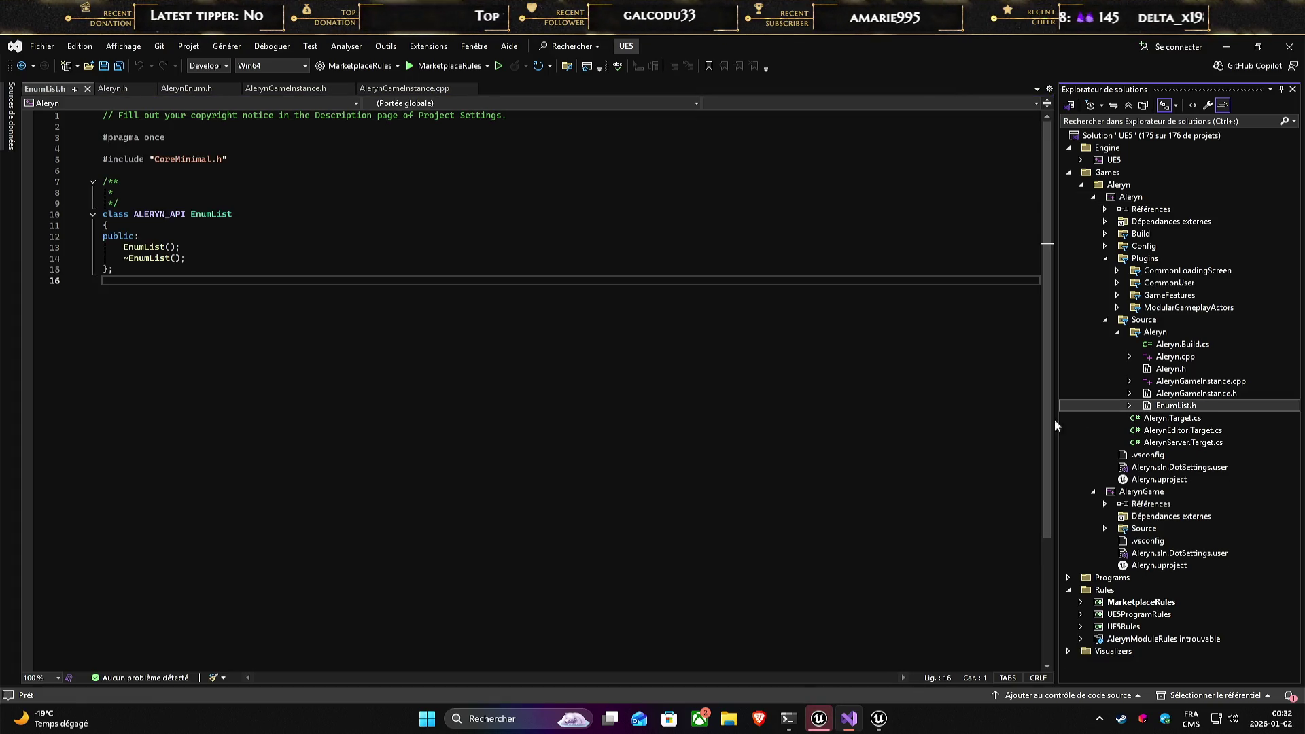
- Replace EnumList.h's contents with all of AlerynEnum.h and save it as Unicode
click(609, 370)
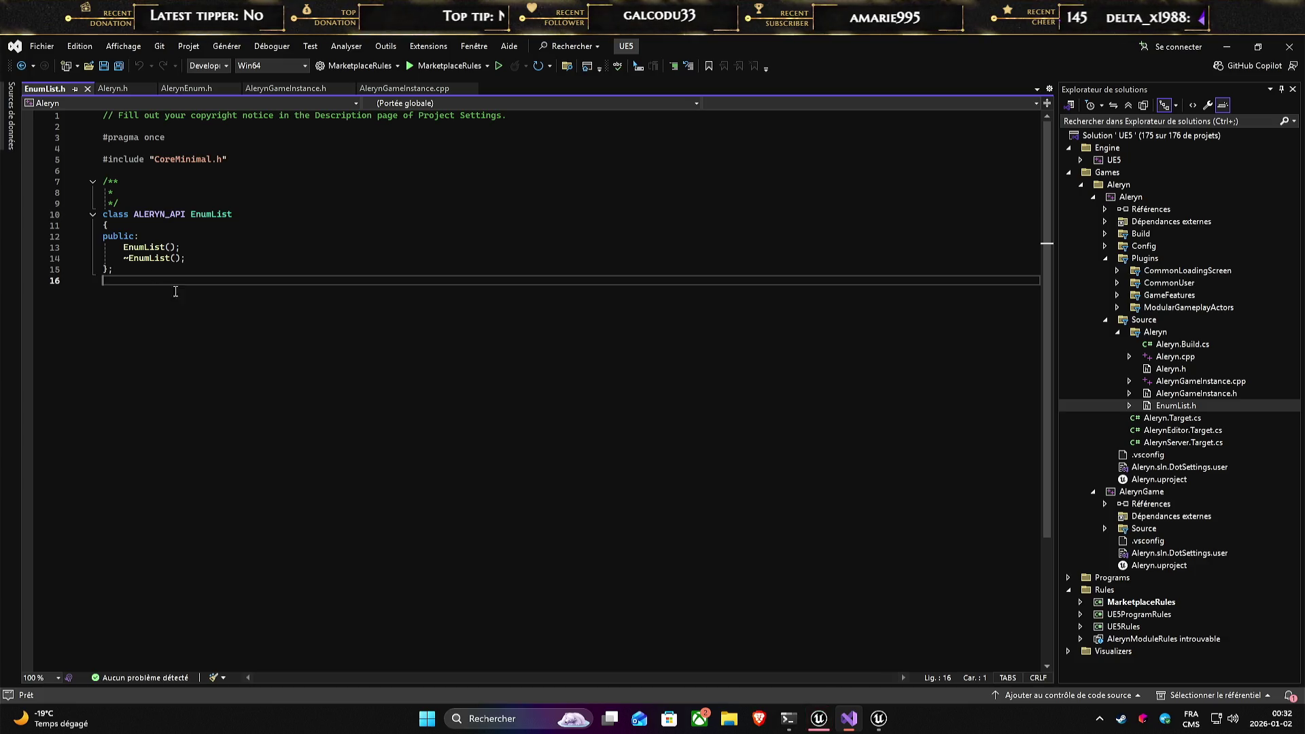
key(shift+Up)
key(shift+Up)
key(shift+Up)
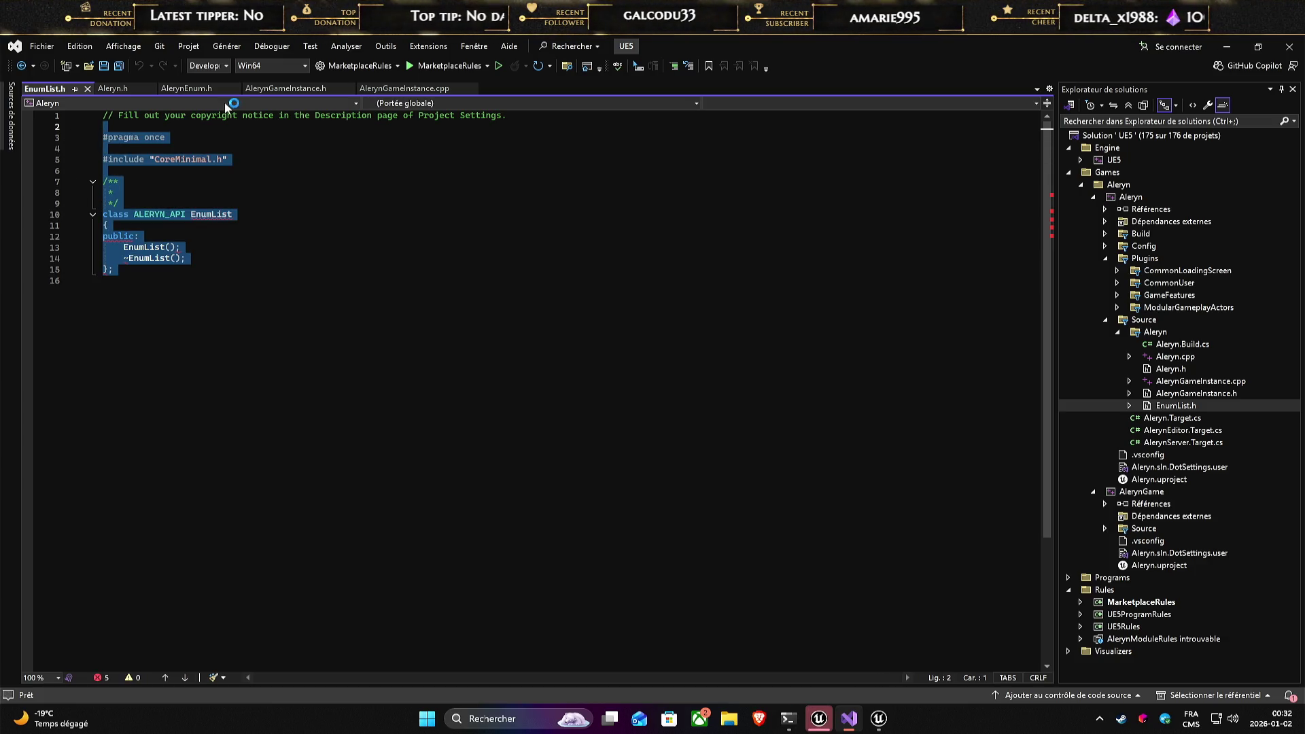
click(186, 89)
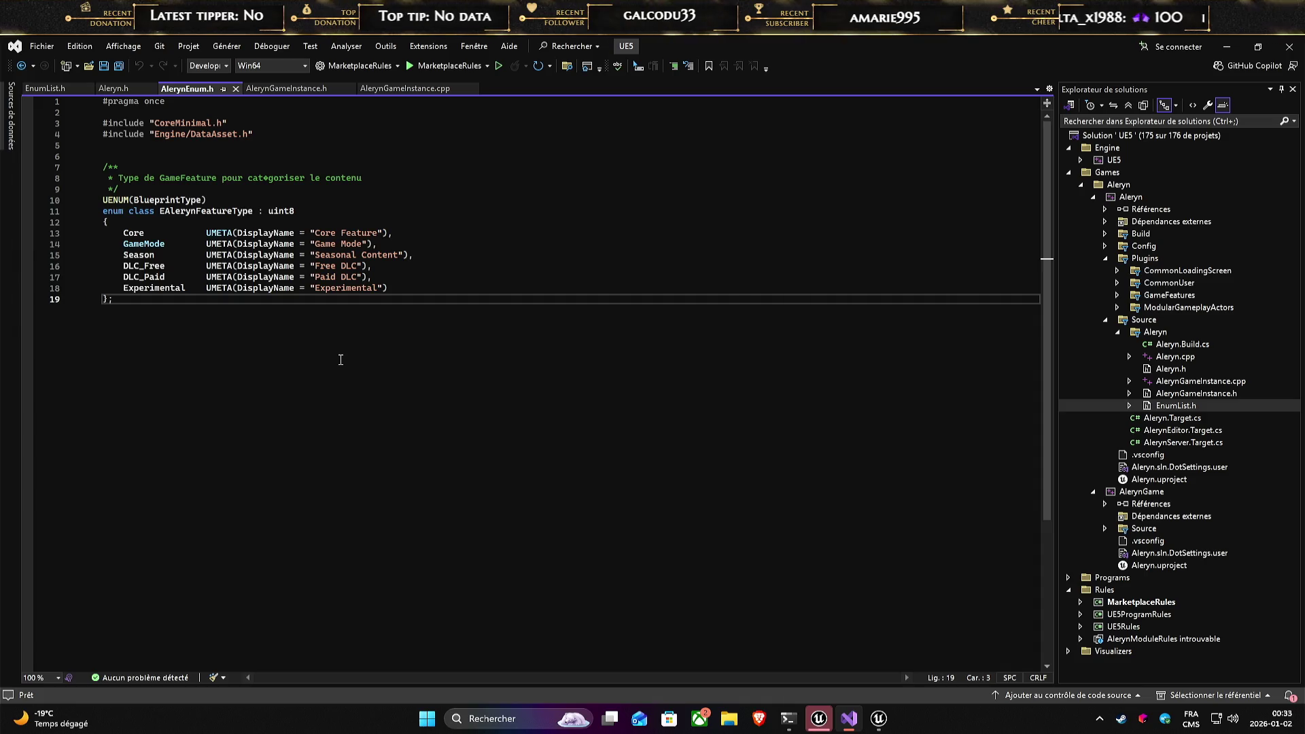
key(ctrl+a)
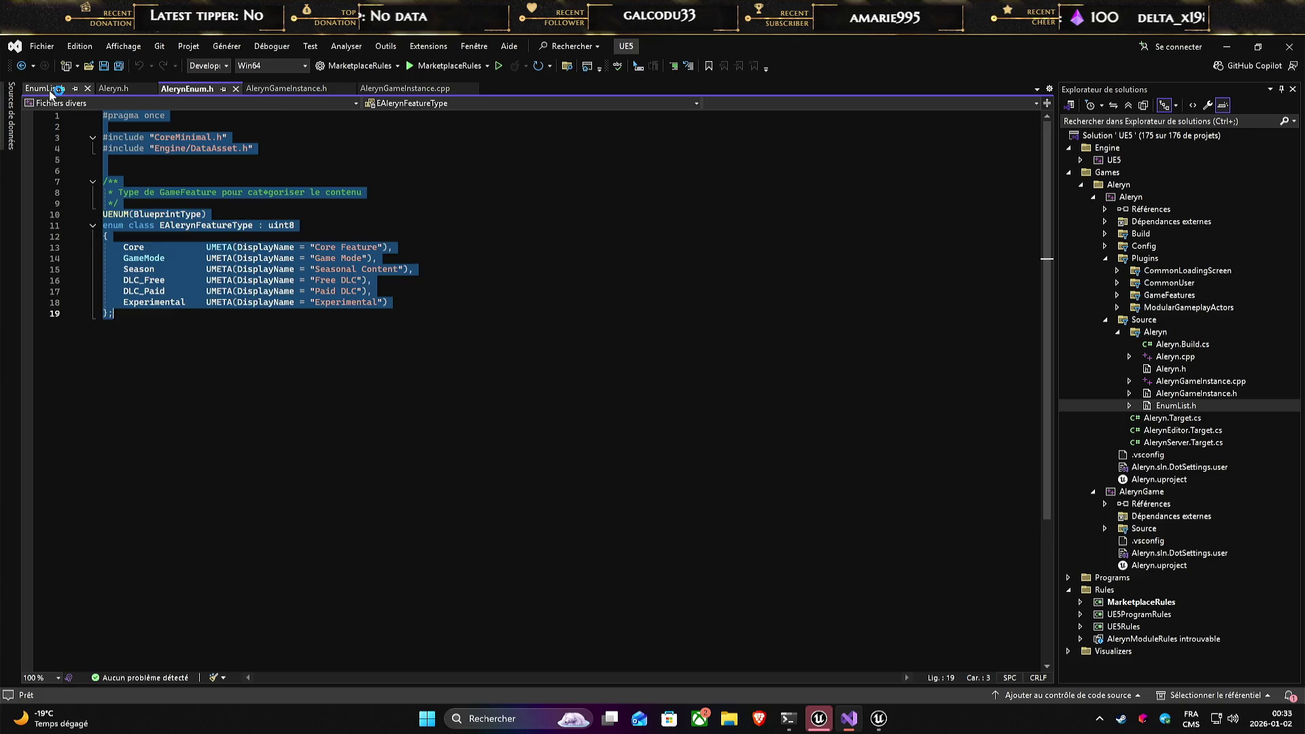
key(ctrl+Tab)
text(#pragma once  #include "CoreMinimal.h" #include "Engine/DataAsset.h"   /**  * Type de GameFeature pour catégoriser le contenu  */ UENUM(BlueprintType) enum class EAlerynFeatureType : uint8 {     Core            UMETA(DisplayName = "Core Feature"),     GameMode        UMETA(DisplayName = "Game Mode"),     Season          UMETA(DisplayName = "Seasonal Content"),     DLC_Free        UMETA(DisplayName = "Free DLC"),     DLC_Paid        UMETA(DisplayName = "Paid DLC"),     Experimental    UMETA(DisplayName = "Experimental") };)
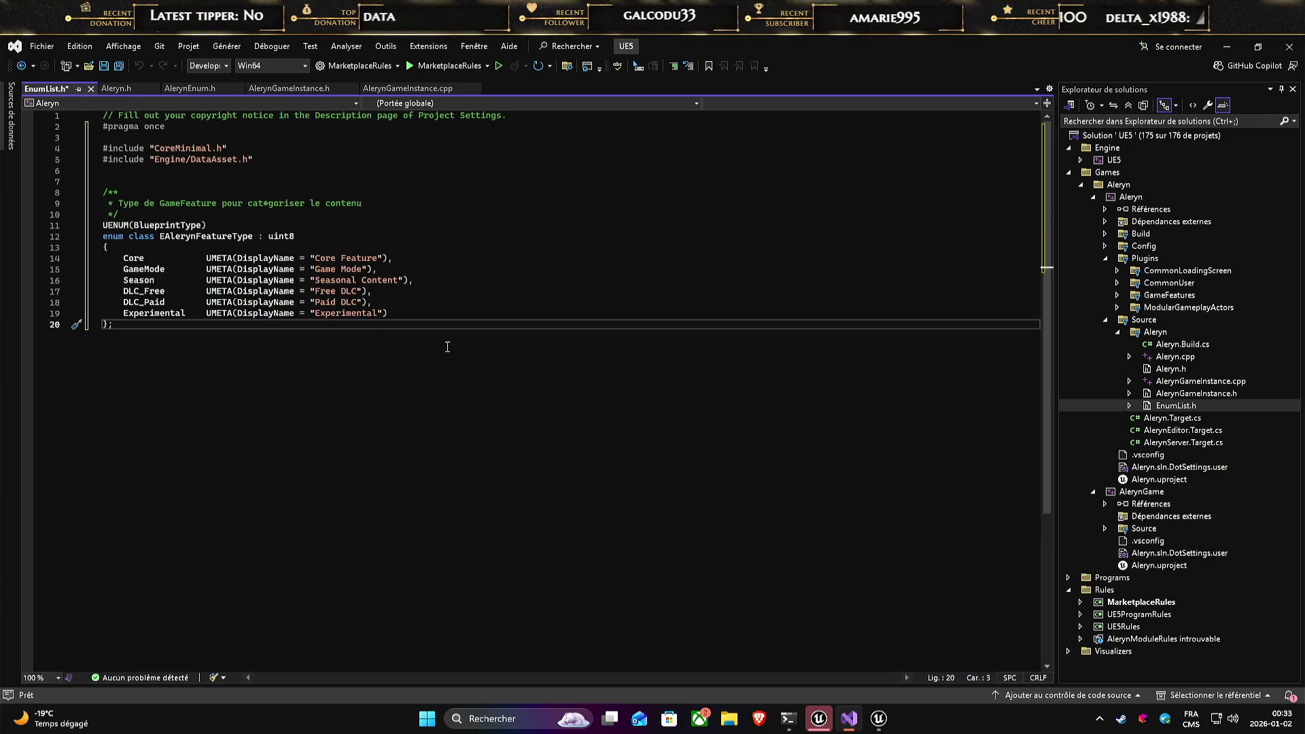
key(ctrl+s)
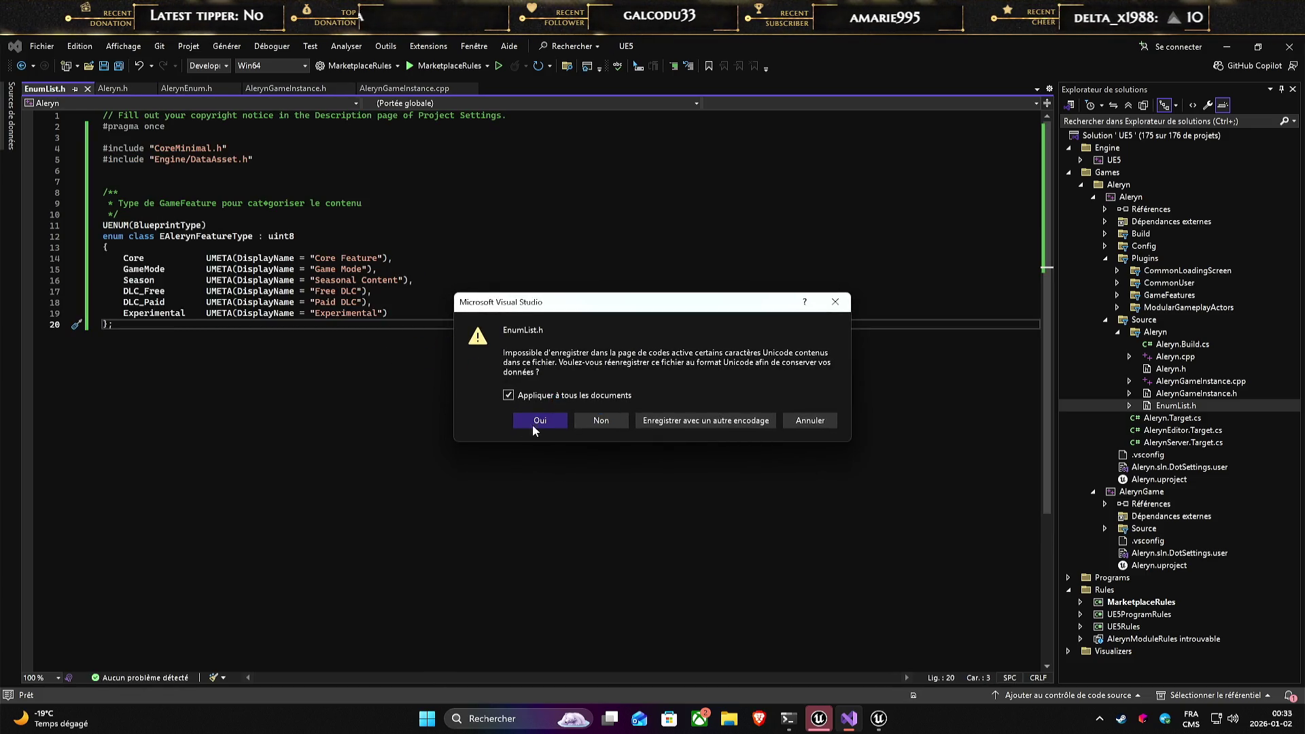
click(537, 421)
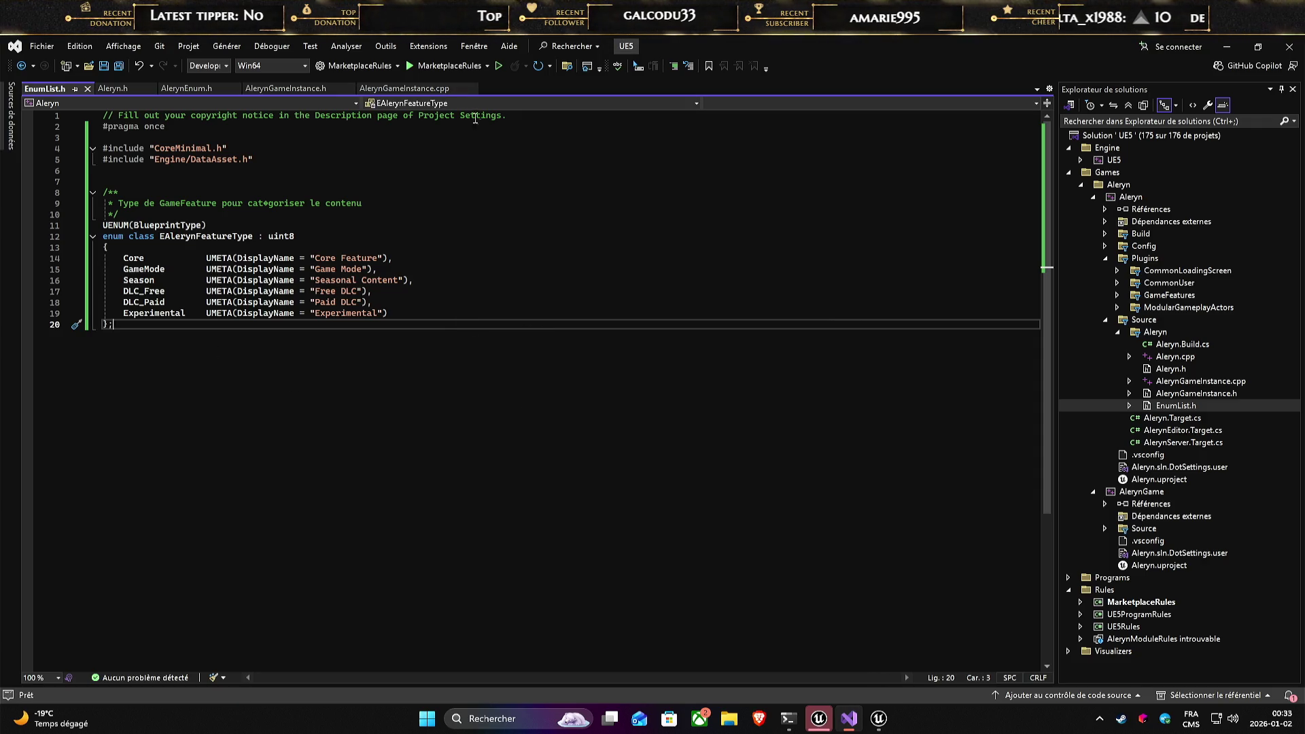
click(186, 89)
key(ctrl+a)
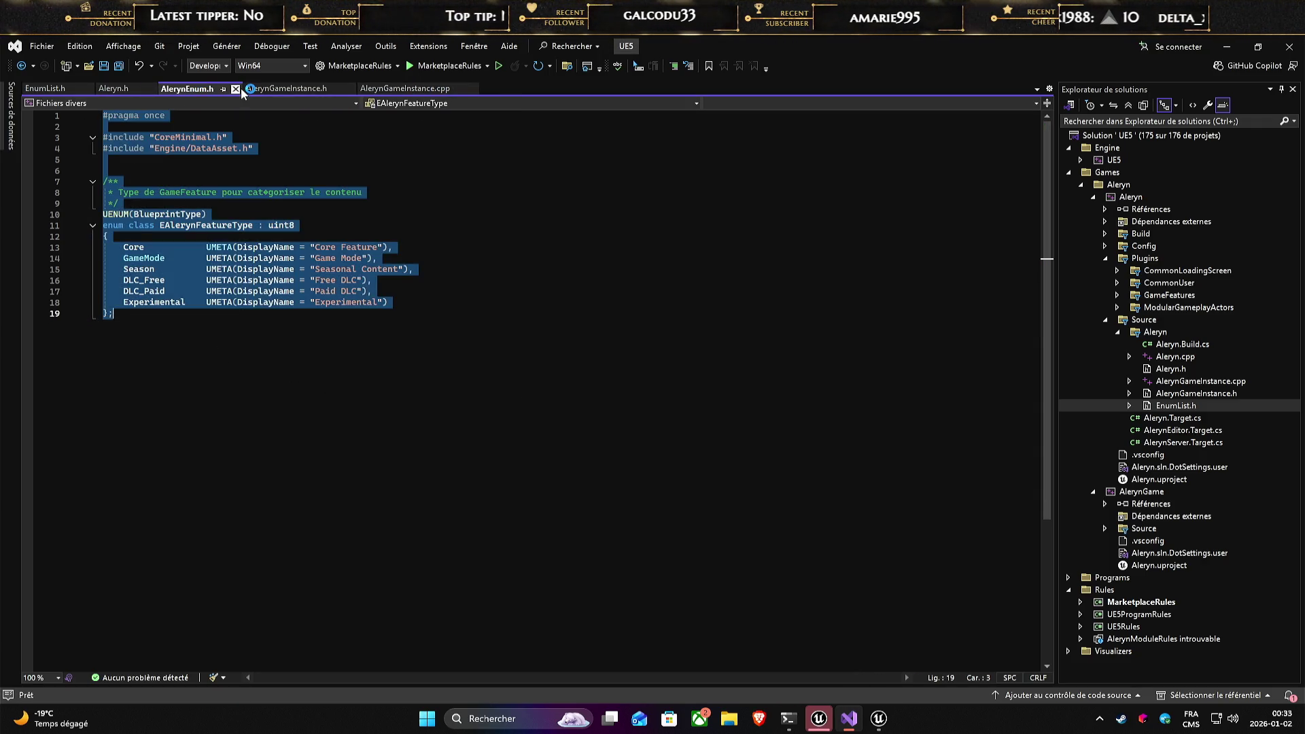
click(530, 452)
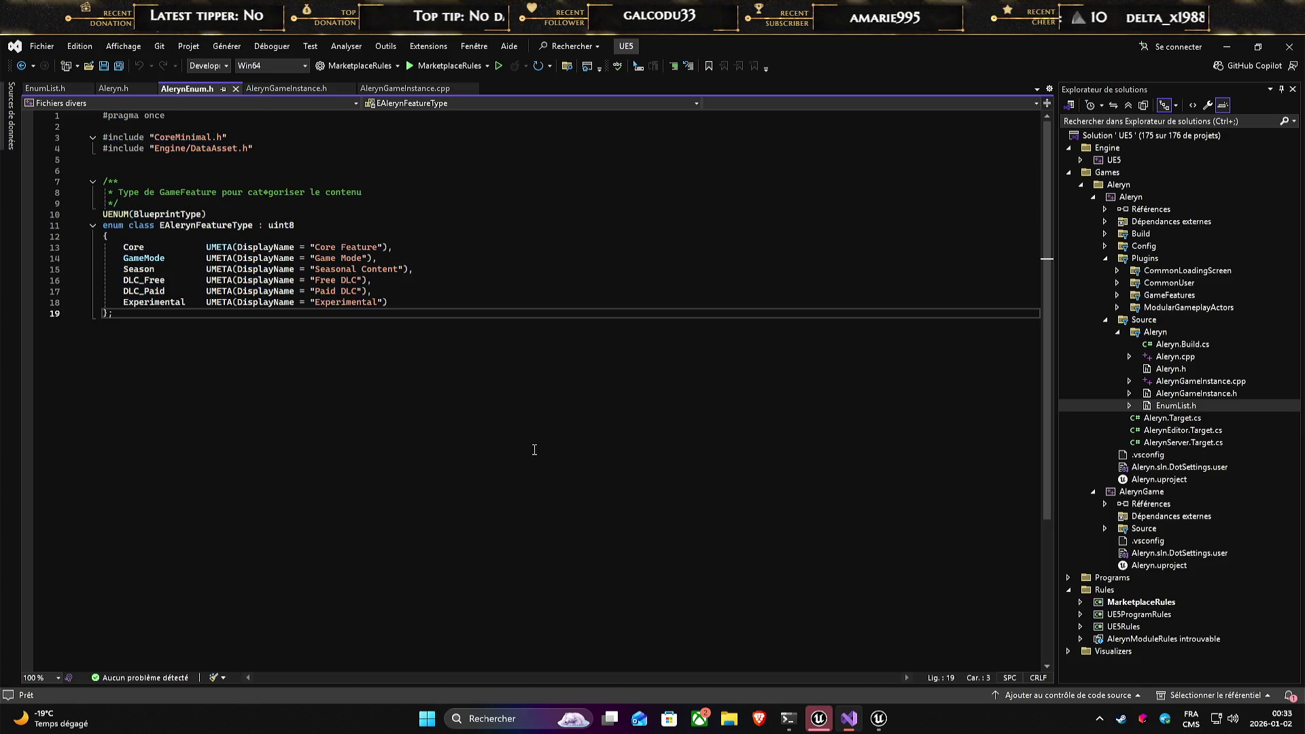
- Back in the Unreal level editor, run Outils > Actualiser le projet Visual Studio to register EnumList
click(819, 718)
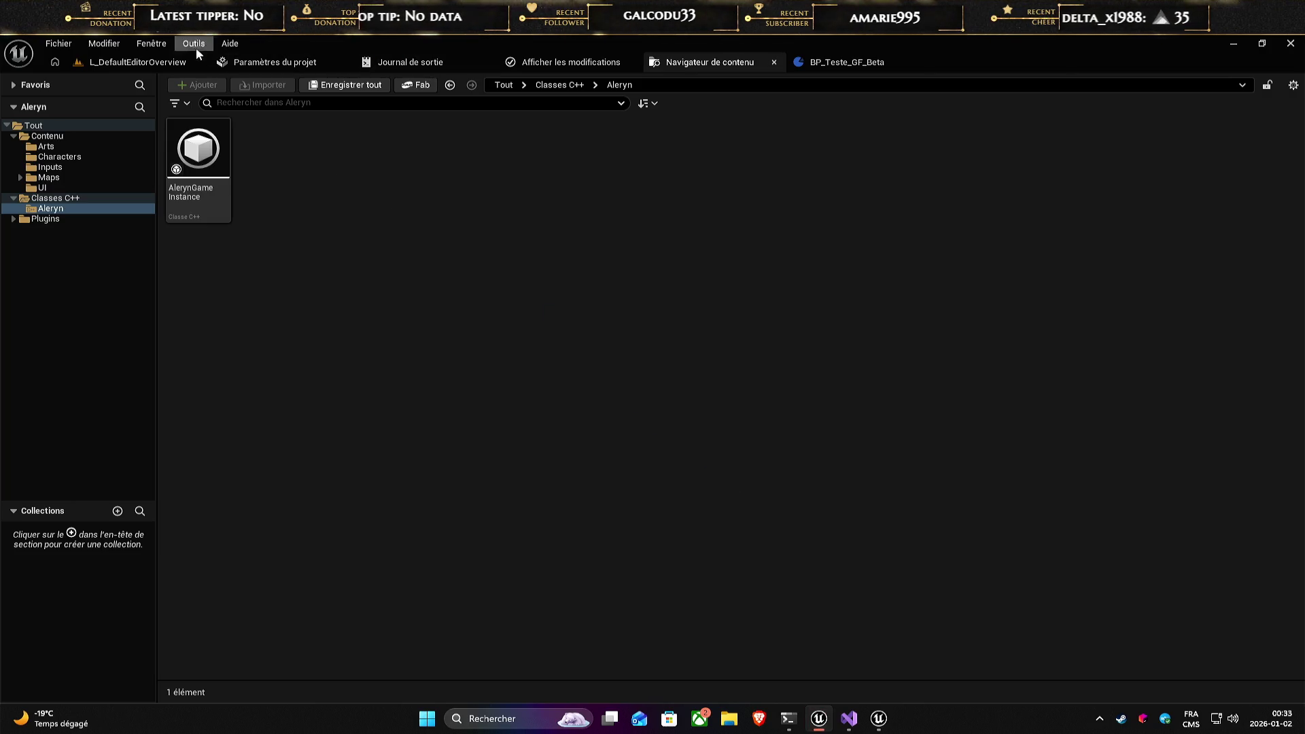
click(136, 62)
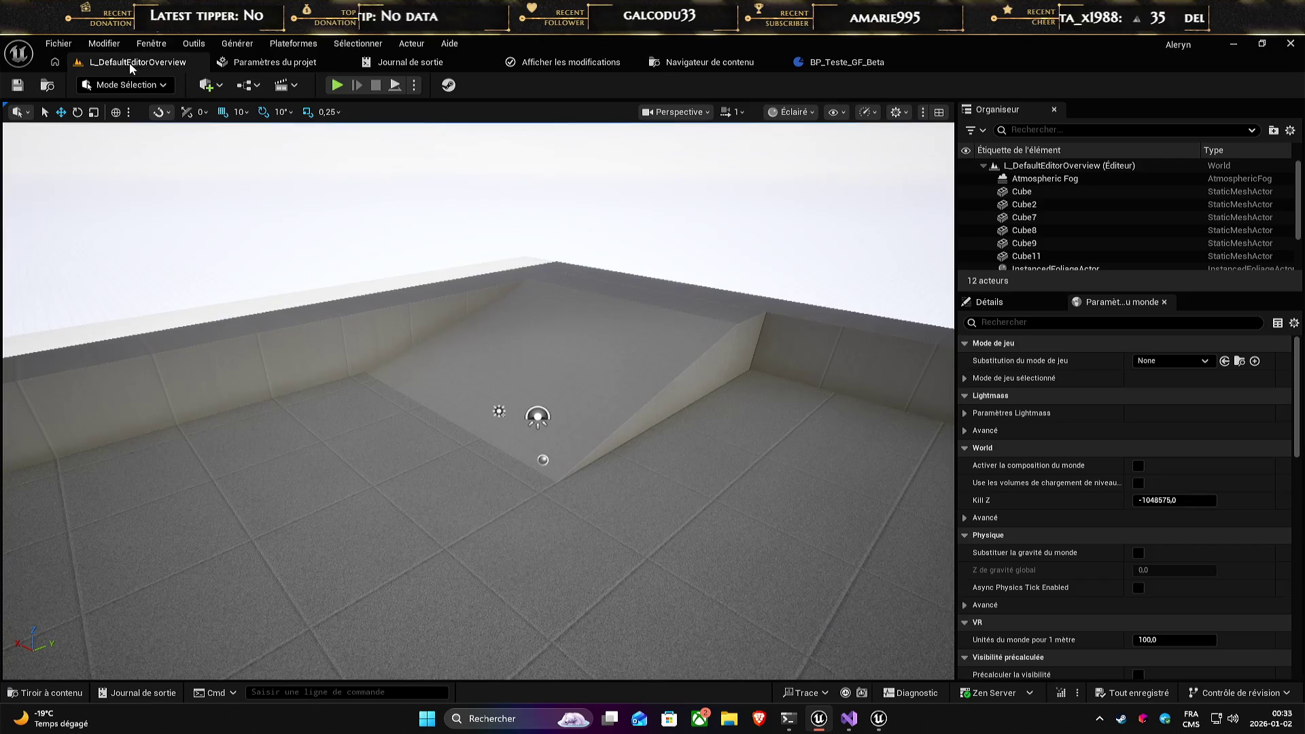
click(193, 43)
click(231, 107)
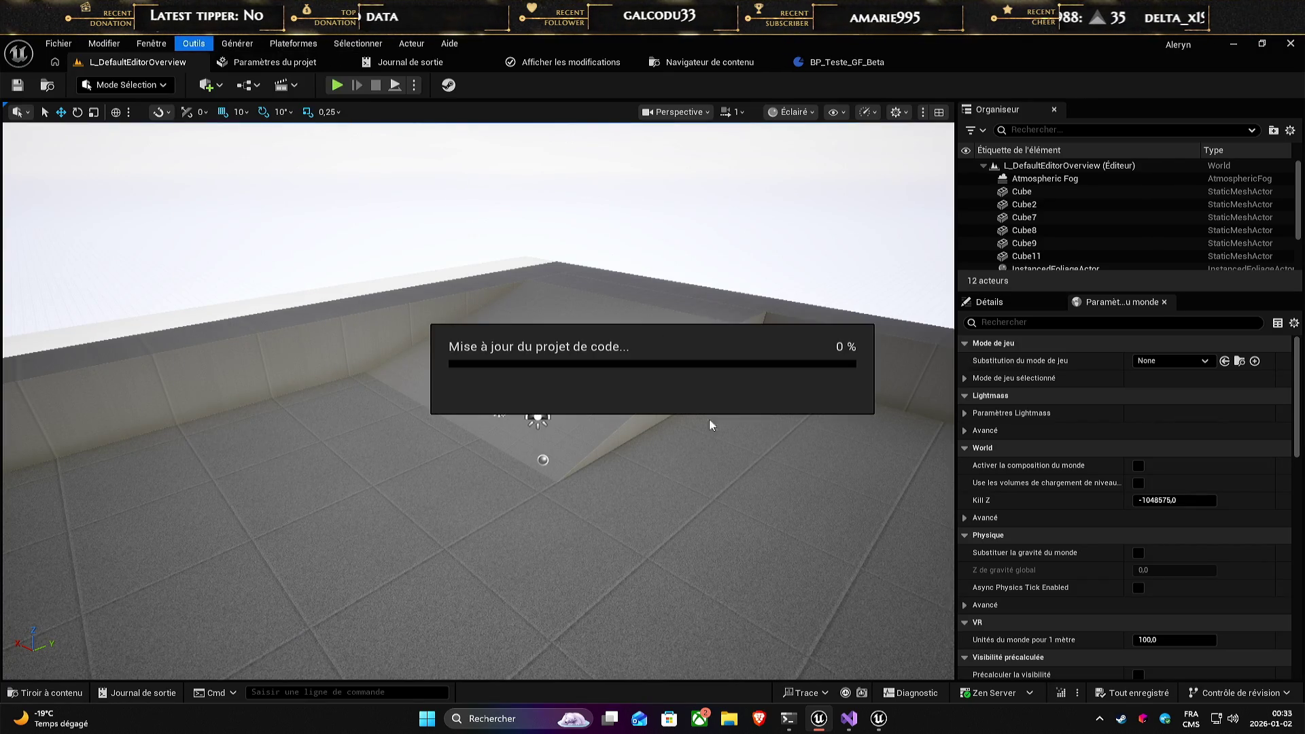
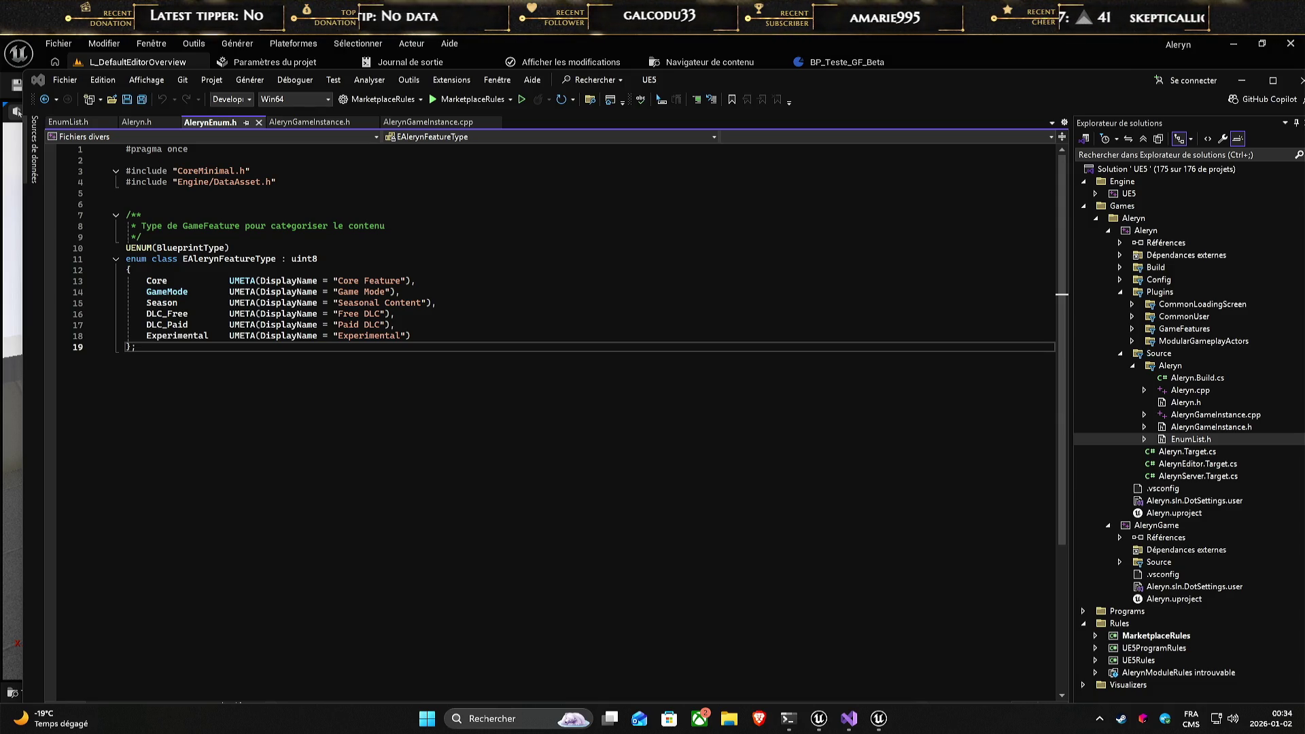
- Back in Unreal, open the Content Drawer at C++ Classes/Aleryn, which lists only AlerynGameInstance
click(407, 605)
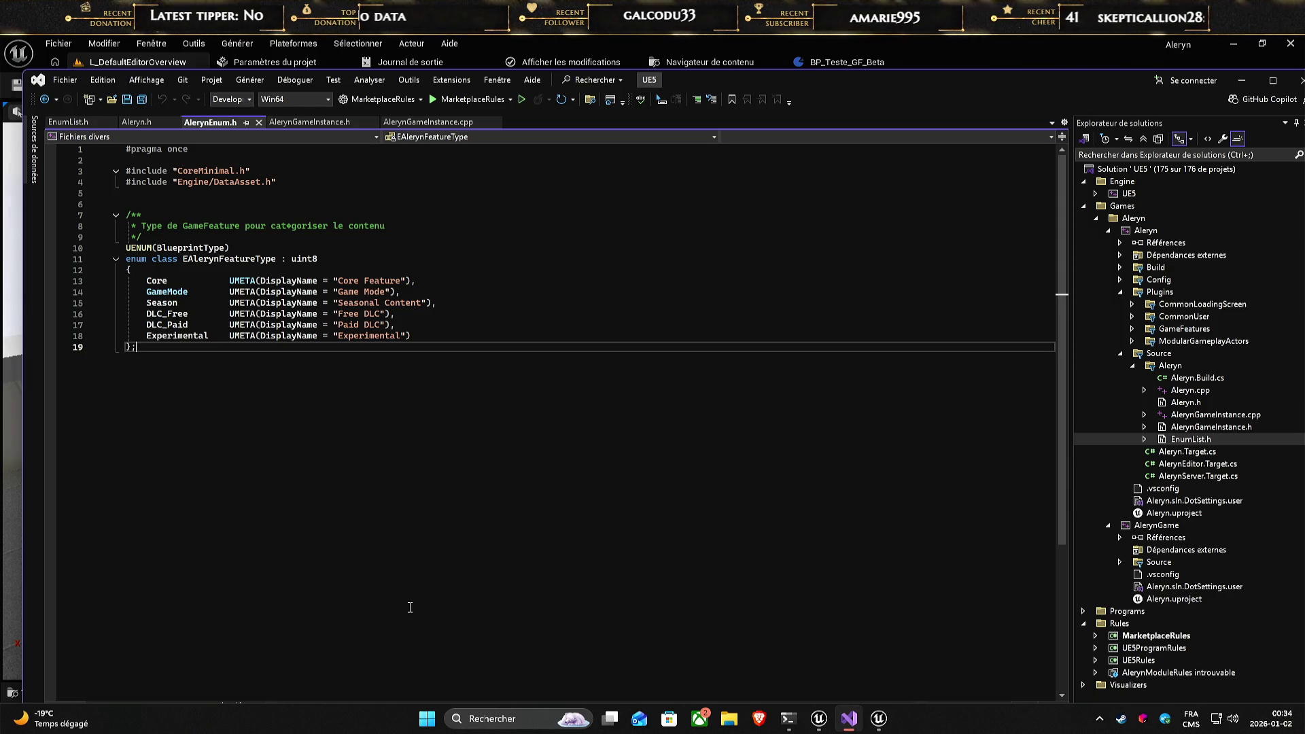
key(alt+Tab)
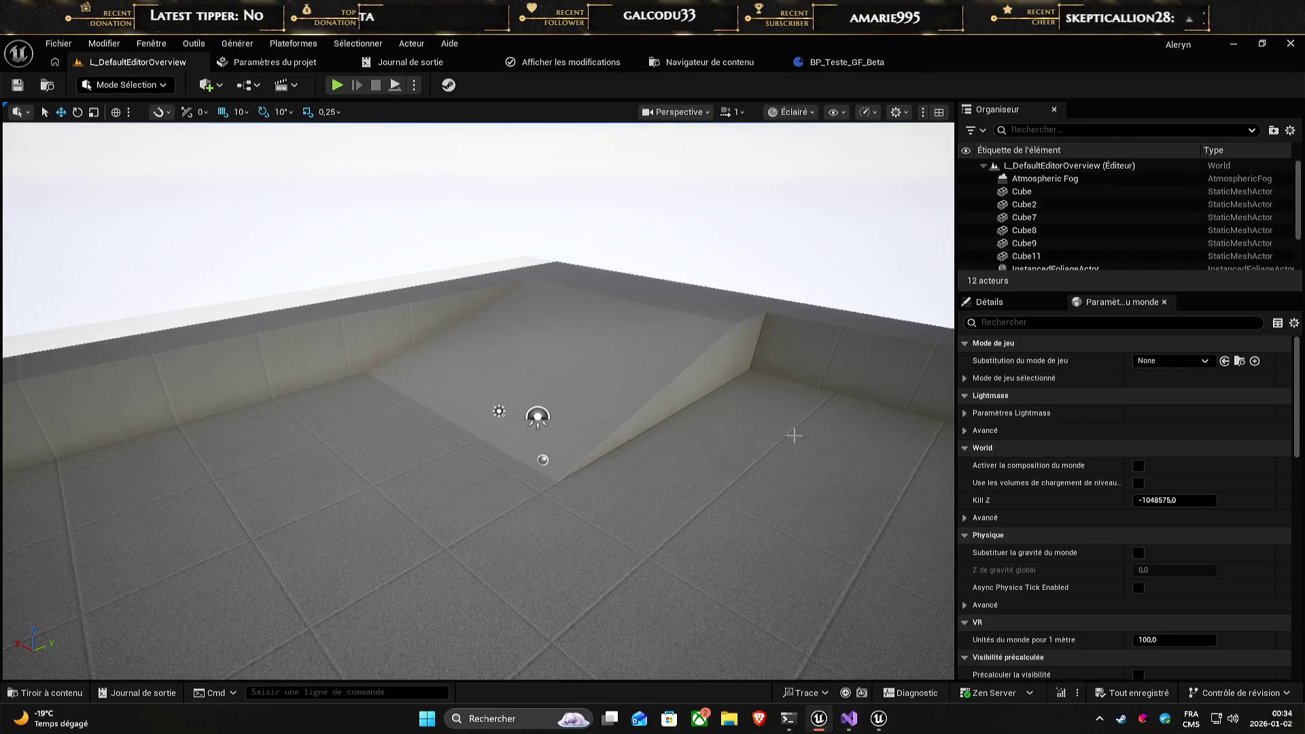
key(ctrl+space)
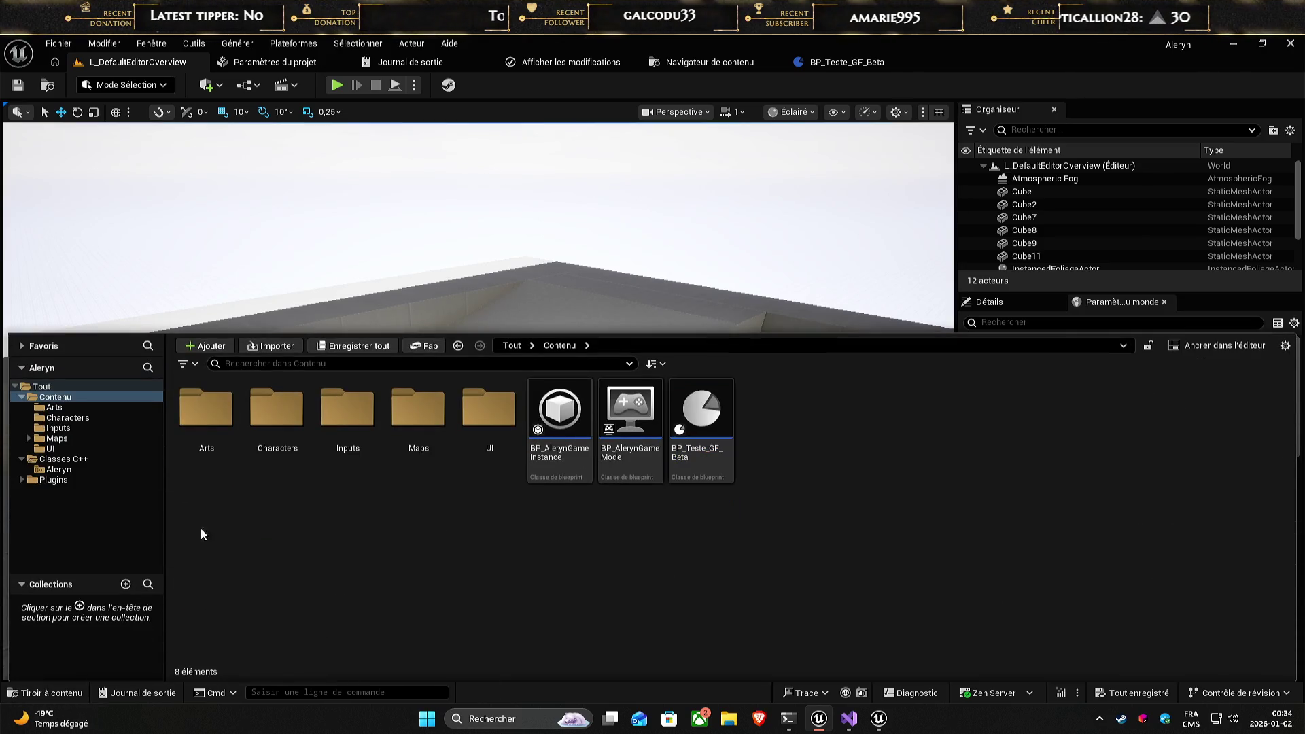
click(95, 459)
double_click(206, 407)
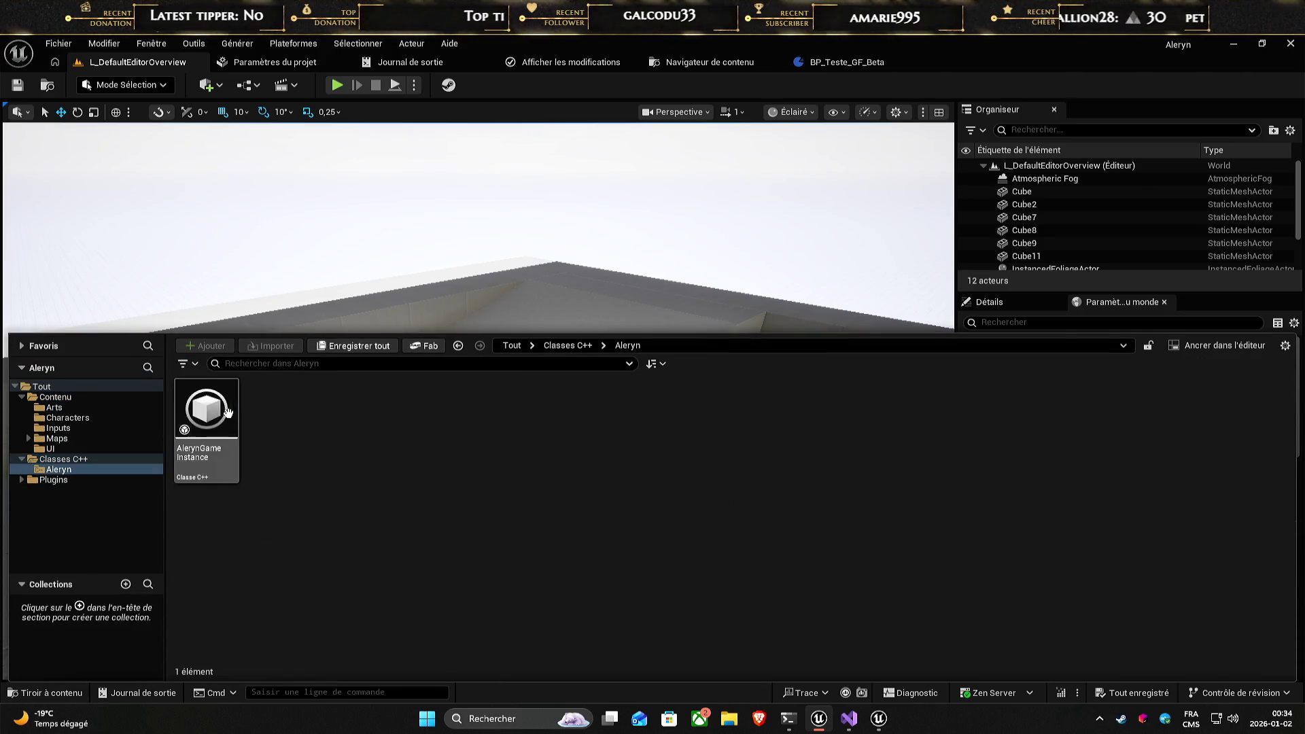
right_click(355, 454)
click(335, 508)
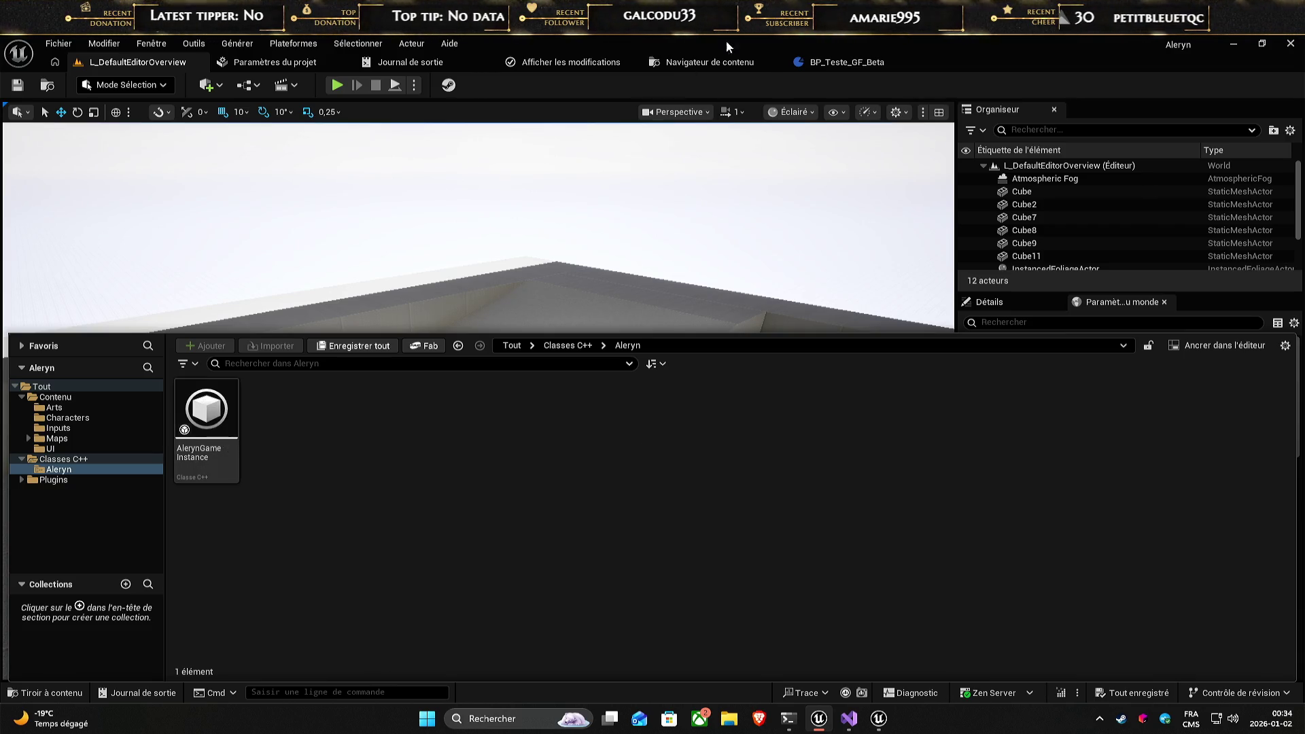
- In BP_Teste_GF_Beta, open FeatureType's variable type picker and expand the Enum category
click(846, 62)
click(976, 185)
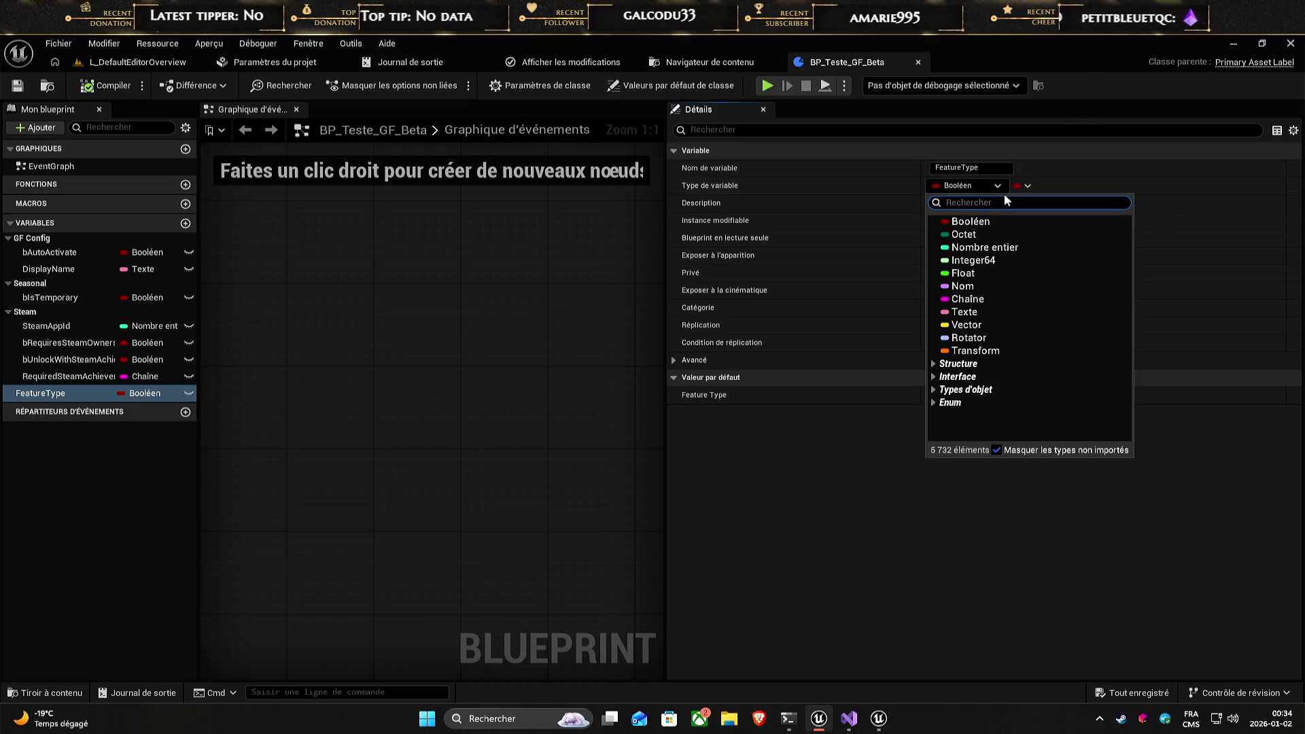
click(933, 402)
scroll(1010, 400, down, 2)
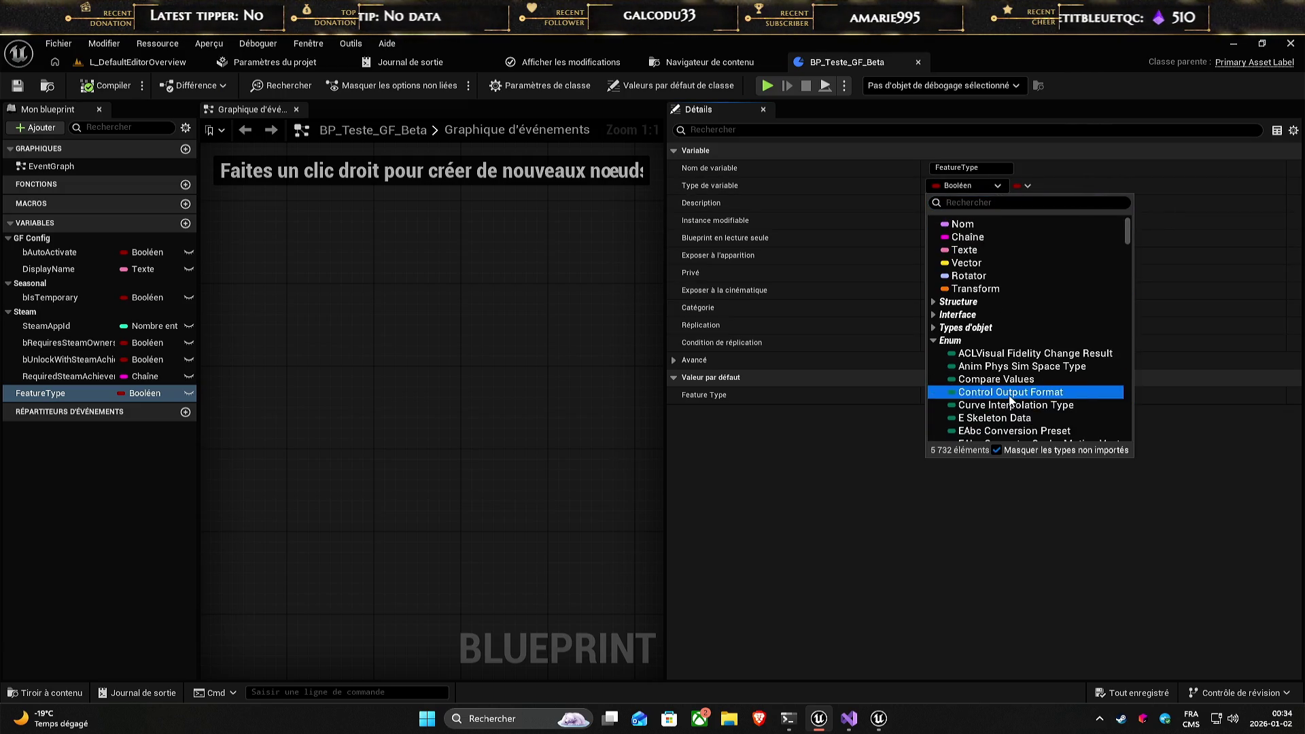
scroll(1013, 402, down, 3)
- Search the type picker for 'Game' and browse the matching enum types
text(G)
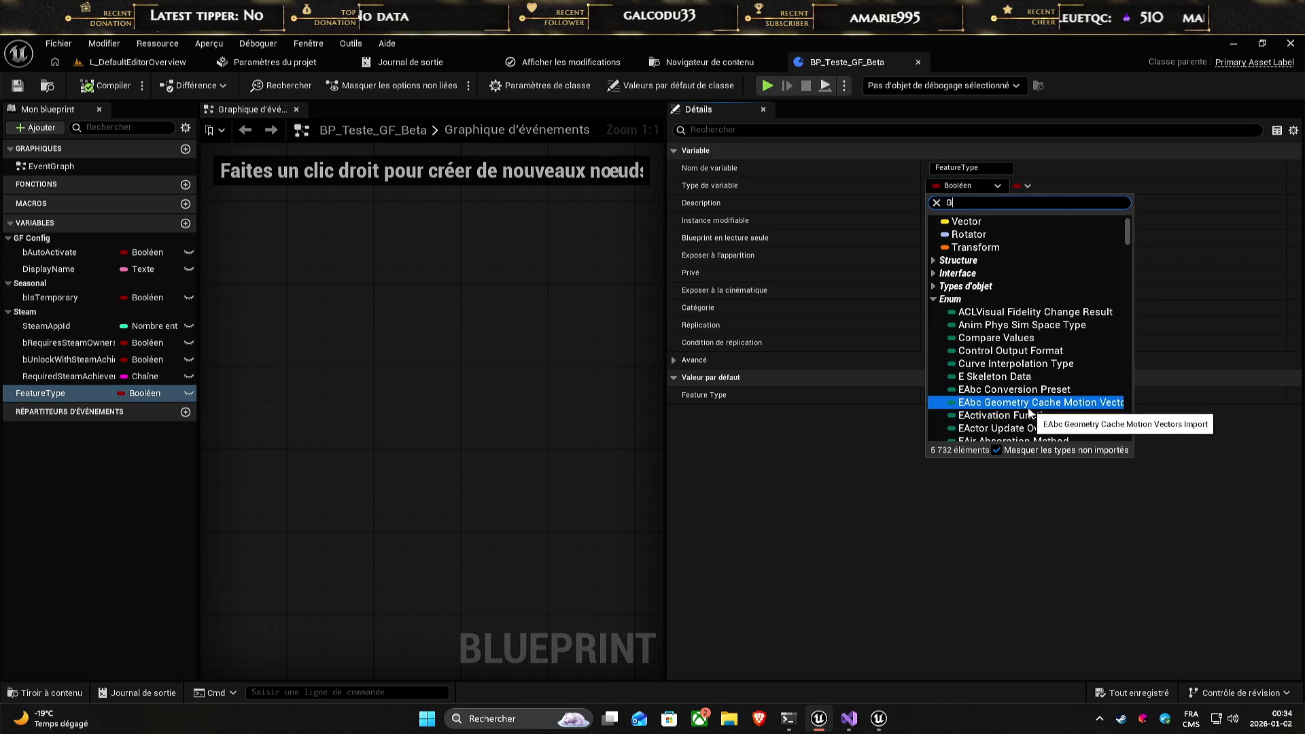
text(ame)
mouse_move(1029, 410)
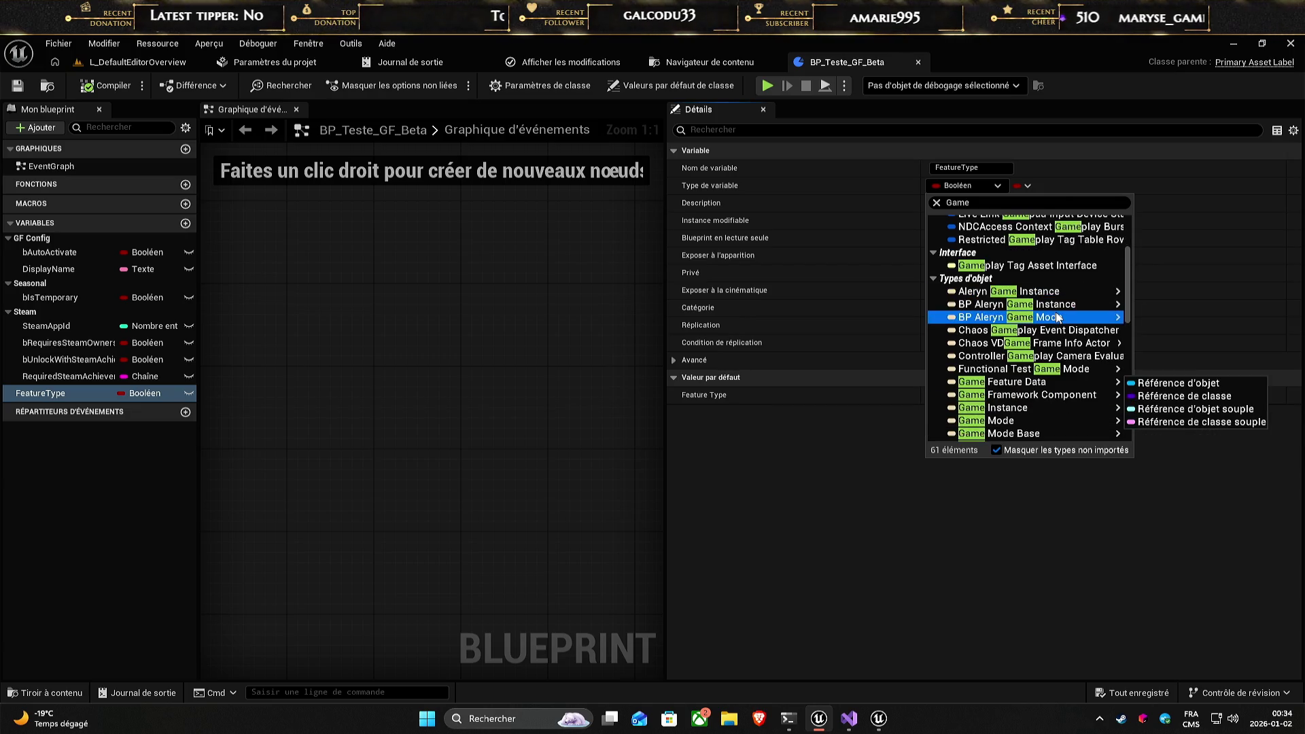
scroll(1057, 323, down, 1)
scroll(1057, 317, down, 5)
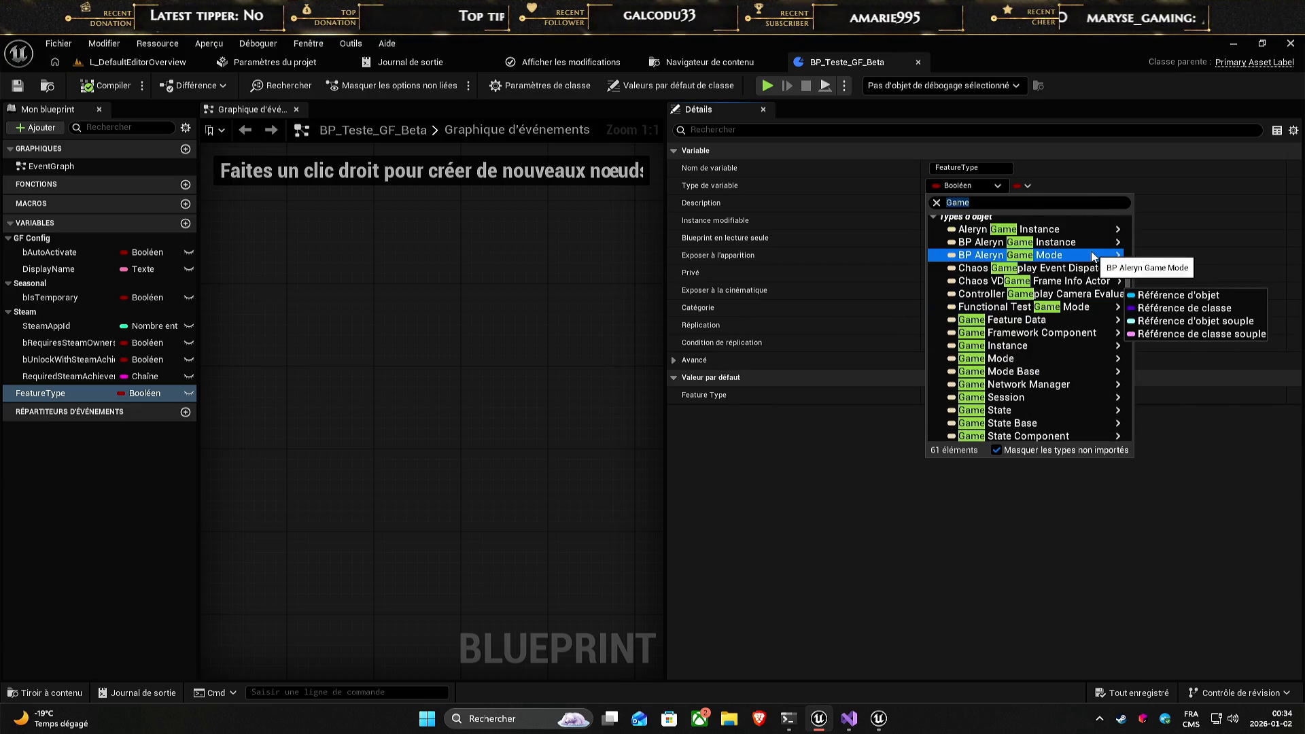
mouse_move(1092, 256)
scroll(1080, 313, down, 8)
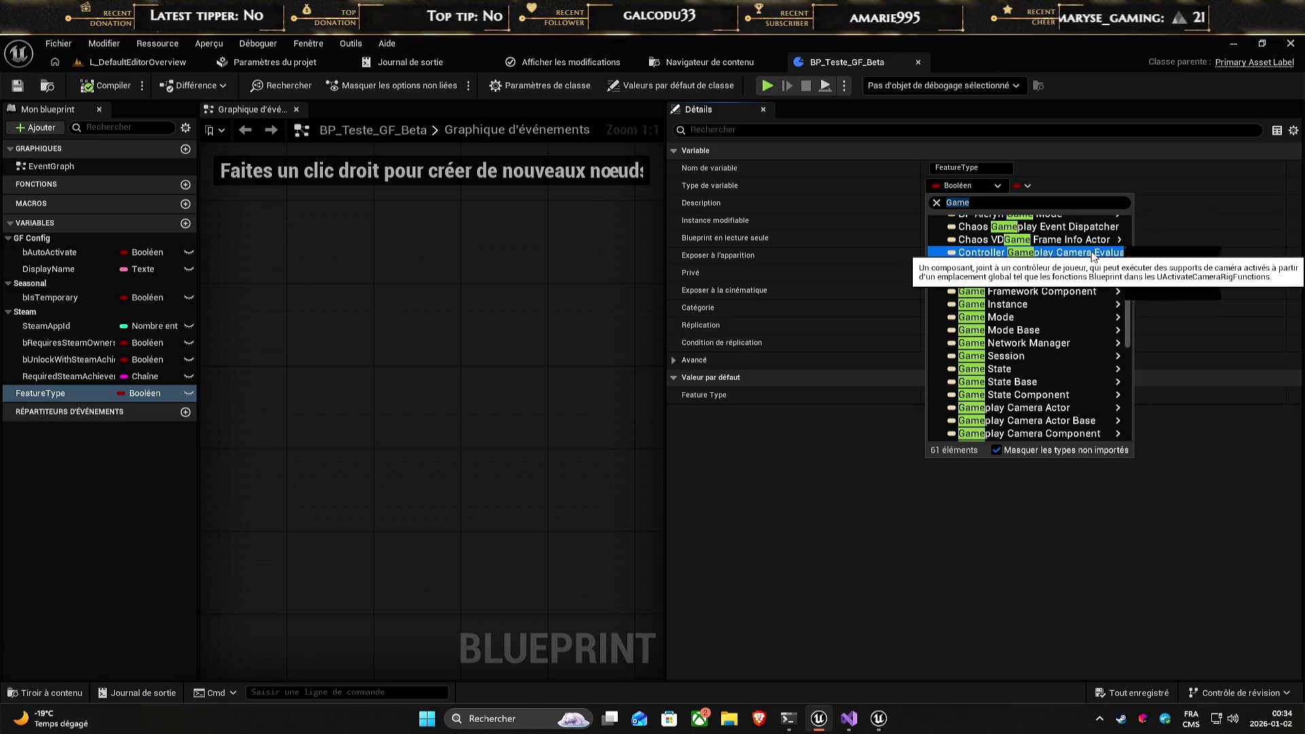
mouse_move(1075, 365)
scroll(1075, 366, up, 3)
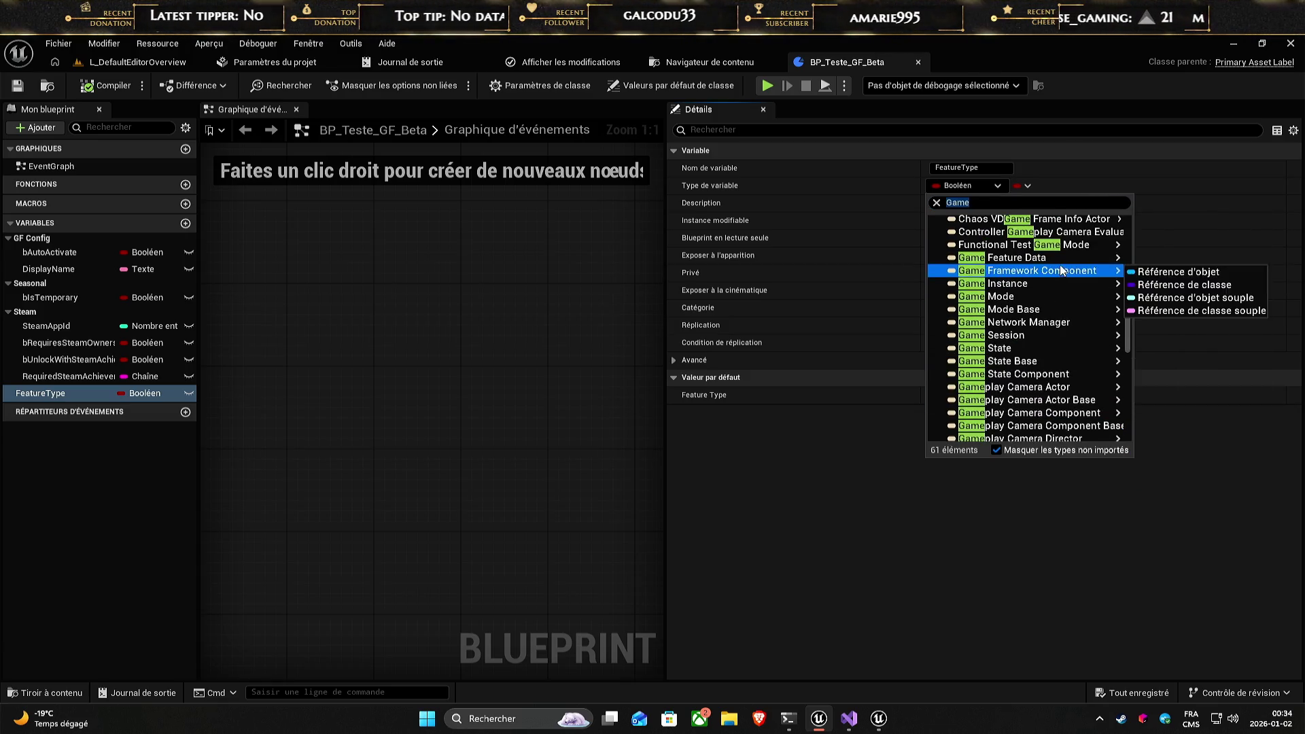
scroll(1032, 382, down, 4)
scroll(1032, 383, down, 12)
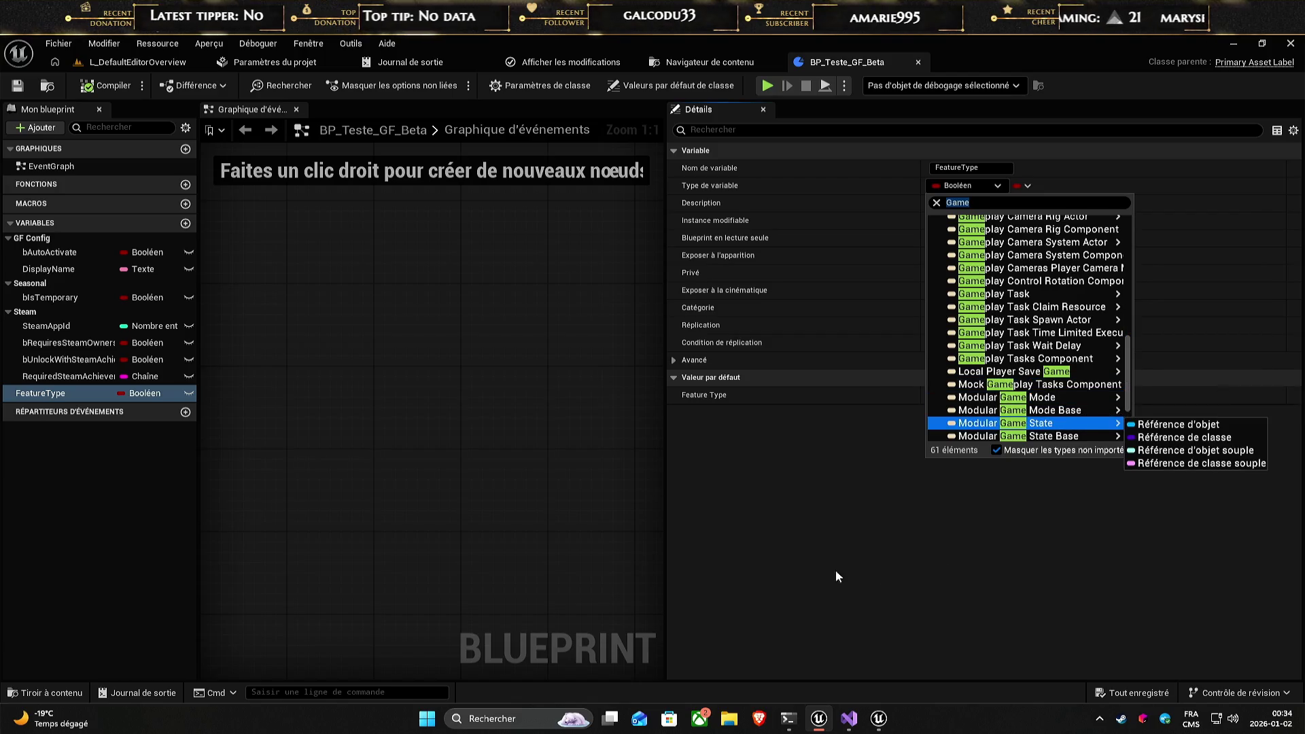
scroll(1033, 408, up, 20)
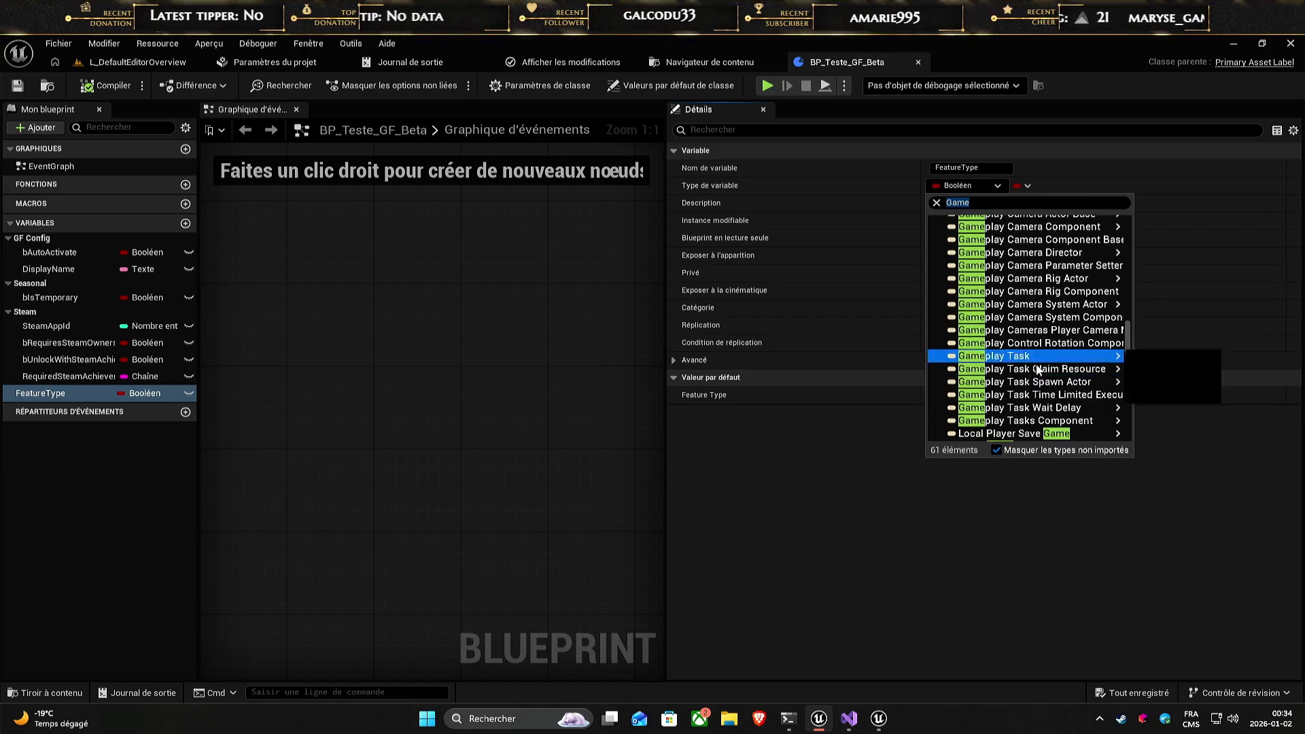
mouse_move(1037, 377)
scroll(1037, 377, up, 5)
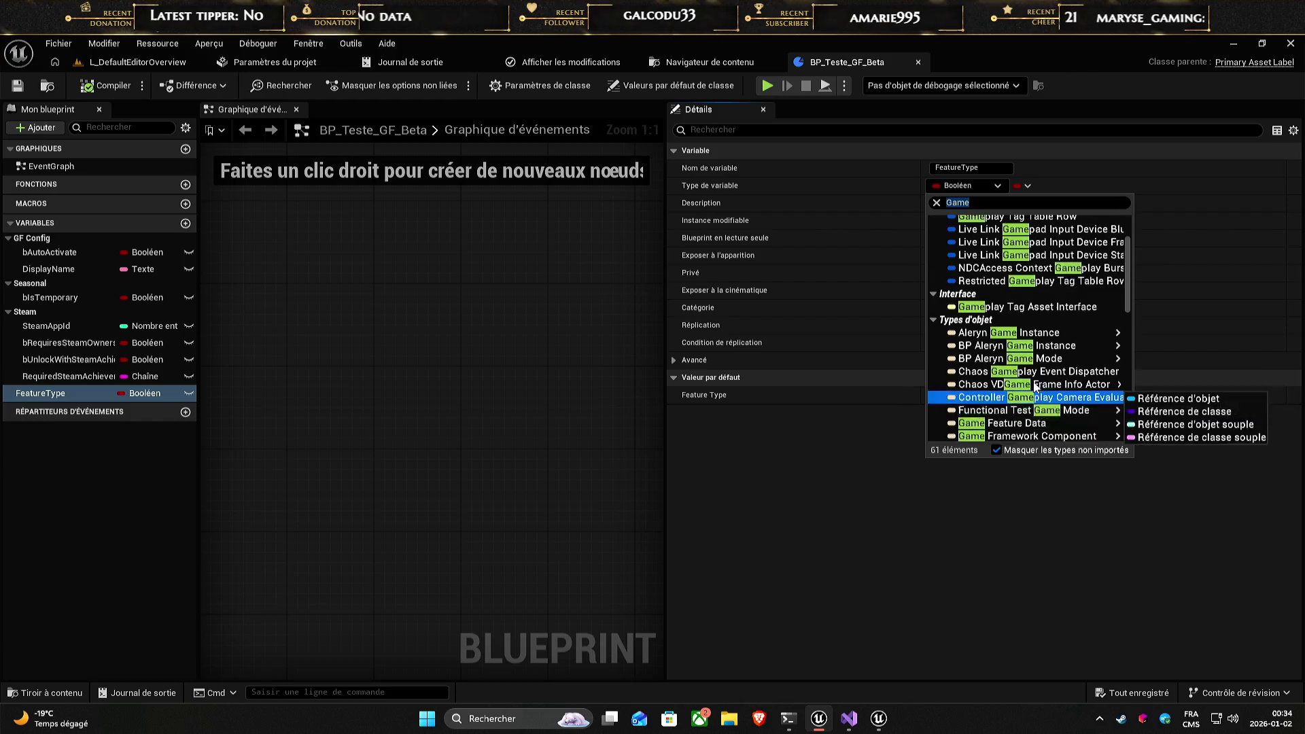
scroll(1033, 386, down, 2)
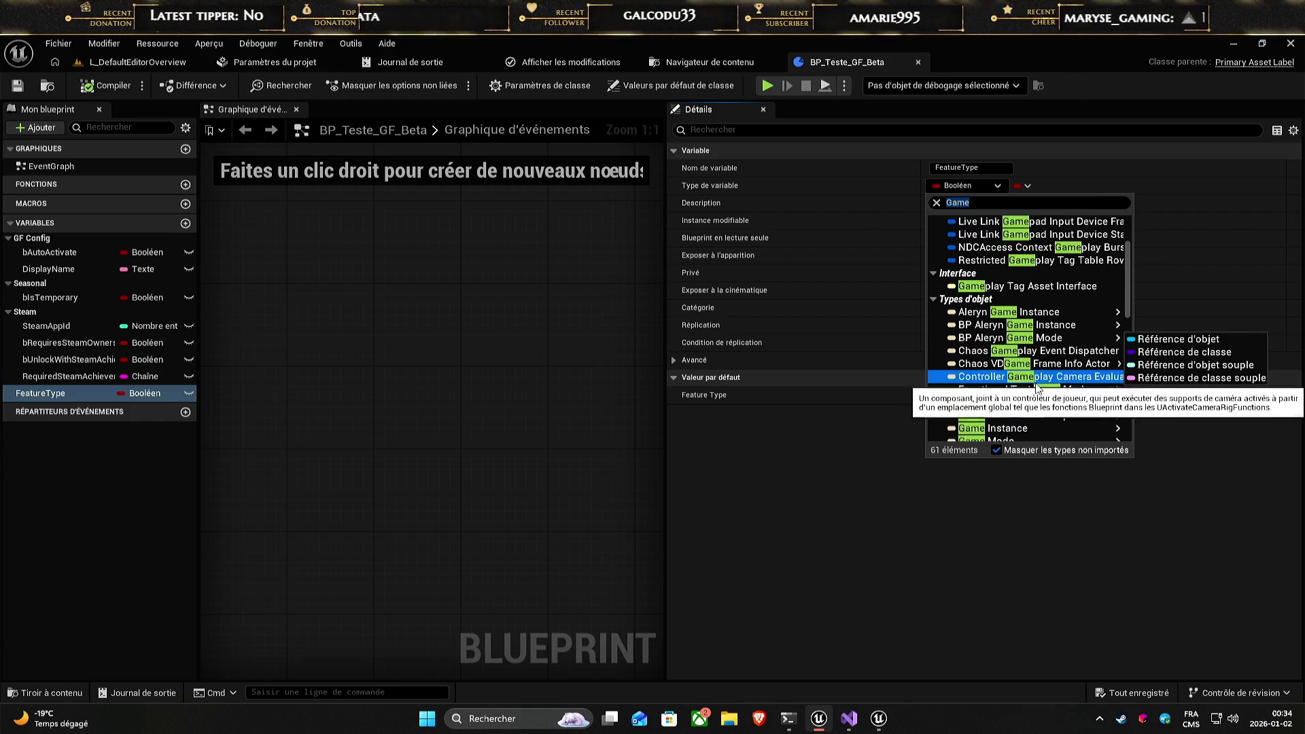
click(1039, 383)
scroll(1045, 386, up, 2)
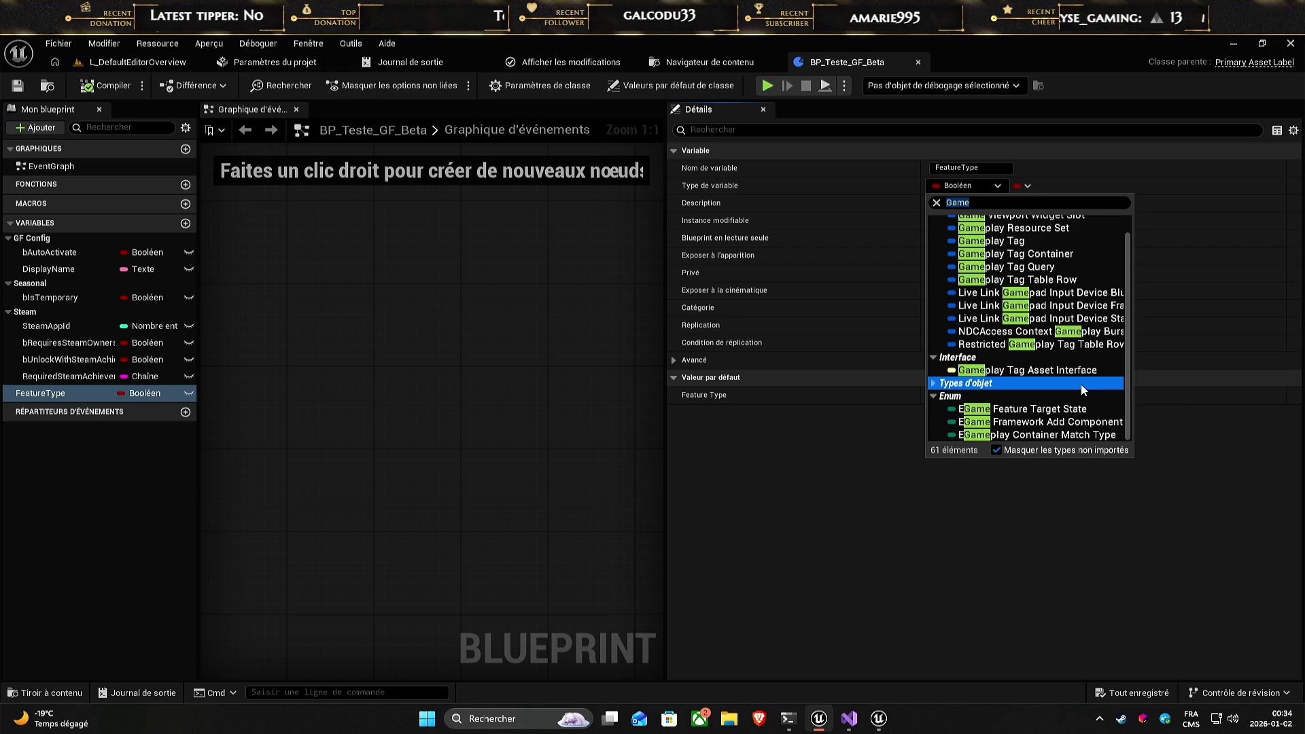
- Search for the Aleryn enum, find none, and close the picker leaving FeatureType Boolean
click(1023, 410)
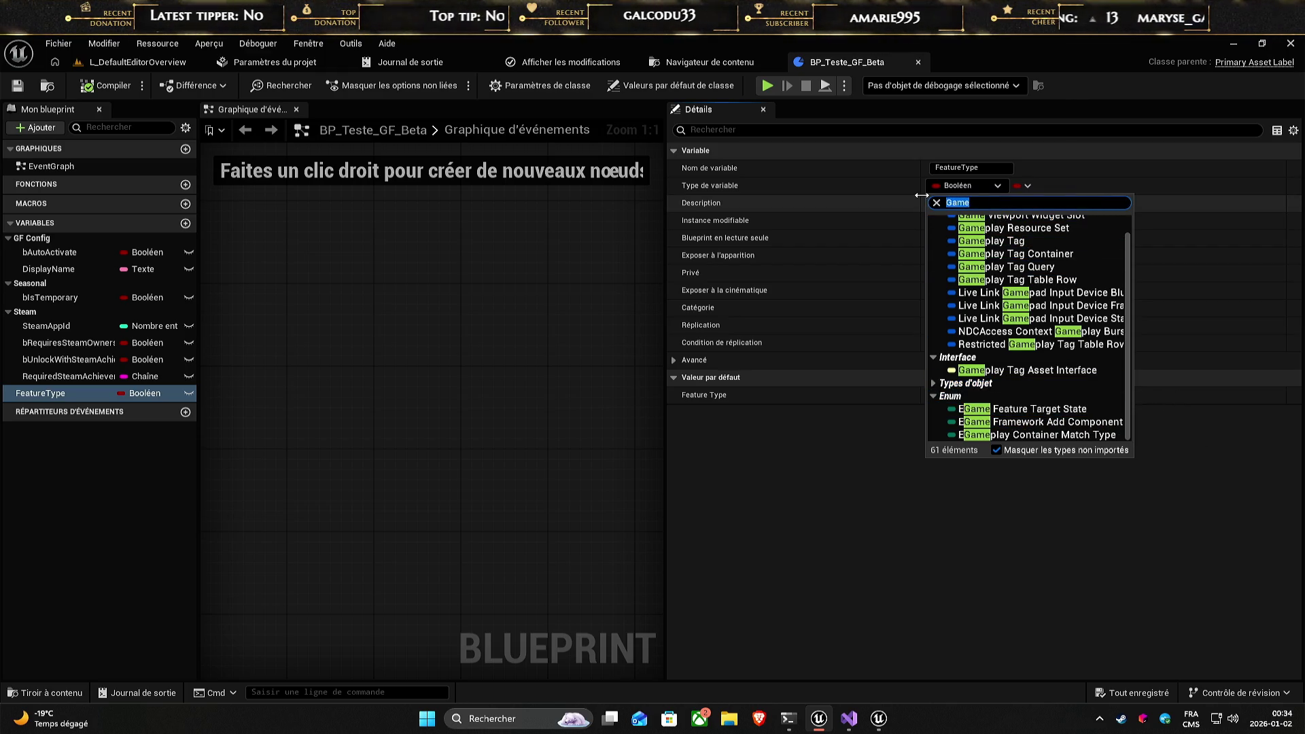
text(Aleryn)
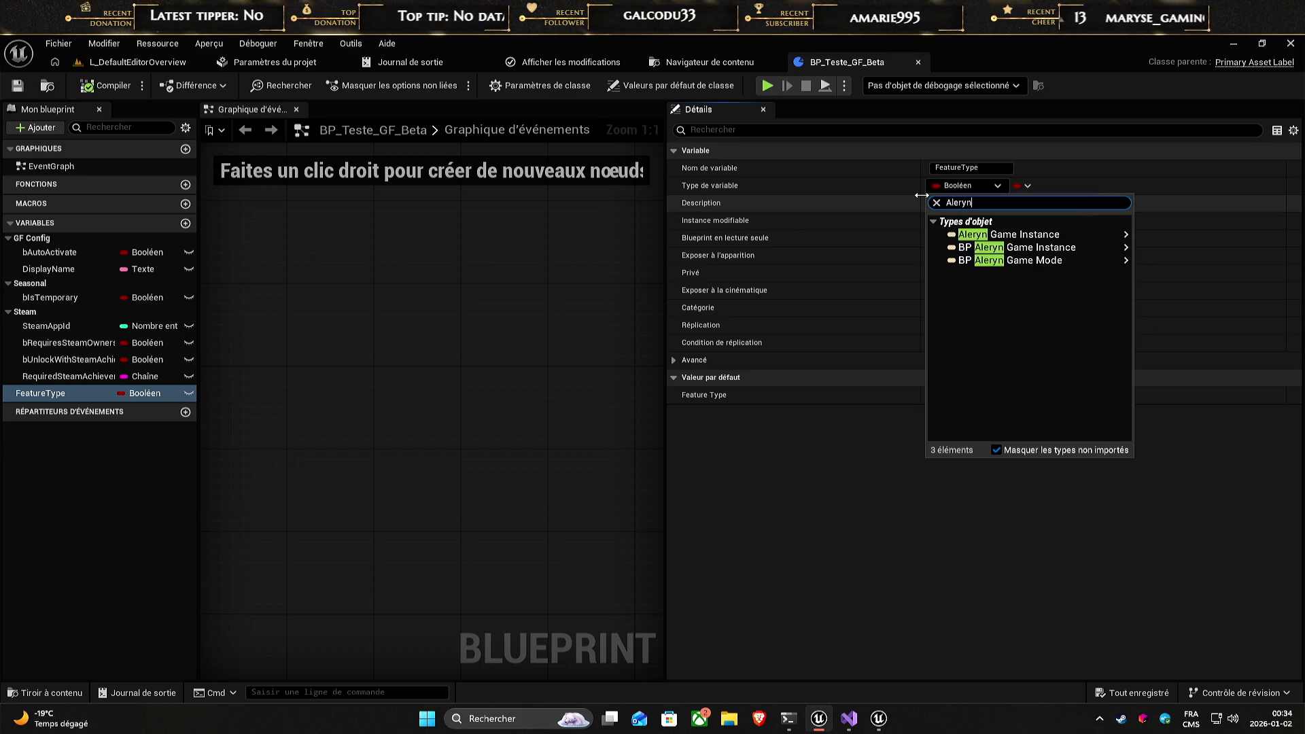
click(956, 605)
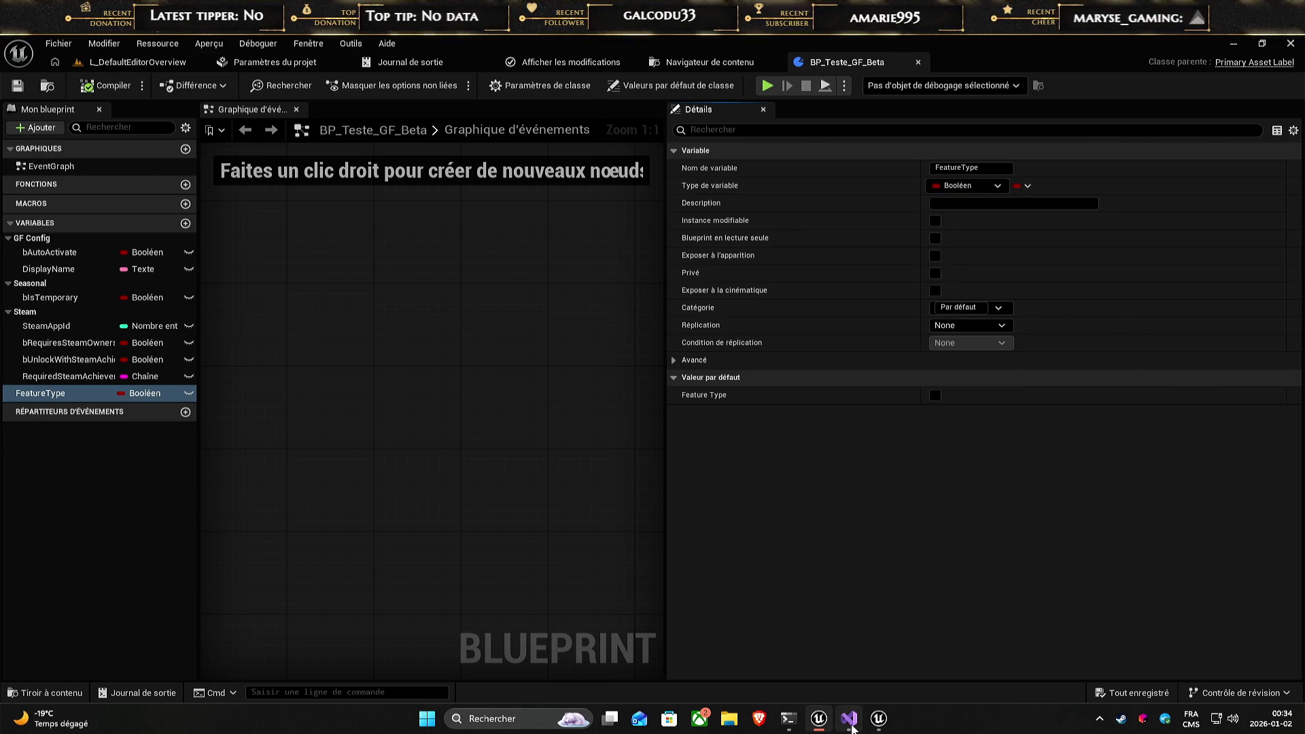
click(849, 718)
- Make the macro UENUM(BlueprintType, Blueprint) in AlerynEnum.h, then move the editor aside
click(294, 250)
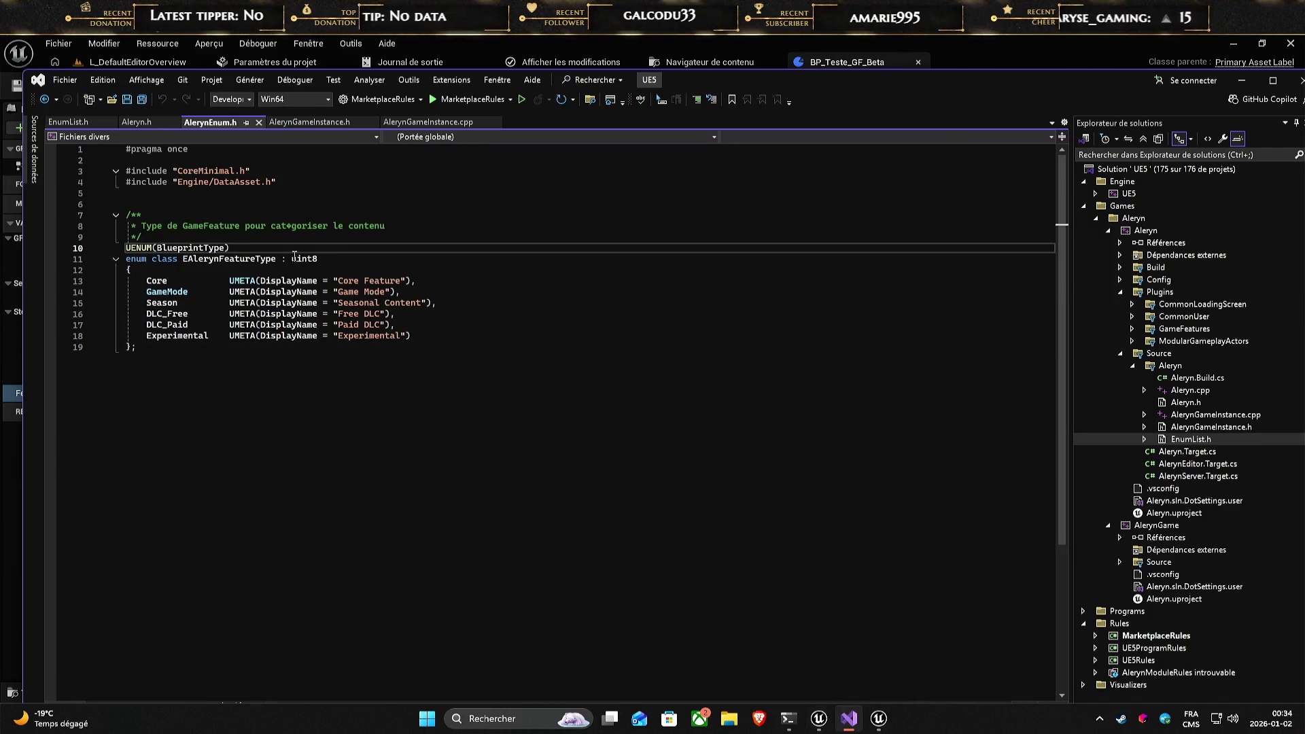
click(307, 259)
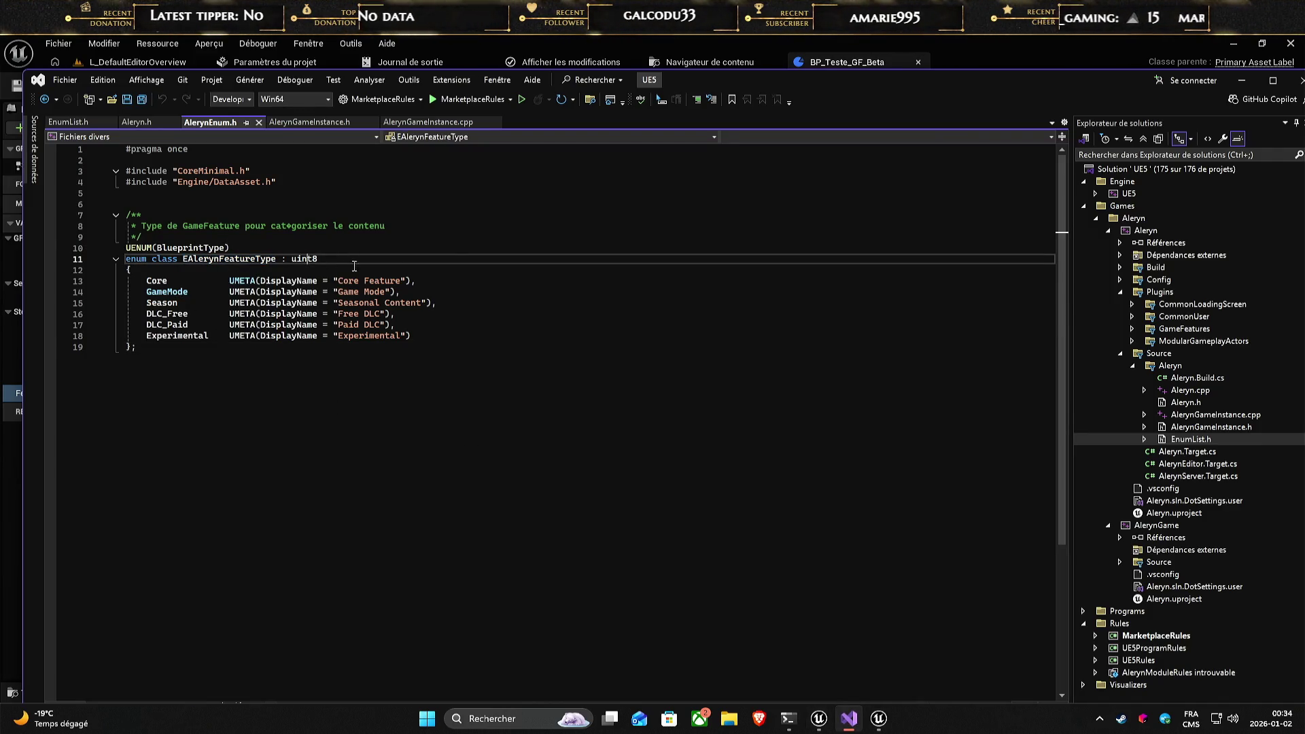
click(226, 248)
text(, B)
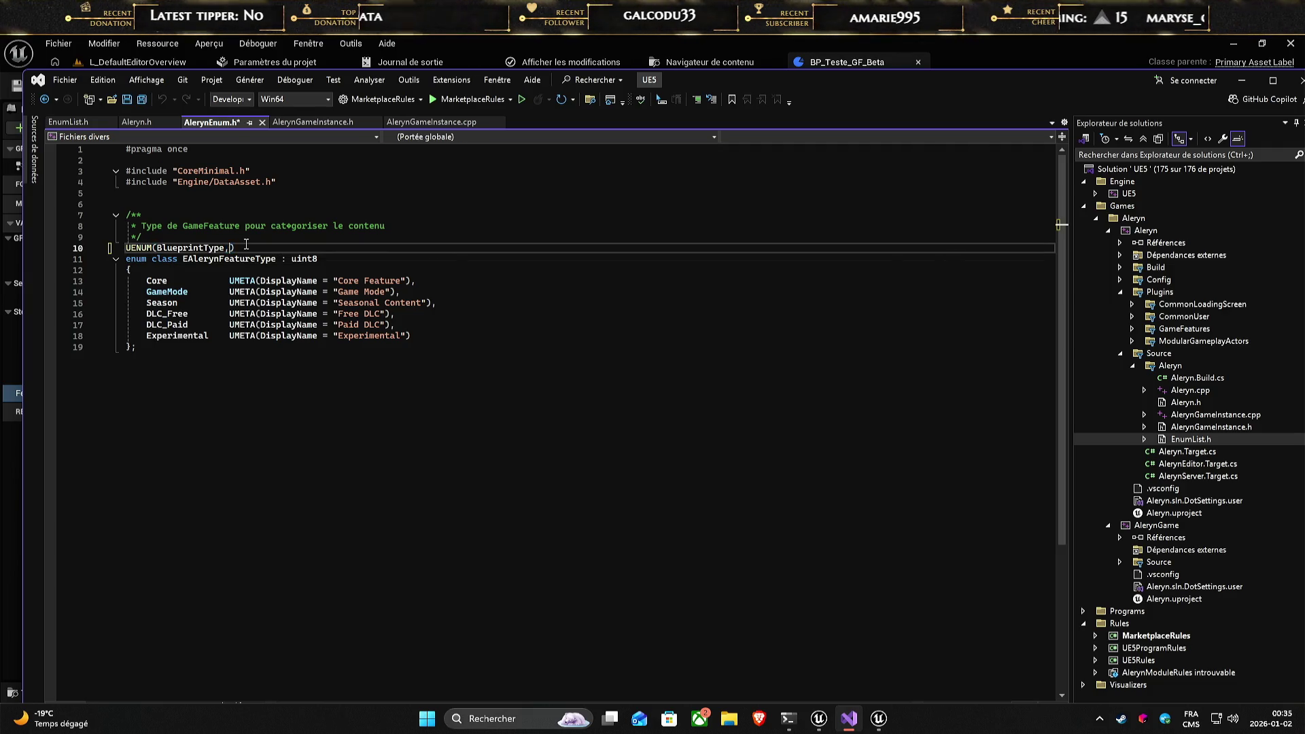
text(leupr)
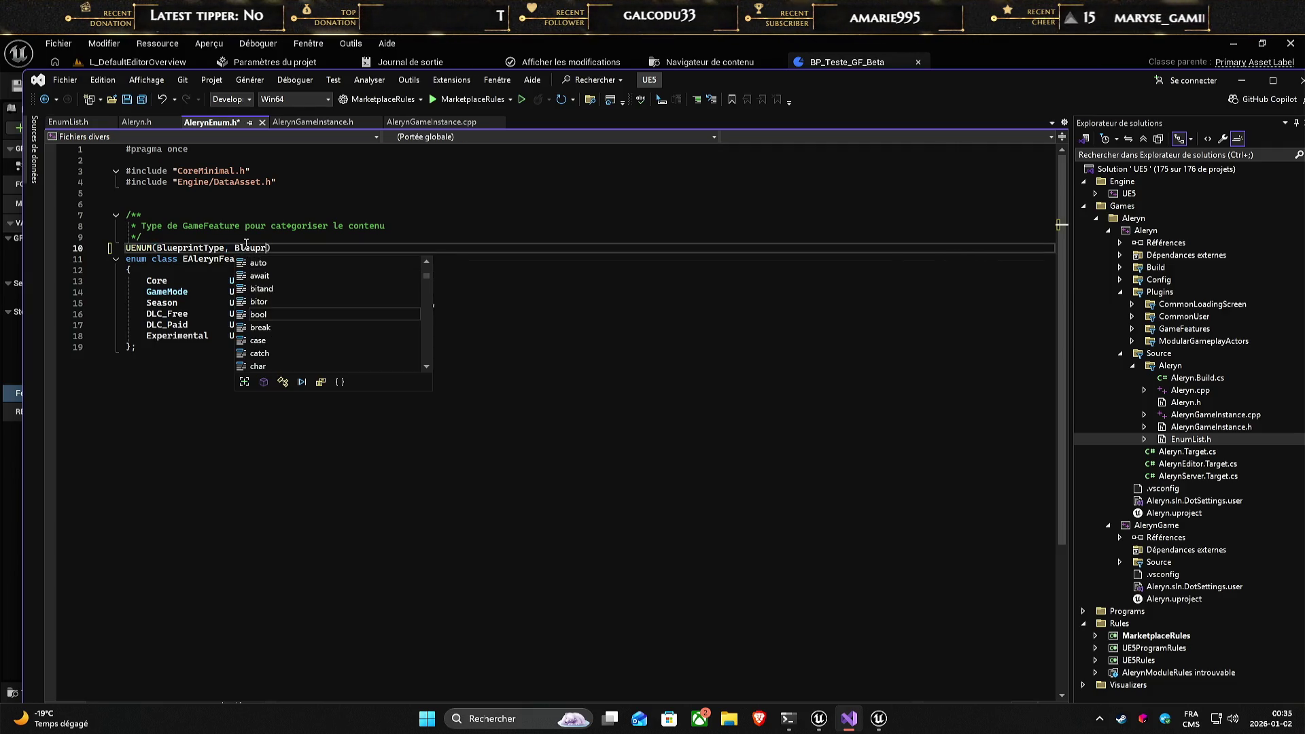
key(BackSpace)
key(BackSpace)
text(uep)
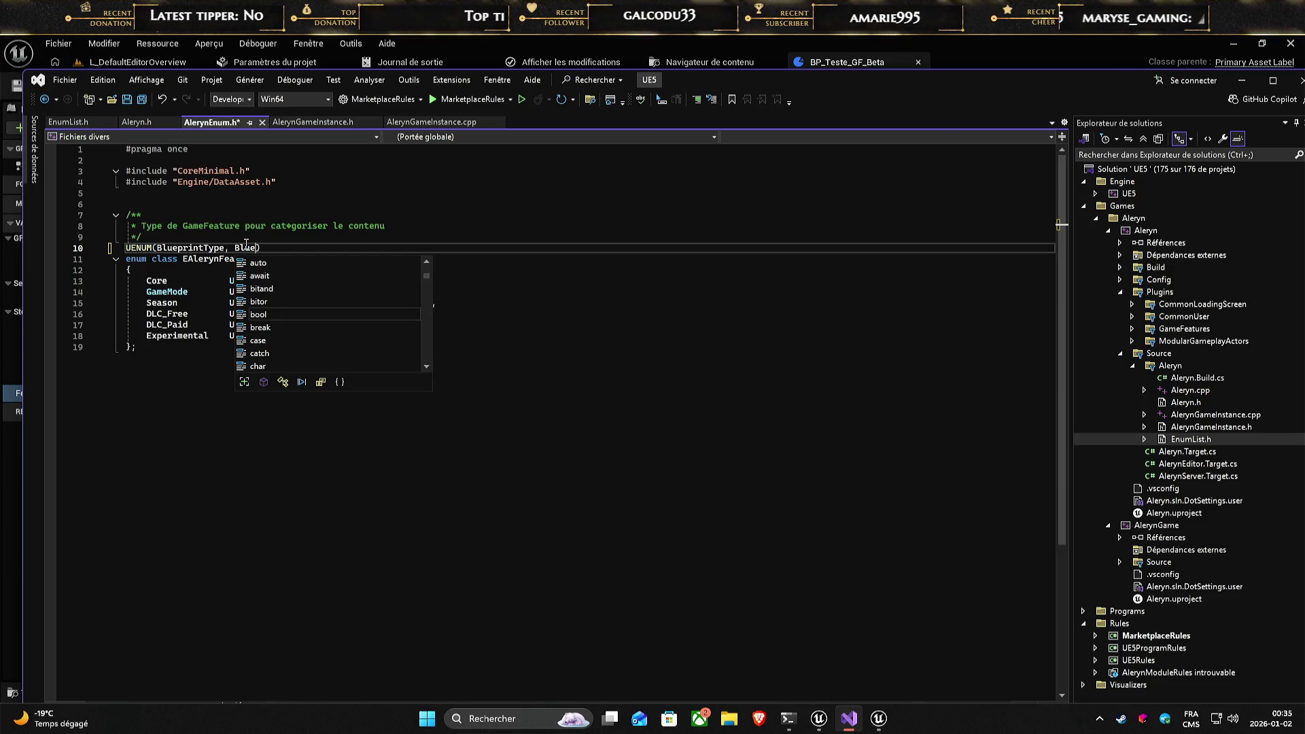
text(rint)
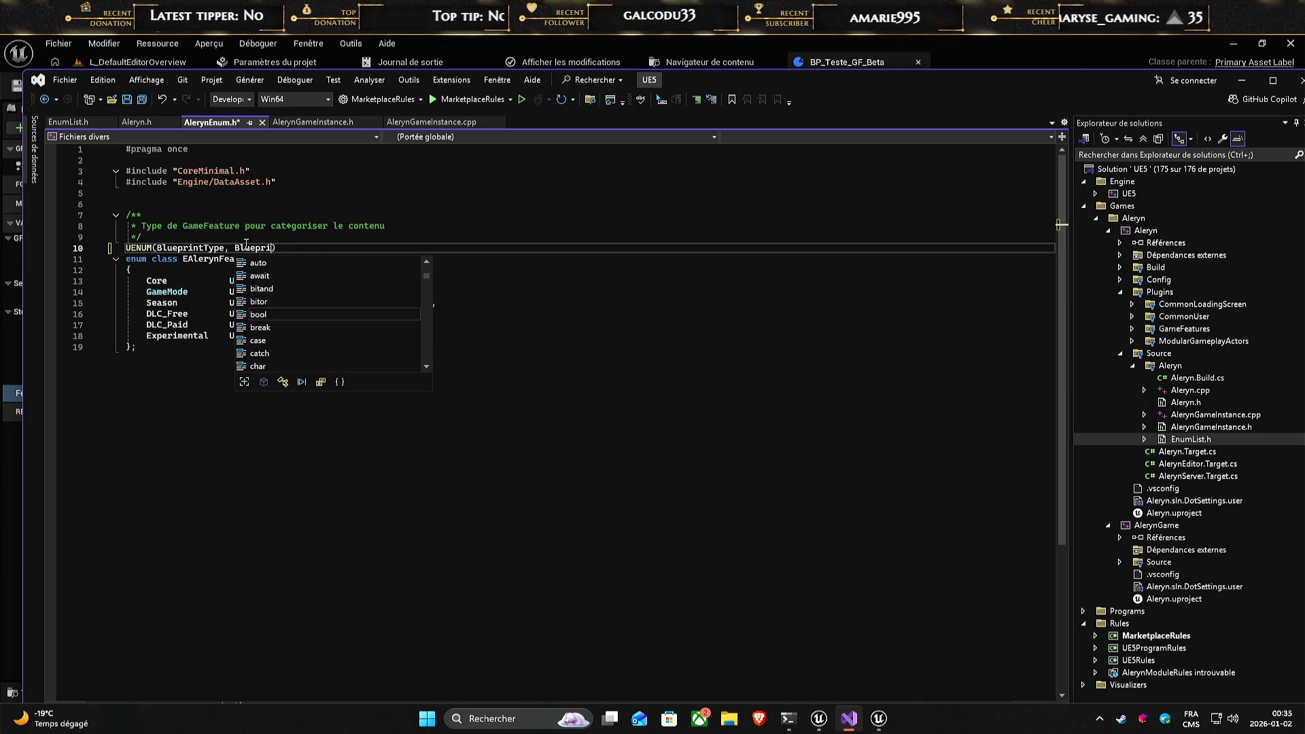
click(530, 513)
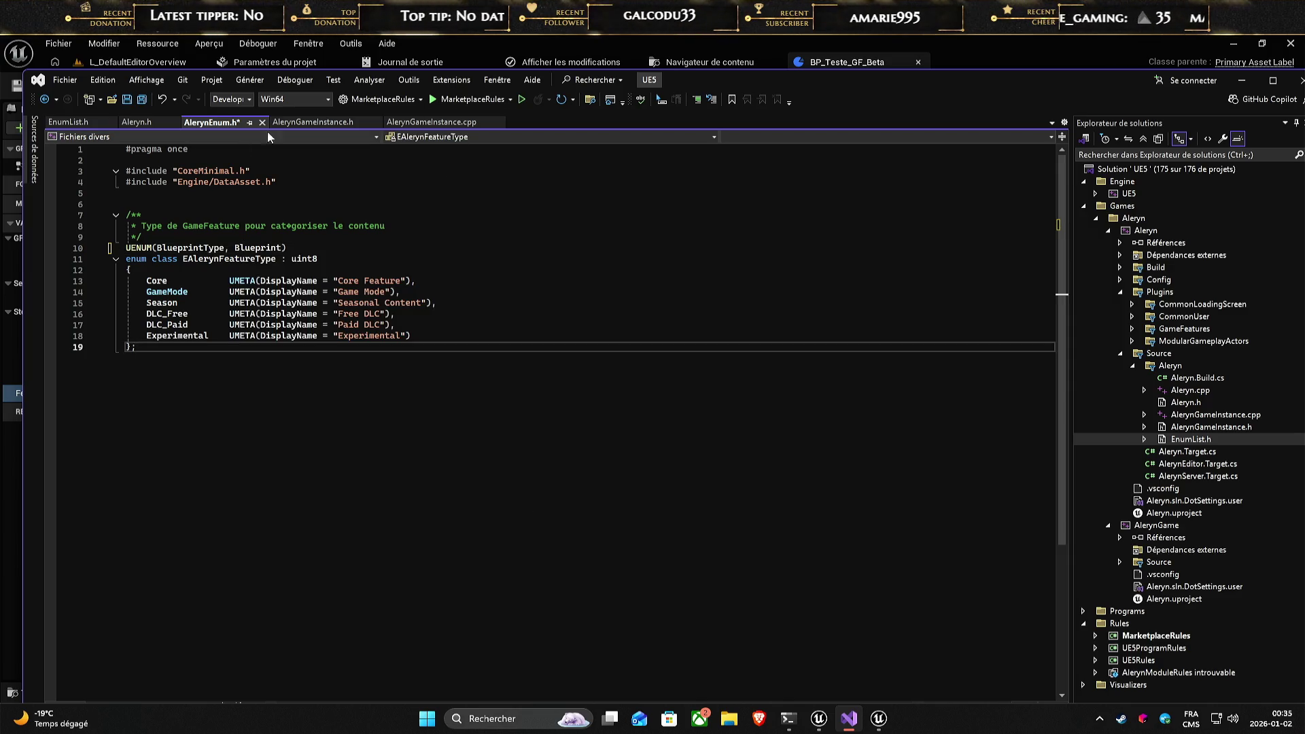
drag(759, 81, 891, 73)
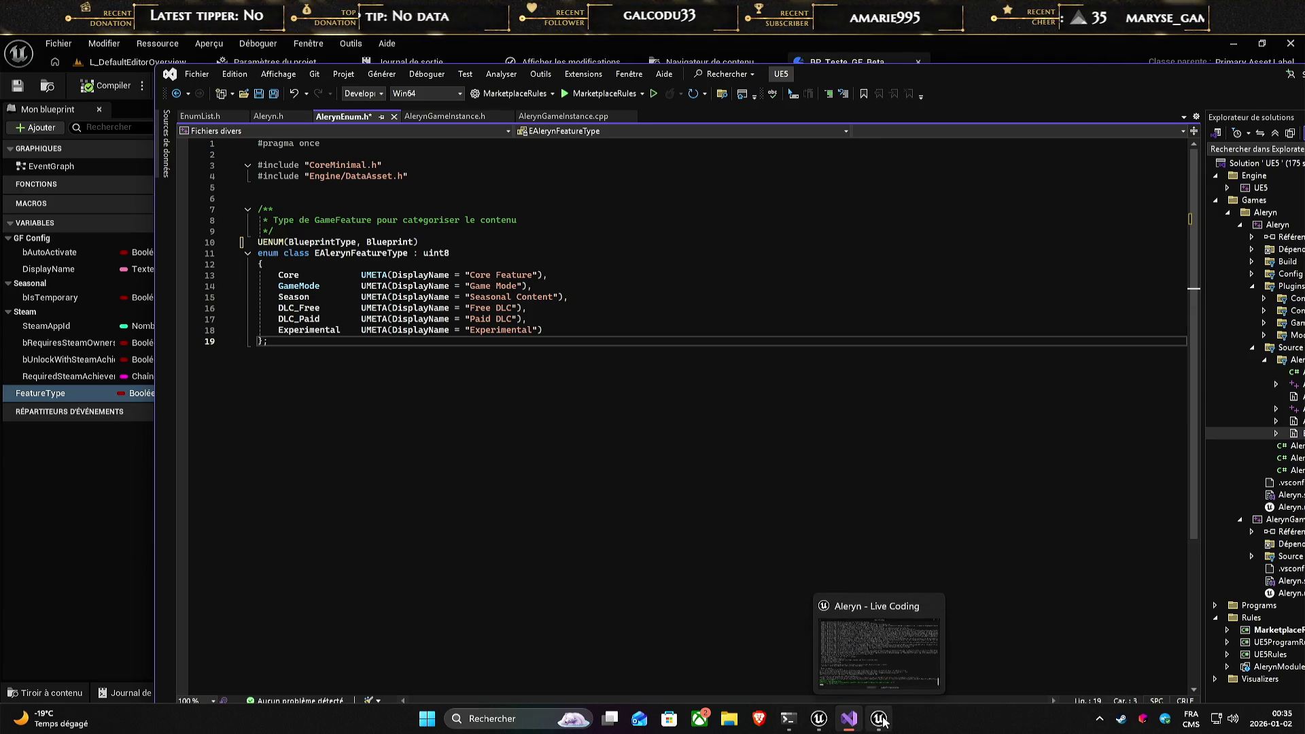
- View and close the C++ header preview of BP_Teste_GF_Beta from the Contenu folder
click(828, 723)
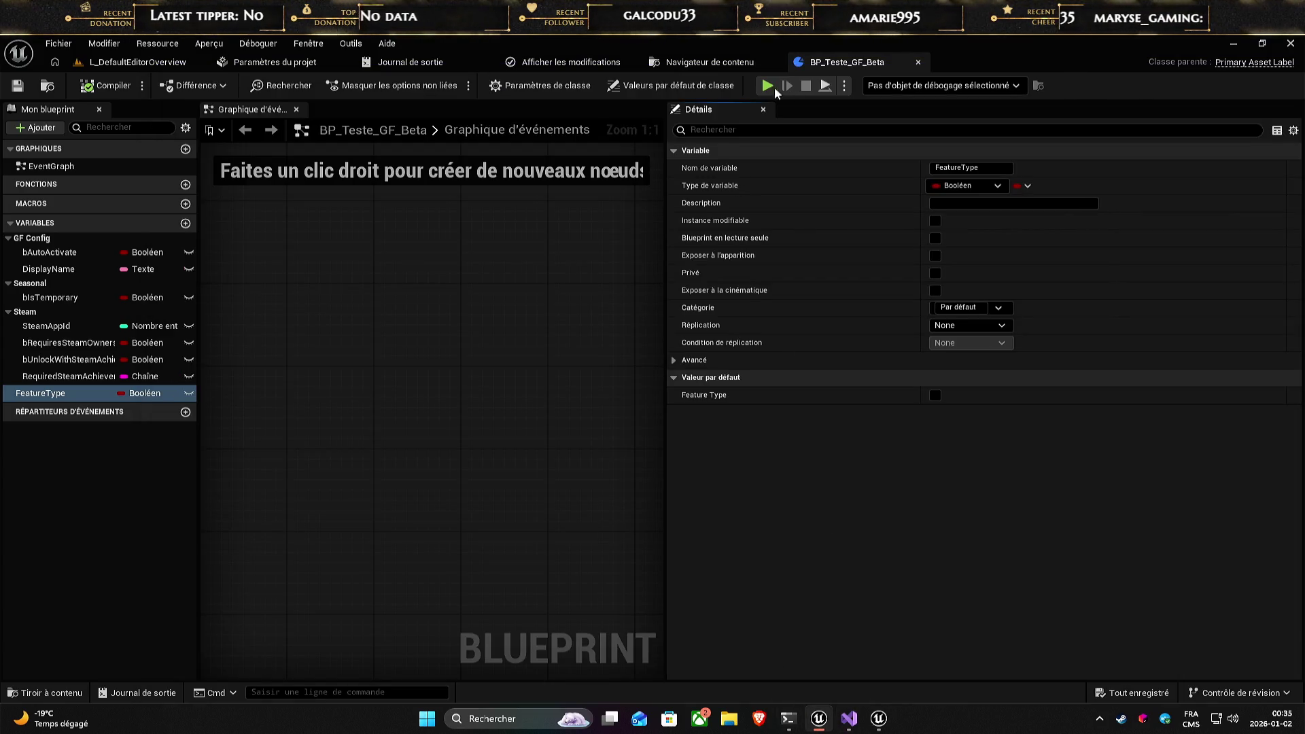
click(687, 64)
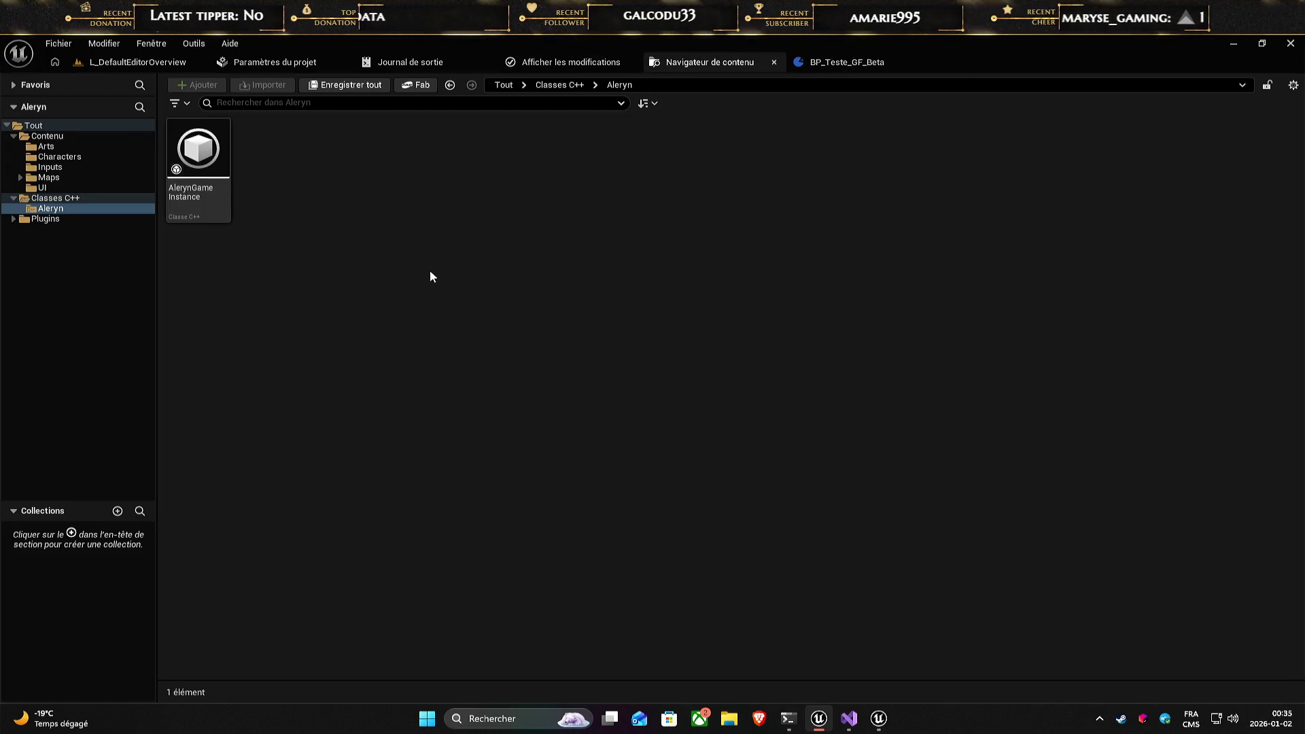
click(49, 136)
right_click(693, 163)
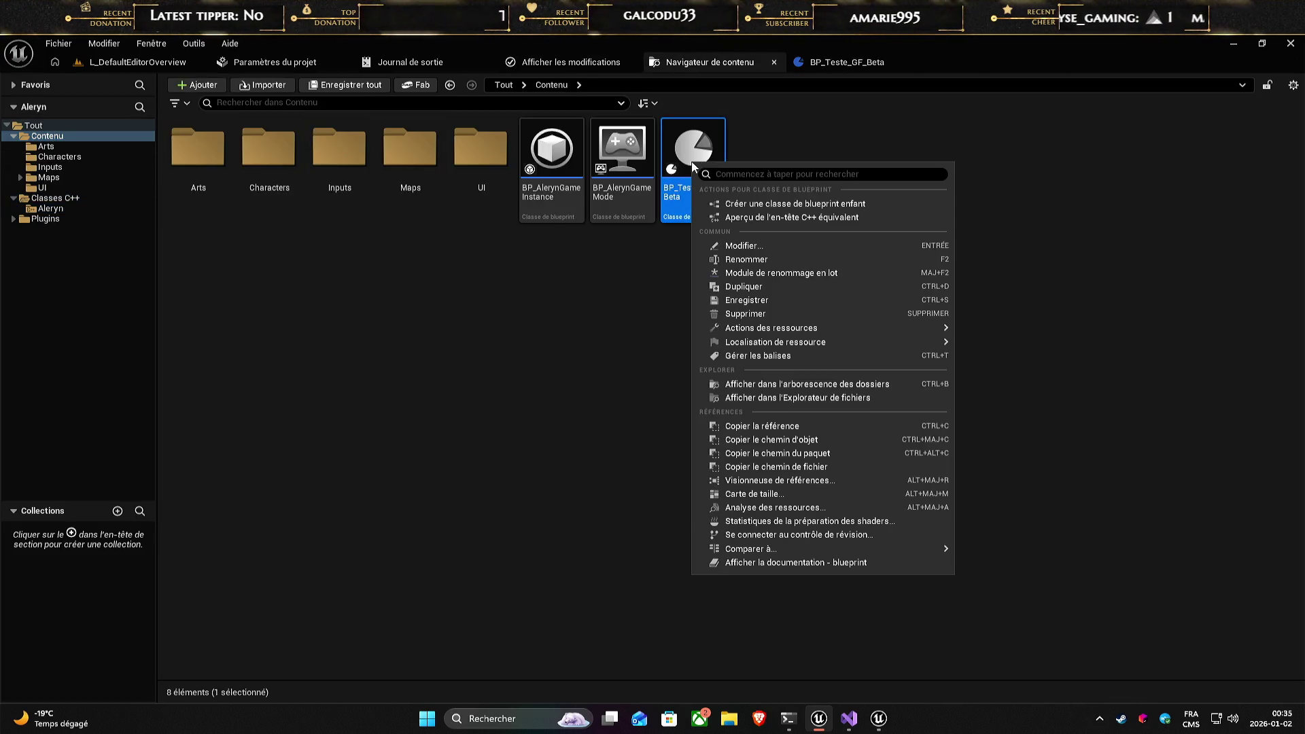
click(787, 218)
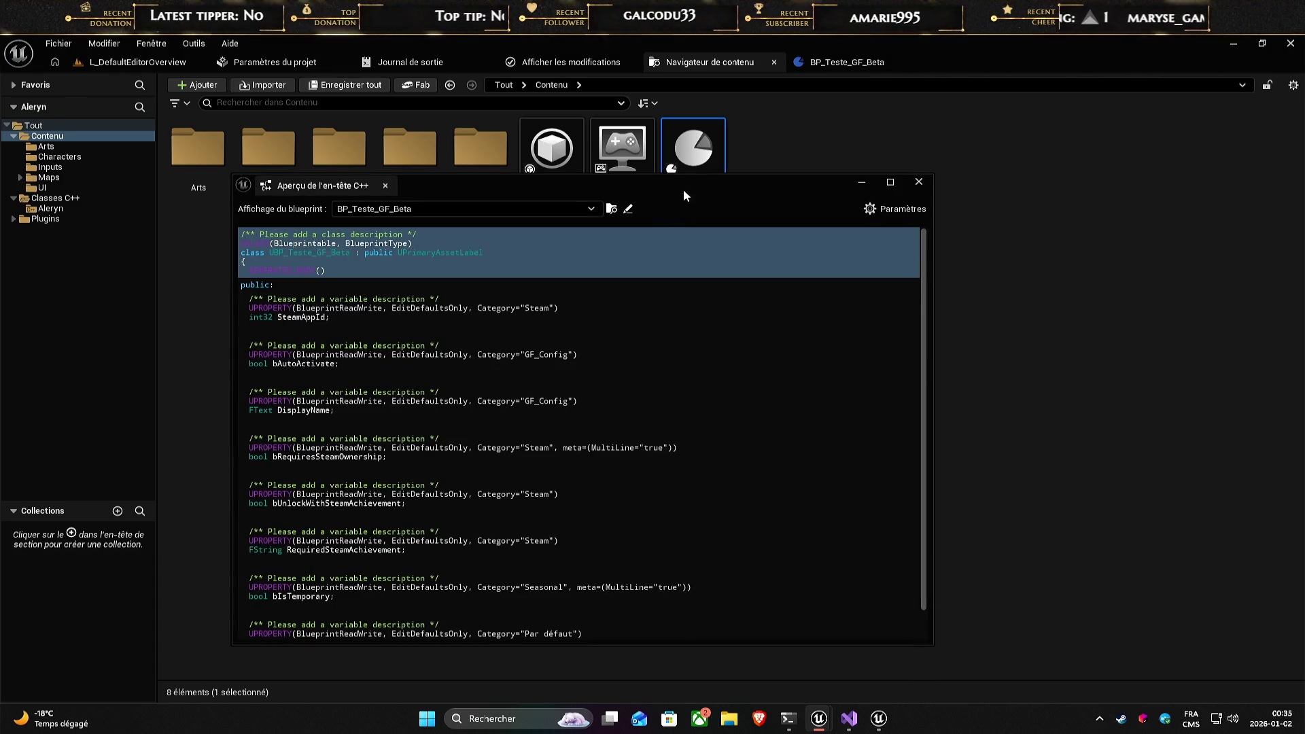
click(918, 181)
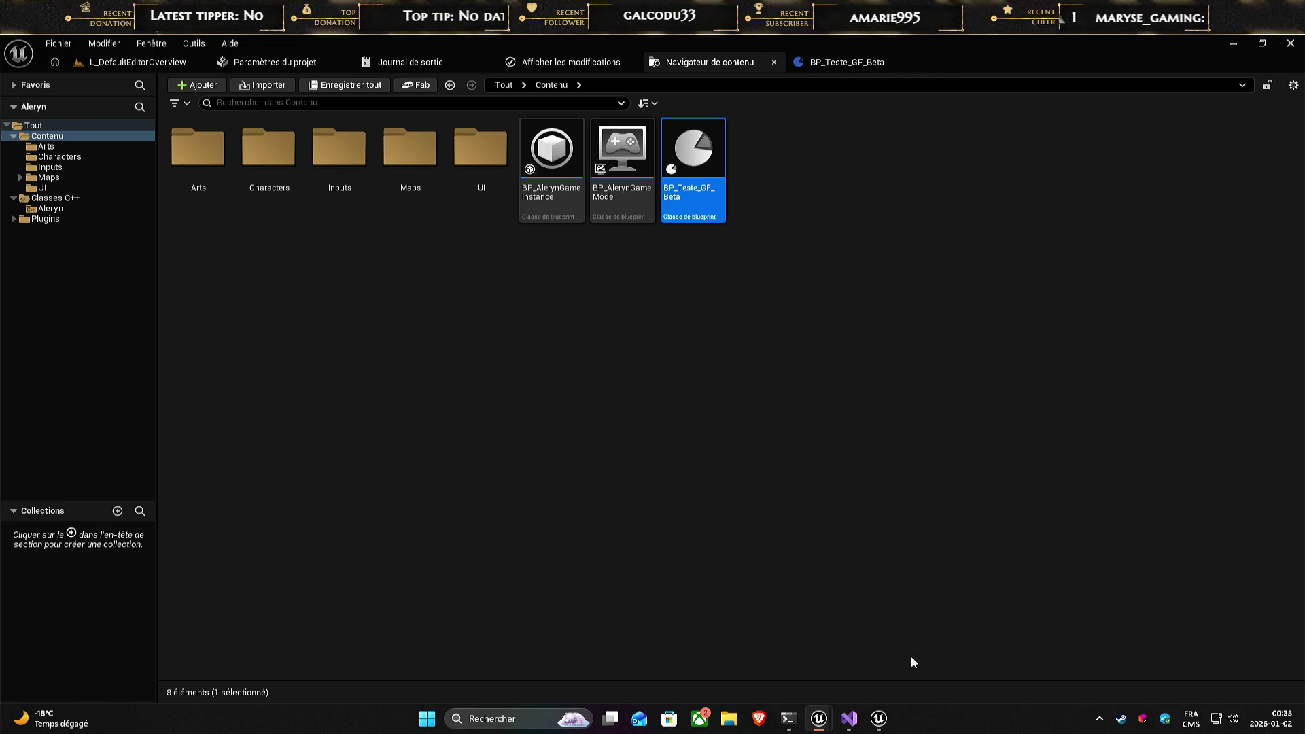
click(849, 719)
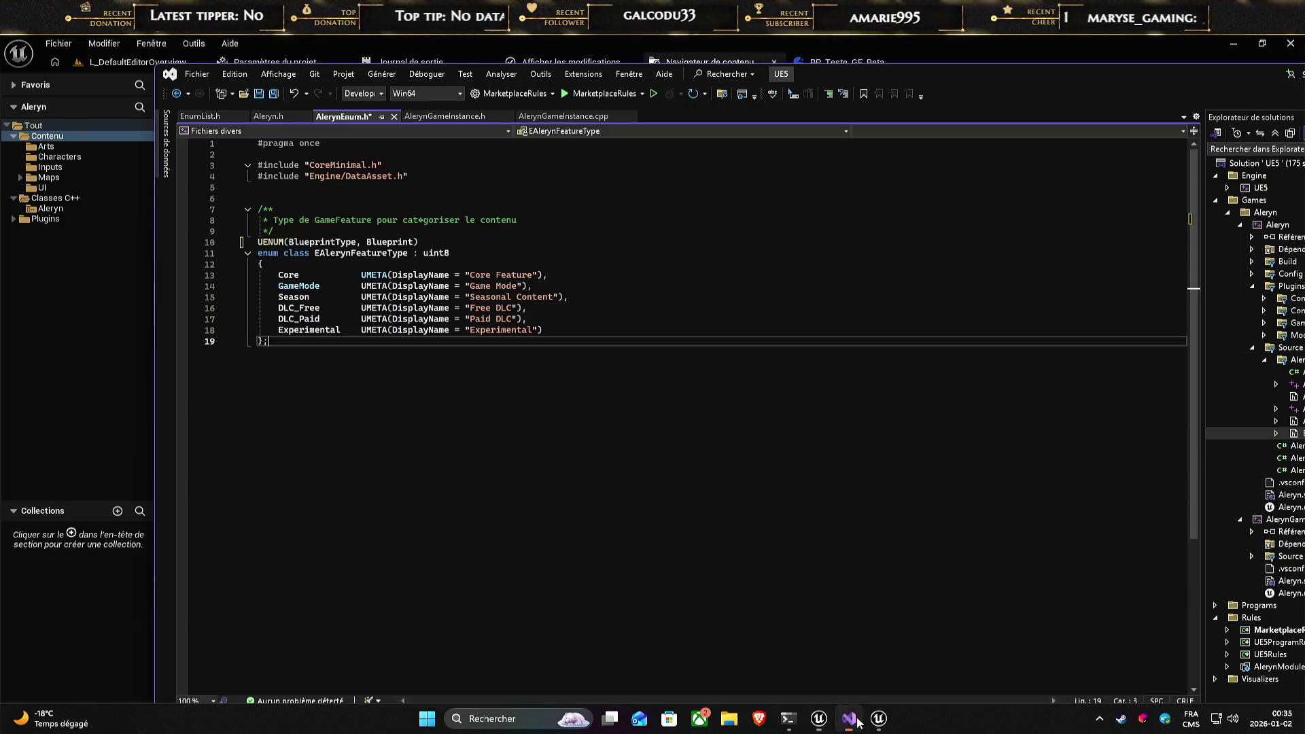
- Change the specifier to Blueprintable, save AlerynEnum.h, and run a Live Coding build
click(419, 242)
text(able)
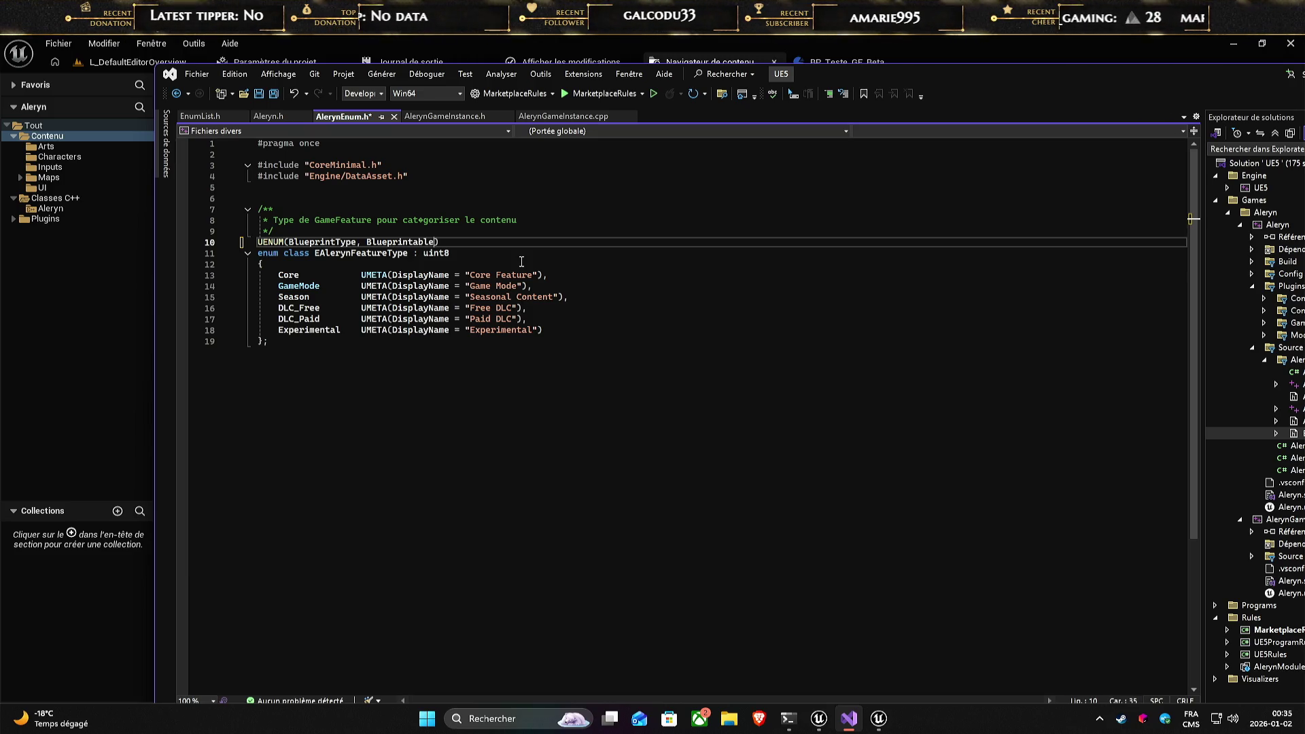
key(ctrl+s)
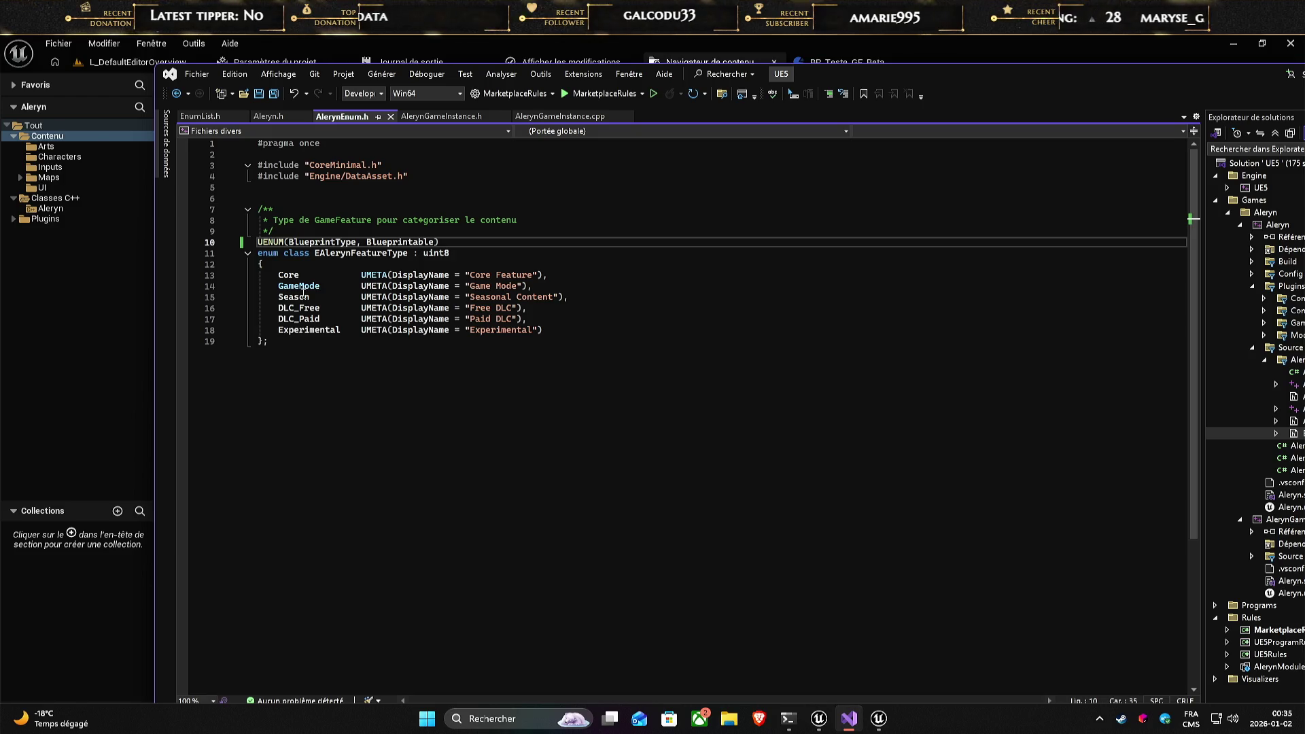
key(ctrl+alt+F11)
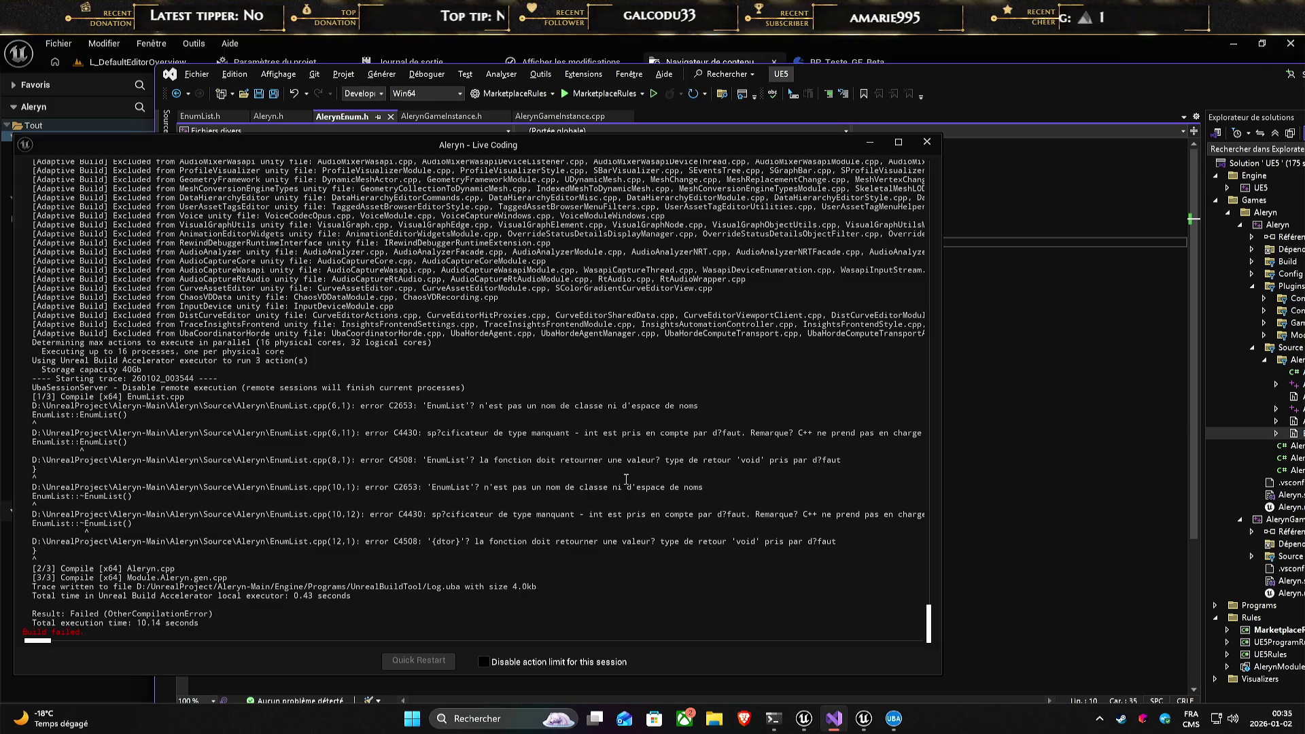
- Inspect the EnumList.cpp error lines, including the C4430 message, in the Live Coding log
drag(843, 460, 571, 463)
click(570, 463)
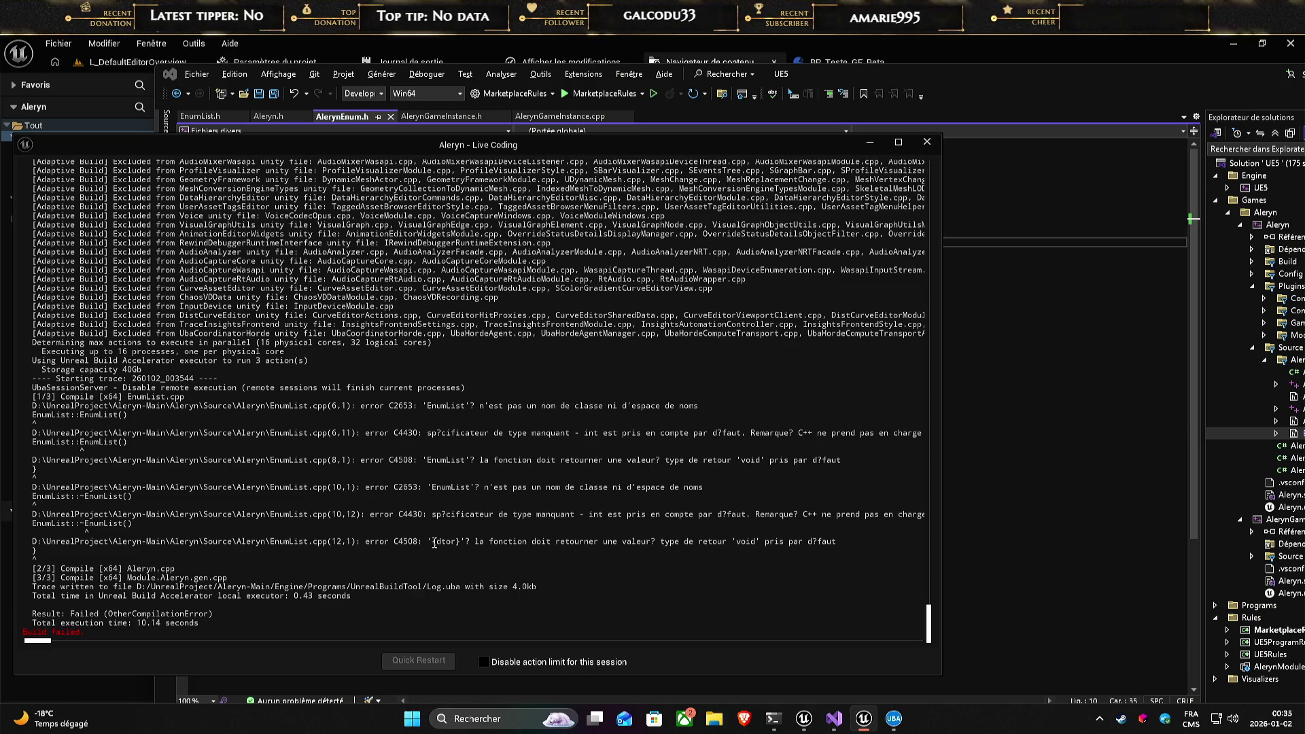
drag(611, 513, 846, 515)
click(846, 514)
- Review the EnumList.h and Aleryn.h headers in a maximized Visual Studio window
click(1059, 503)
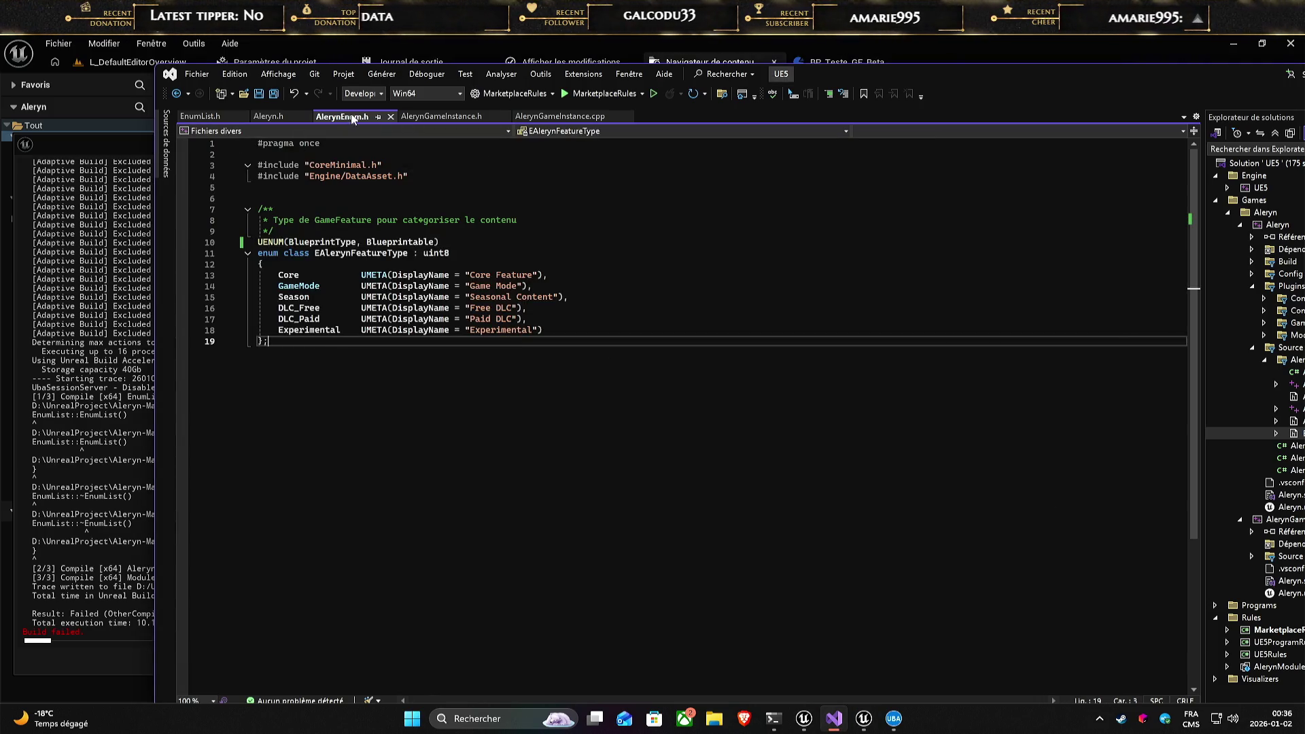
click(201, 117)
click(267, 118)
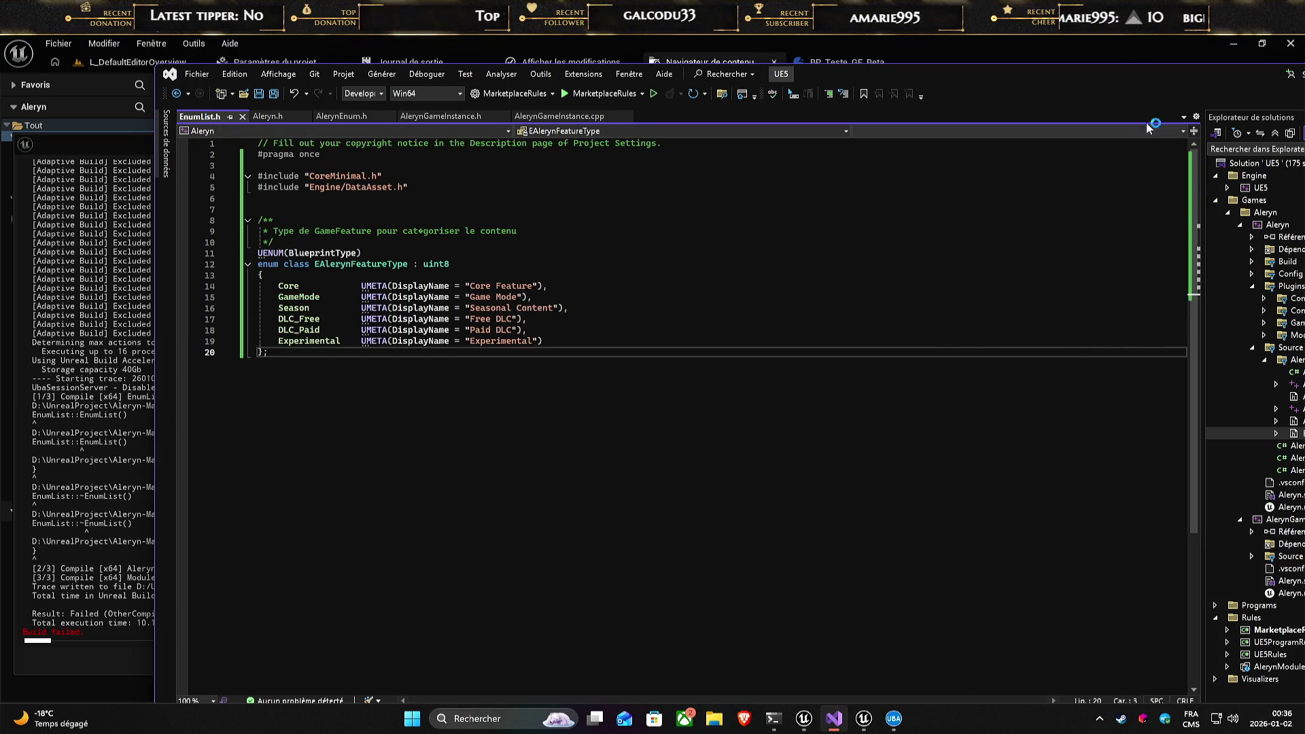
double_click(1179, 78)
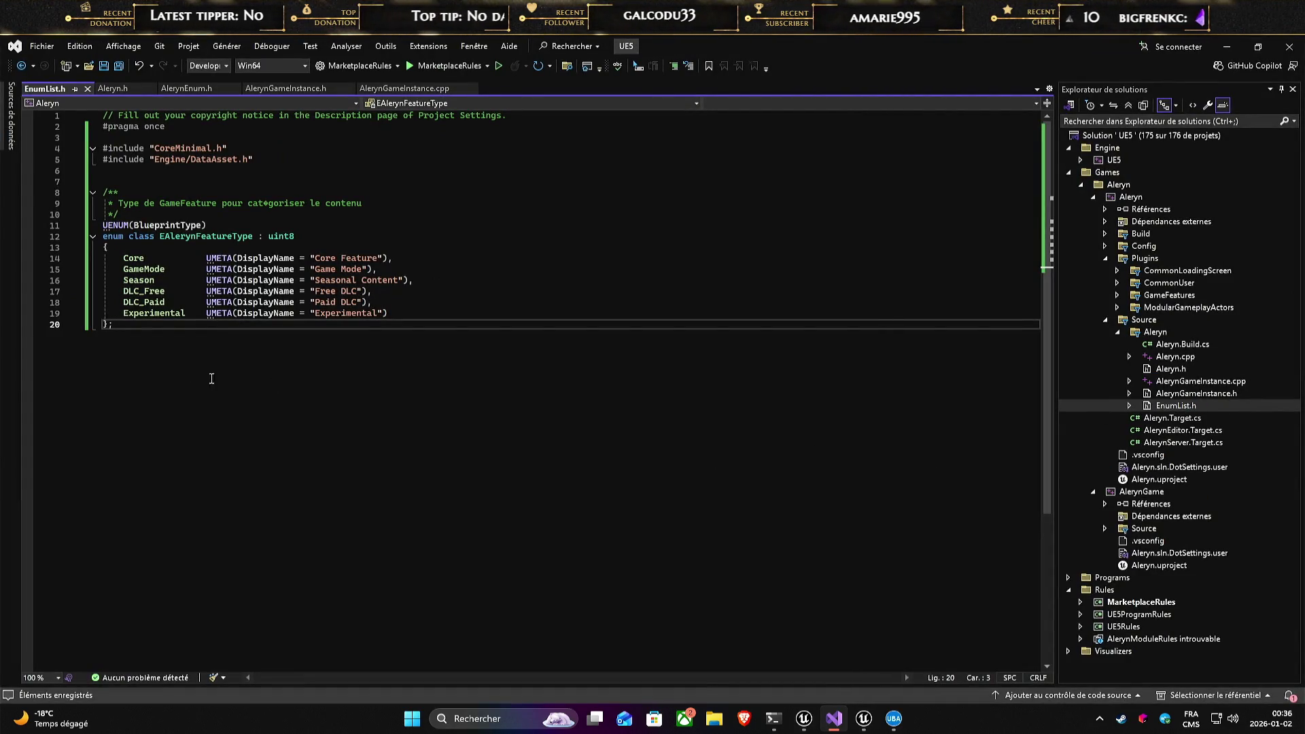
click(440, 314)
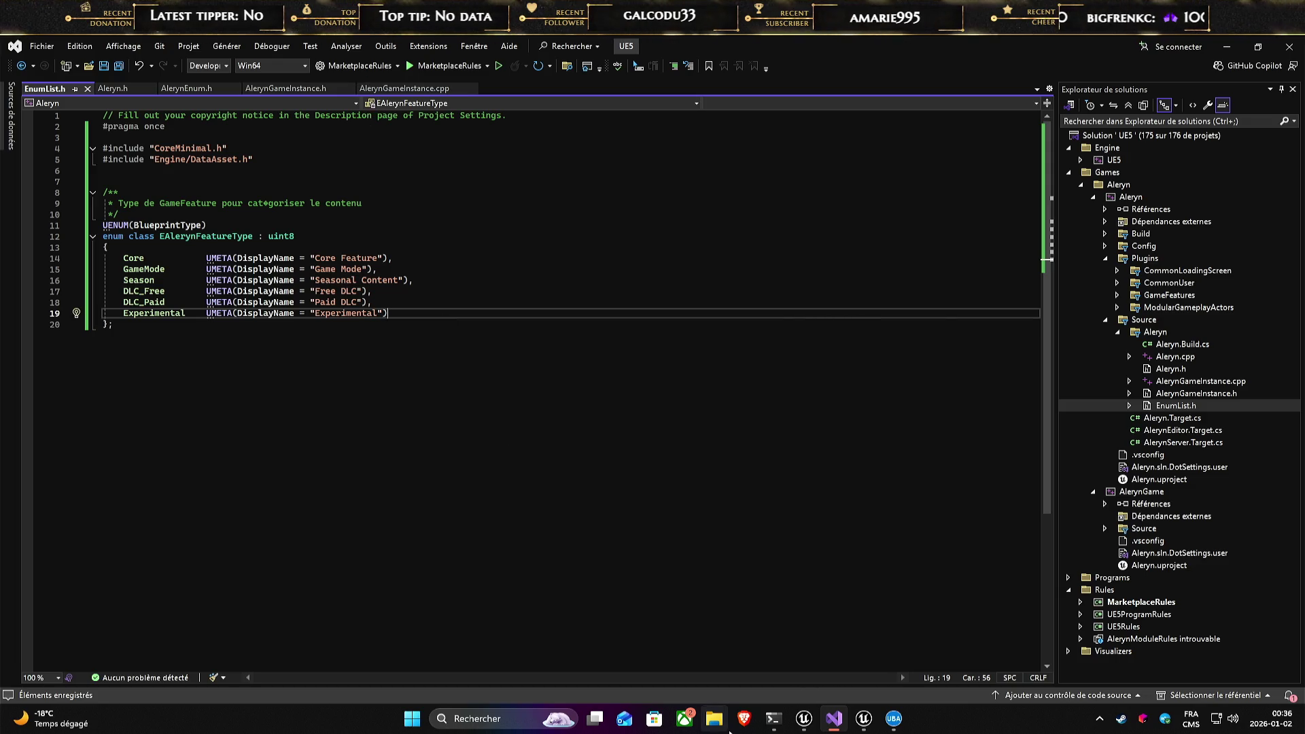
- Refresh the Visual Studio 2022 project files from Unreal's Outils menu
mouse_move(803, 718)
click(772, 648)
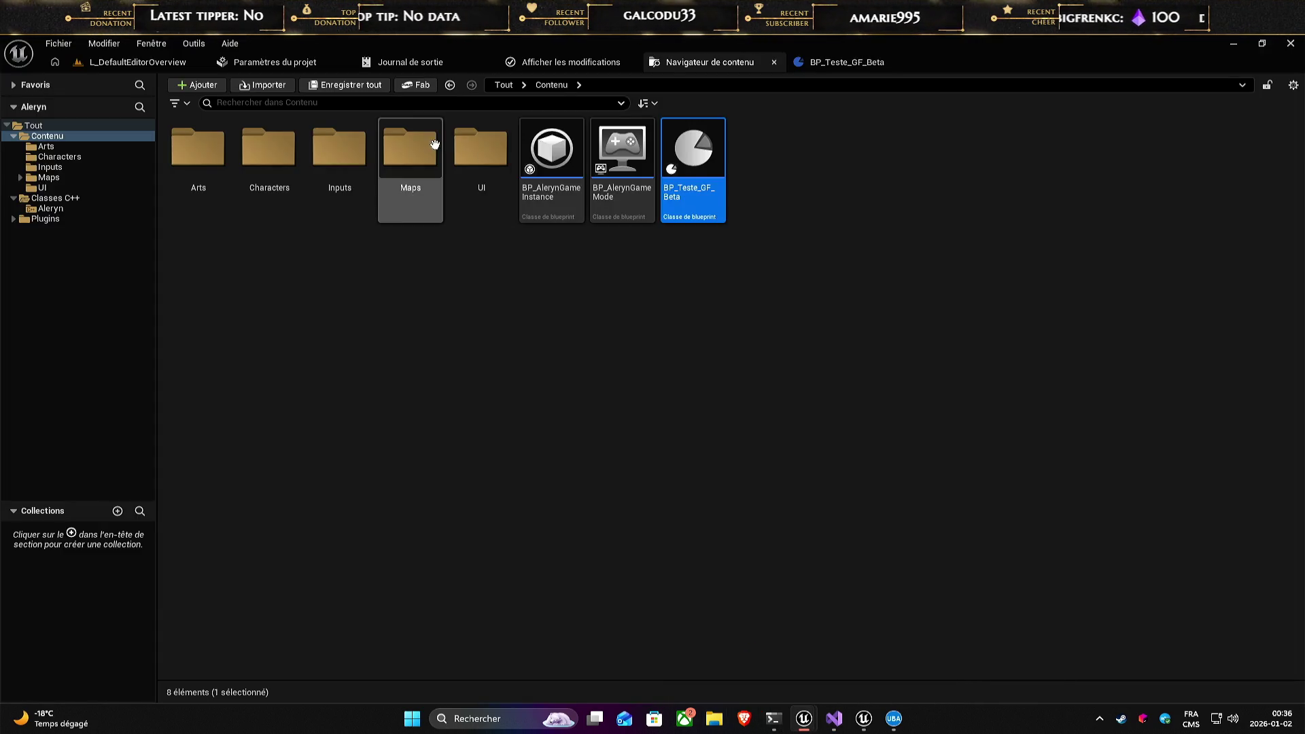
click(193, 42)
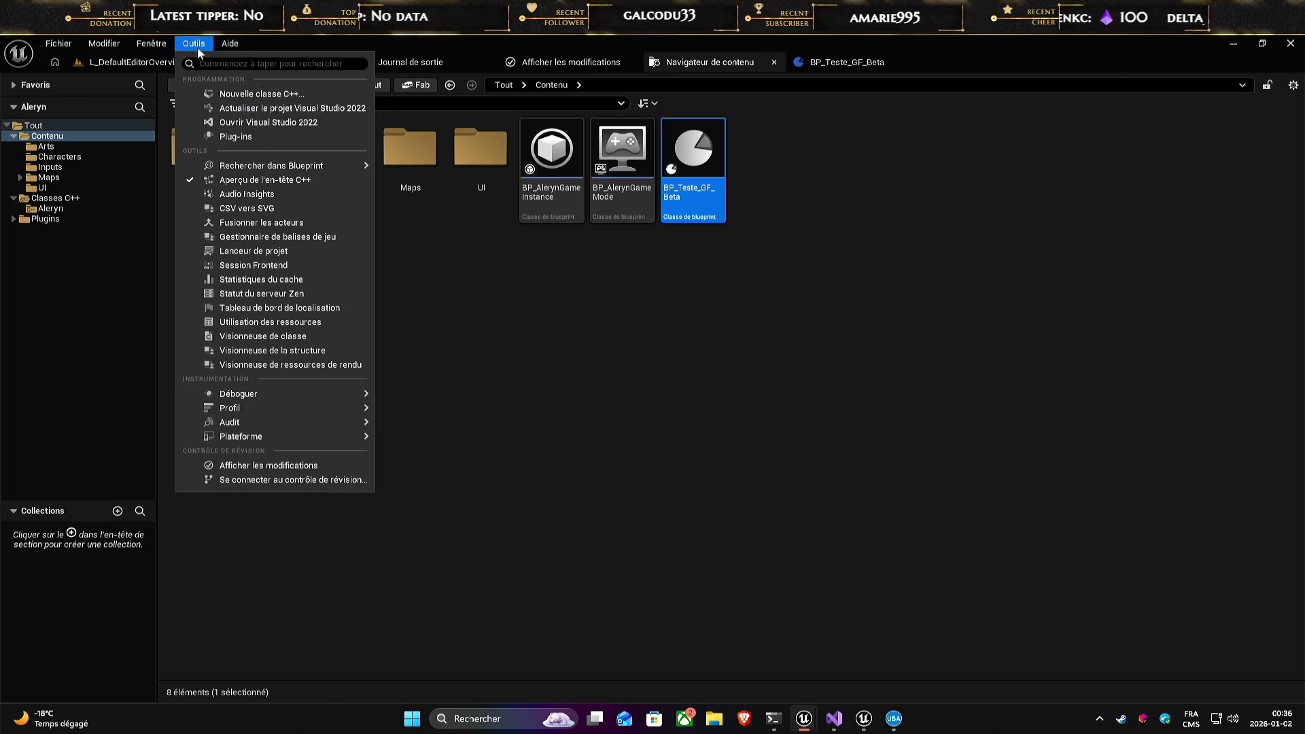
click(256, 107)
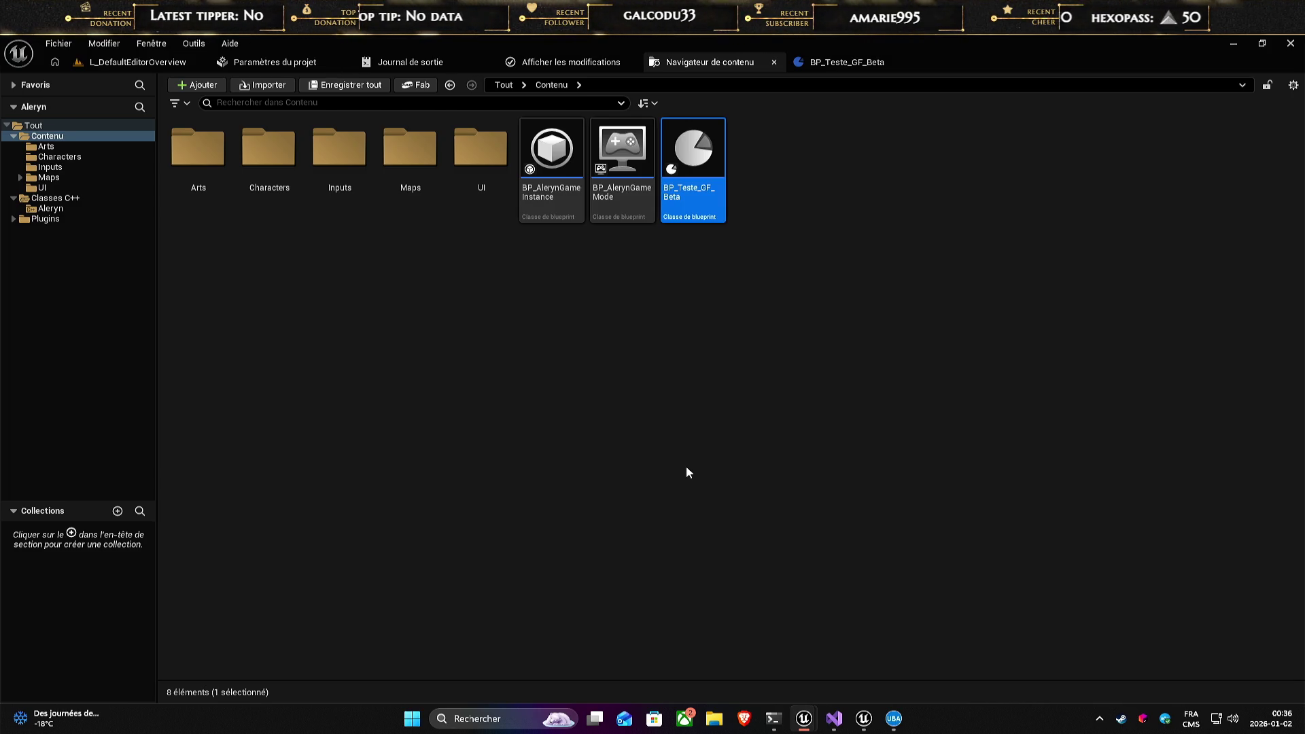
- Switch to the L_DefaultEditorOverview level editor with the content drawer open
click(730, 457)
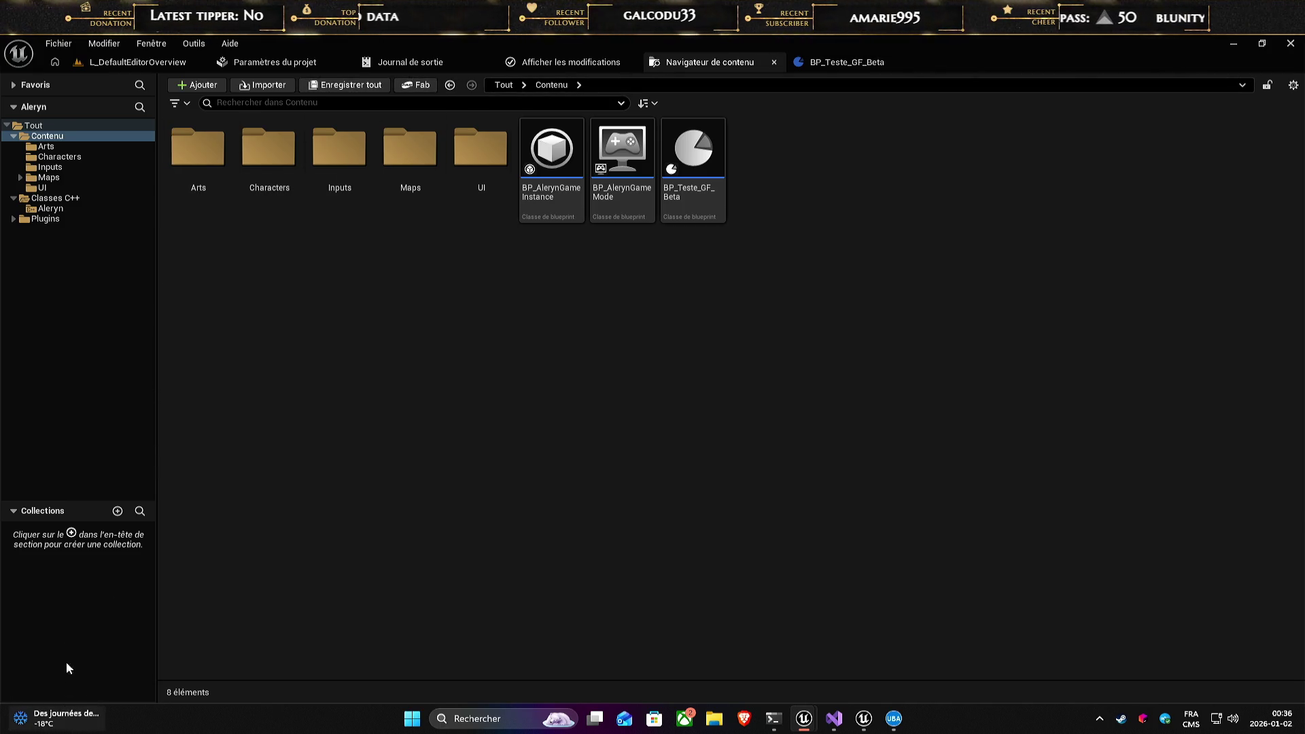
click(79, 62)
click(44, 693)
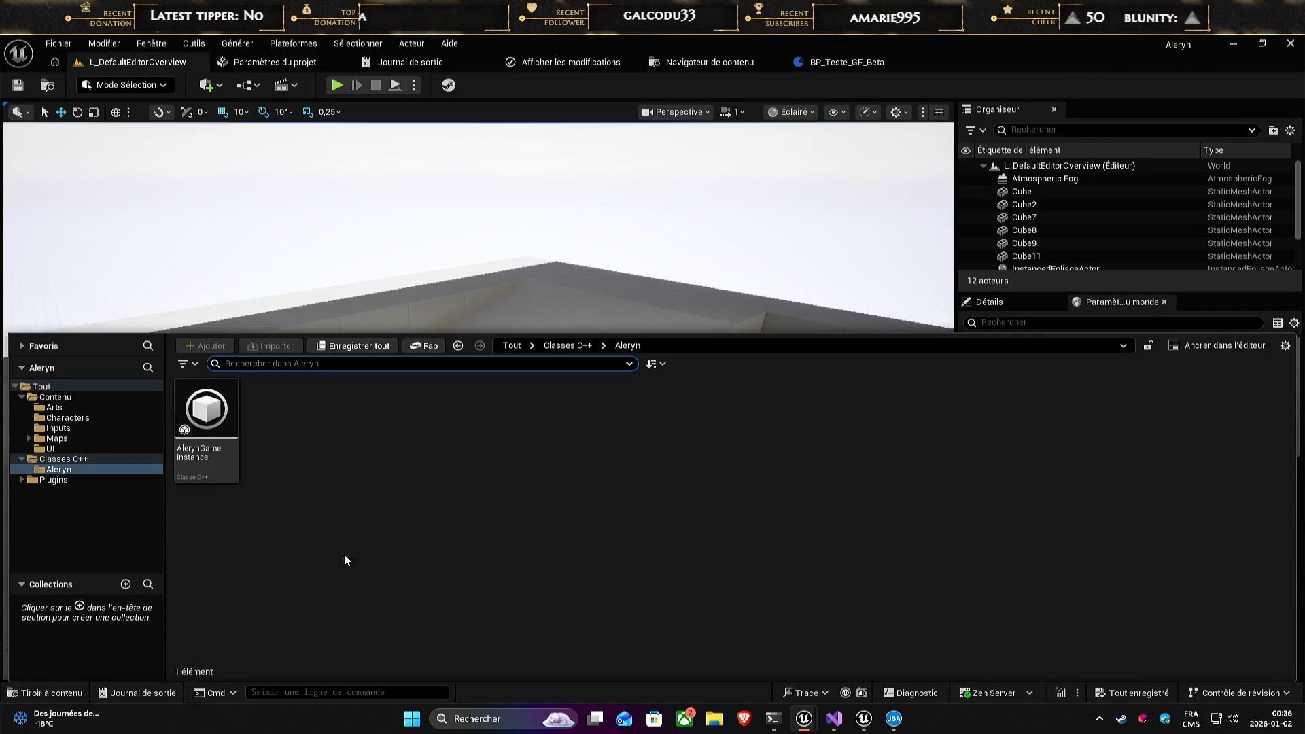
- Rerun the Live Coding compile and inspect the C2653 EnumList.cpp error in its log
click(1060, 692)
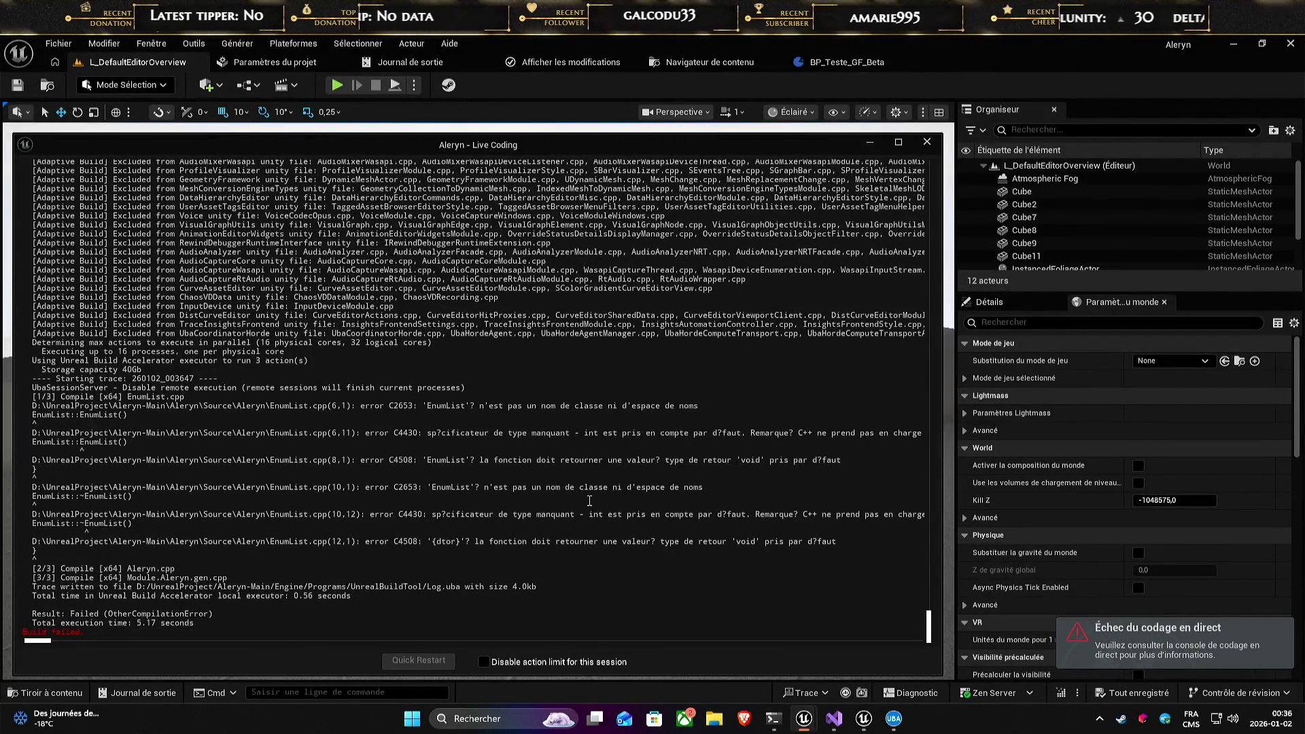
key(alt+F4)
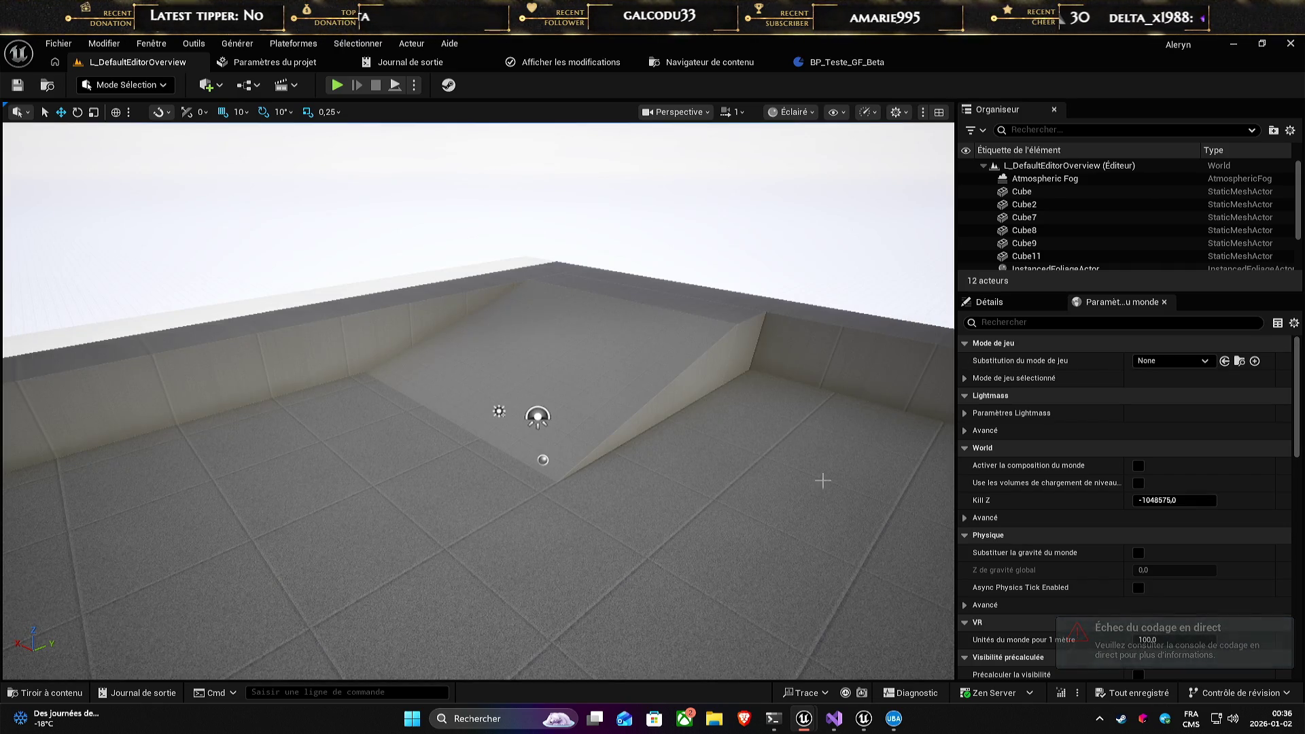
mouse_move(859, 723)
click(855, 659)
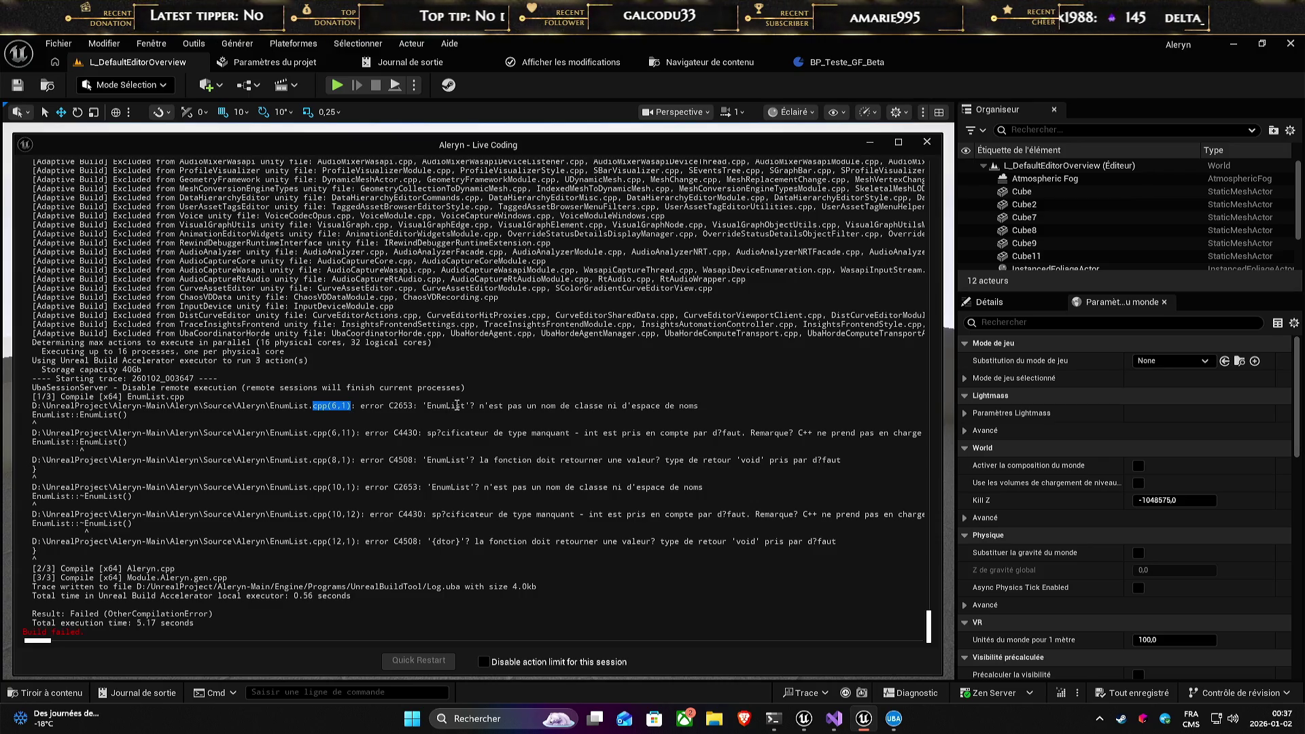
drag(504, 405, 742, 419)
click(742, 418)
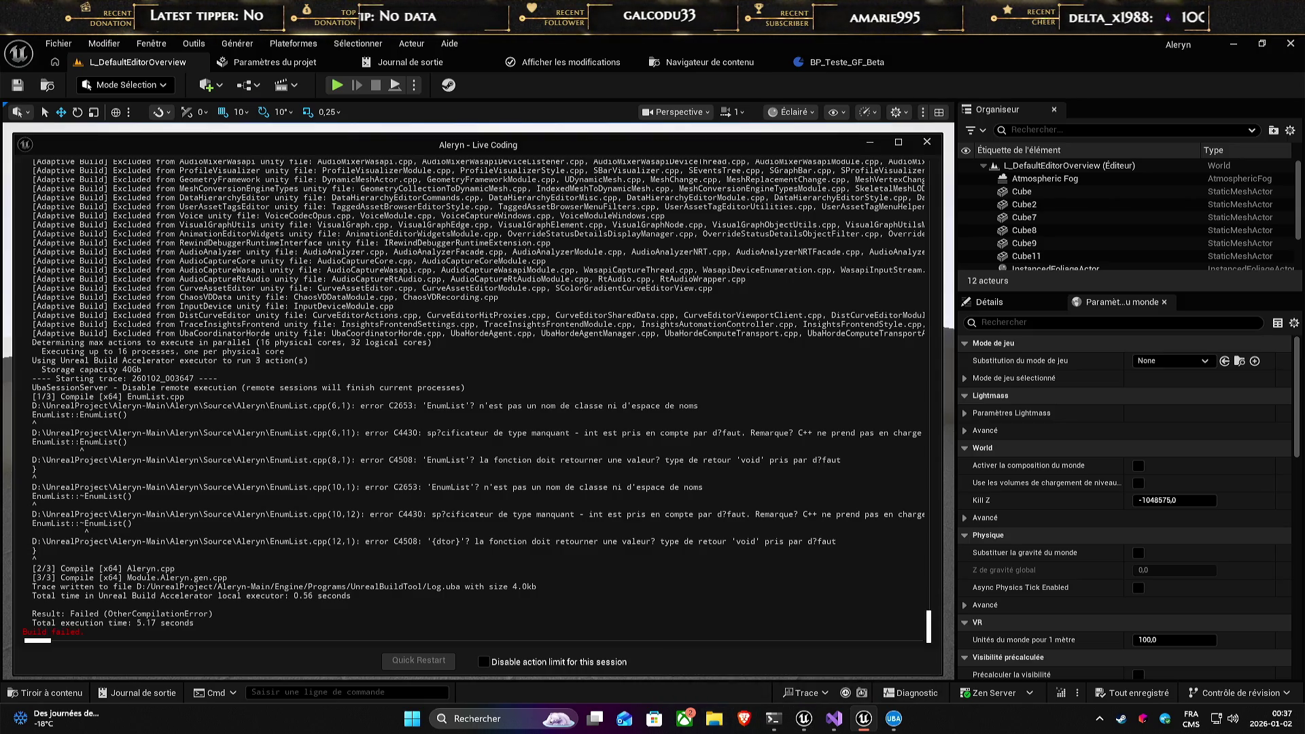
key(super+d)
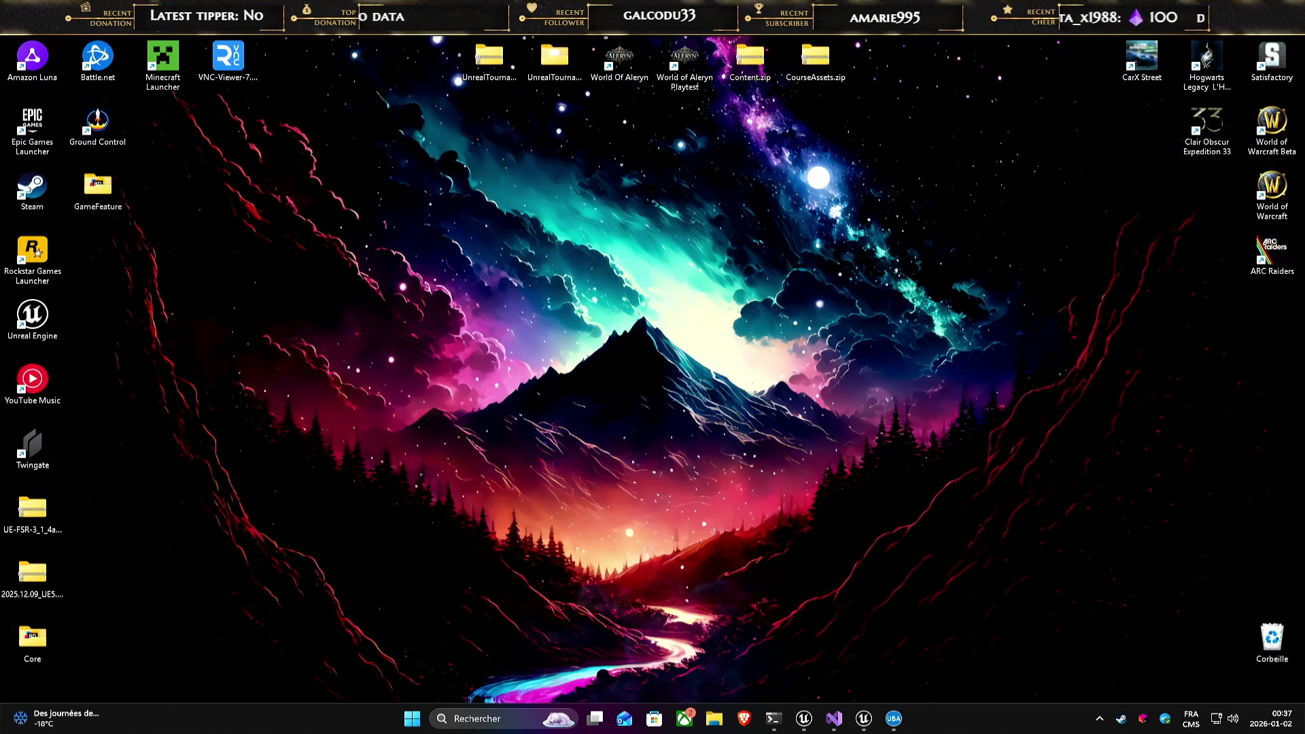
key(super+d)
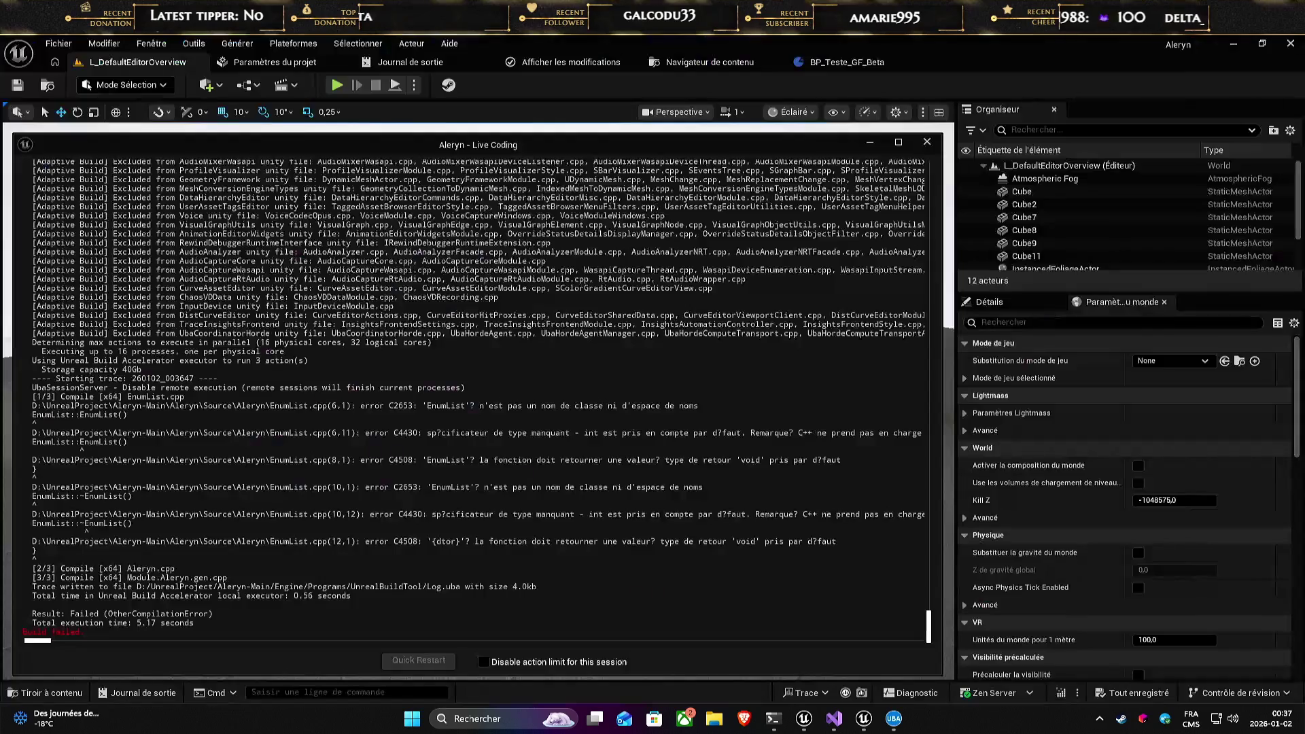